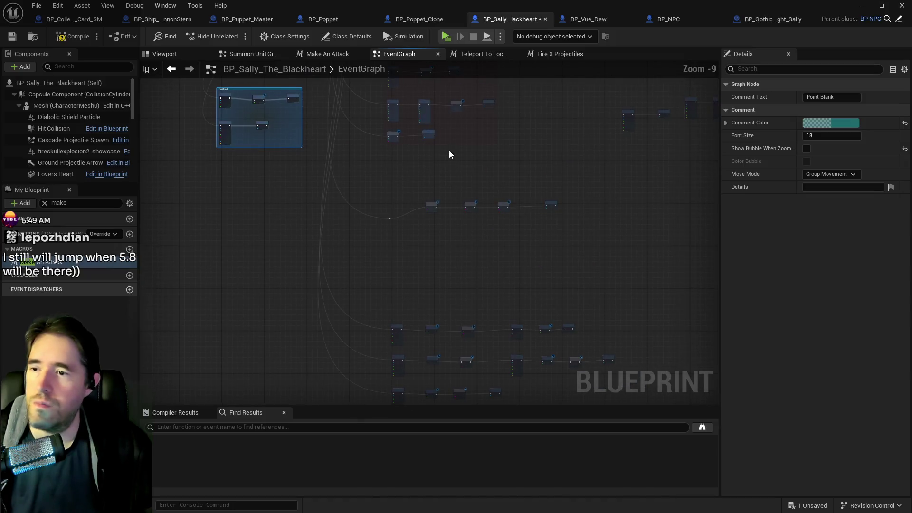
- Wrap the selected close-range nodes in a new comment titled Close Range
mouse_move(443, 191)
left_mouse_down()
mouse_move(450, 356)
mouse_move(427, 142)
mouse_move(360, 137)
mouse_move(614, 363)
mouse_move(650, 332)
left_mouse_up()
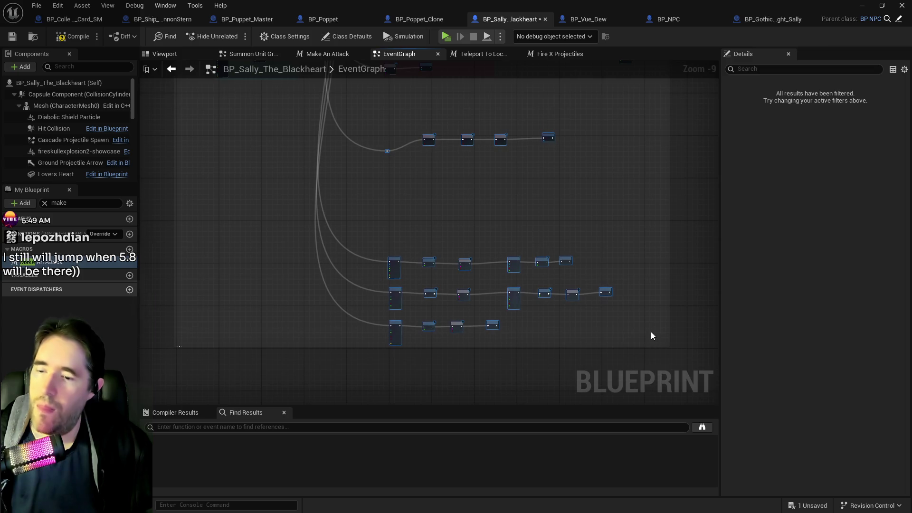
key("c")
scroll(406, 140, "up", 2)
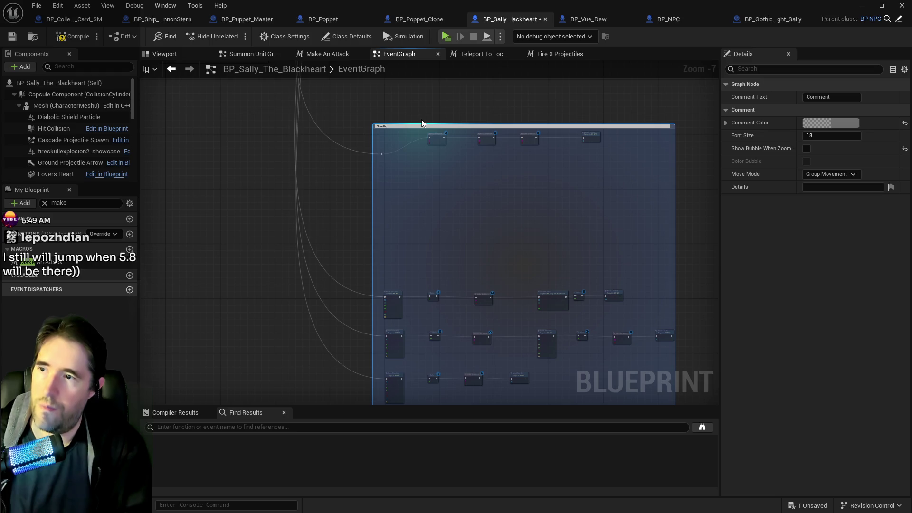
key("Return")
- Check the Close Range box's nodes, then select the Point Blank group and its nodes
mouse_move(421, 123)
left_mouse_down()
mouse_move(456, 264)
mouse_move(452, 225)
mouse_move(464, 203)
left_mouse_up()
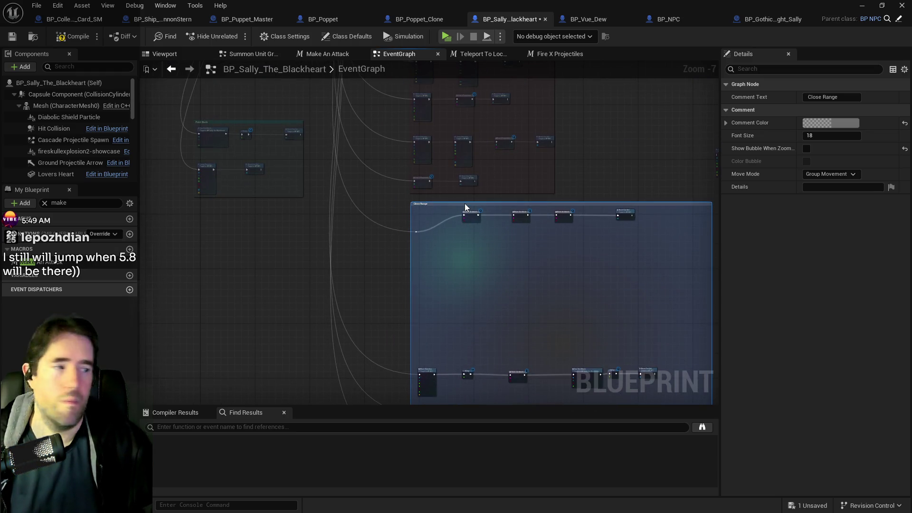
scroll(318, 253, "down", 3)
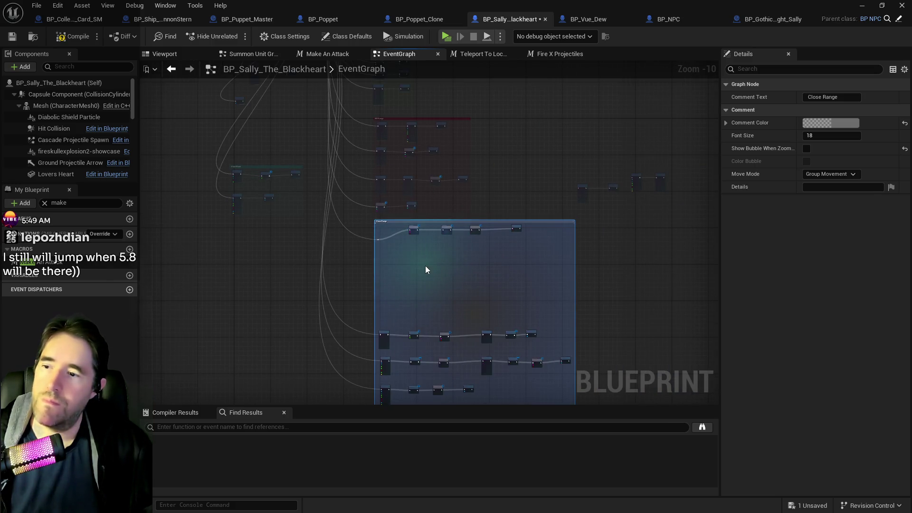
scroll(423, 260, "down", 1)
mouse_move(423, 260)
left_mouse_down()
mouse_move(407, 219)
mouse_move(374, 201)
mouse_move(443, 277)
left_mouse_up()
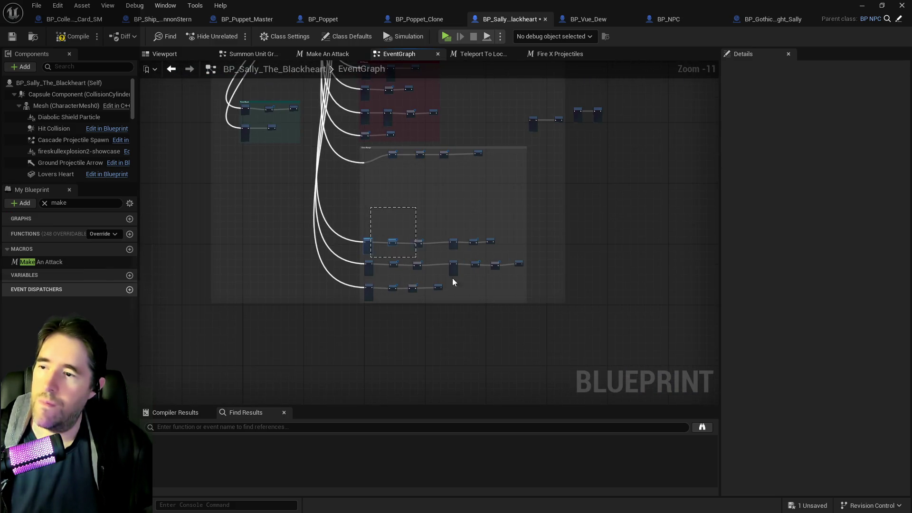
left_click_drag(522, 298, 522, 297)
scroll(444, 219, "up", 1)
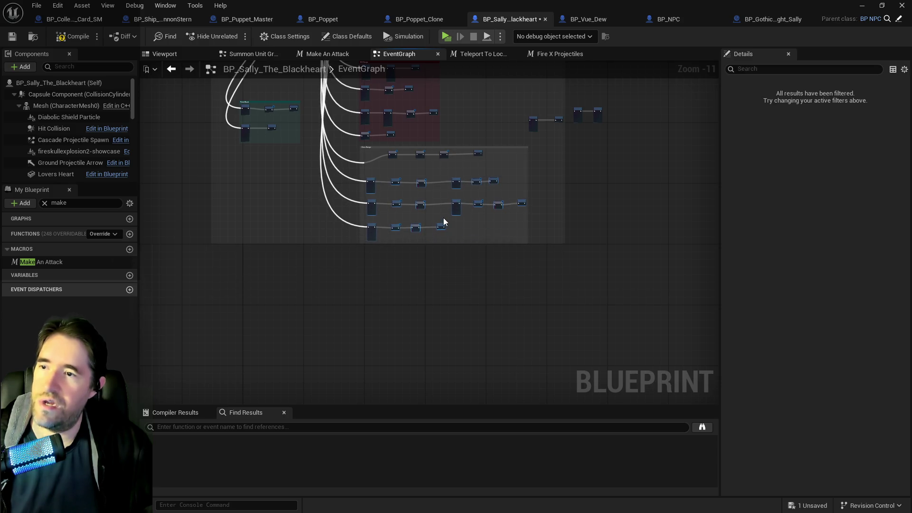
scroll(417, 318, "down", 1)
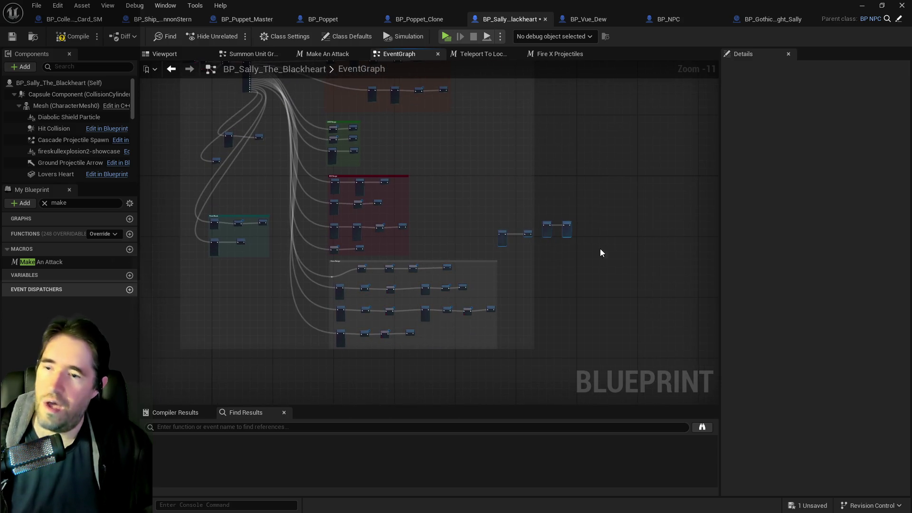
left_click(41, 262)
mouse_move(342, 197)
left_mouse_down()
mouse_move(433, 265)
mouse_move(463, 370)
mouse_move(528, 386)
mouse_move(514, 346)
left_mouse_up()
- Rearrange the Point Blank nodes, moving the three nodes back up the graph
scroll(514, 345, "up", 5)
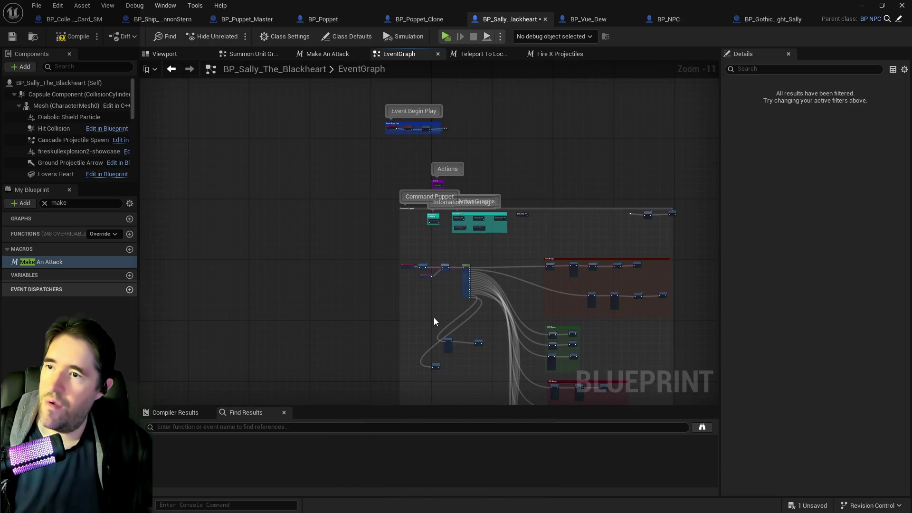
left_click_drag(457, 256, 457, 259)
mouse_move(400, 228)
left_mouse_down()
mouse_move(421, 313)
mouse_move(527, 448)
mouse_move(523, 359)
mouse_move(500, 302)
left_mouse_up()
scroll(411, 228, "up", 2)
scroll(477, 310, "down", 2)
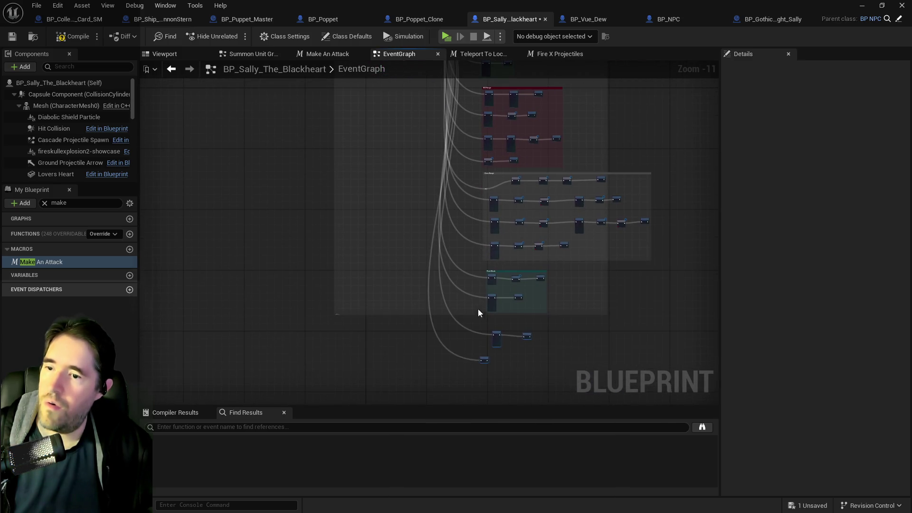
mouse_move(496, 337)
left_mouse_down()
mouse_move(378, 141)
mouse_move(390, 363)
left_mouse_up()
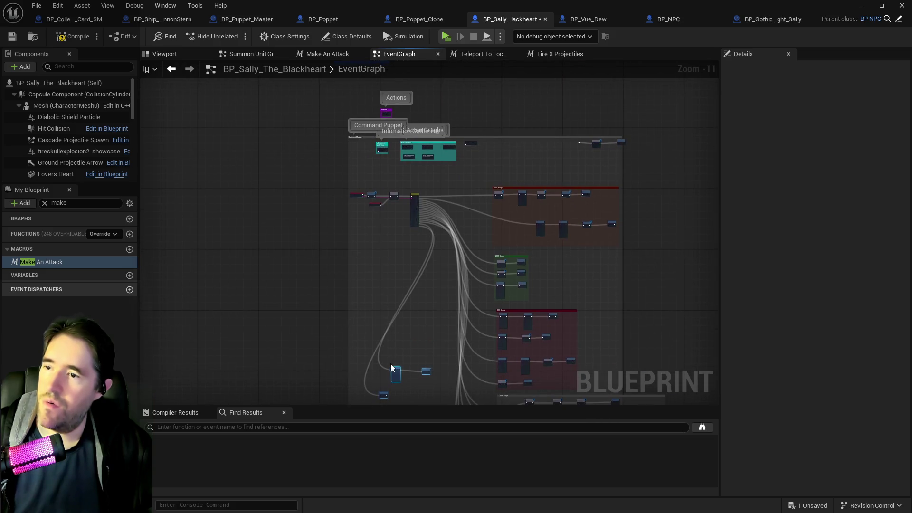
- Delete the Move Direction and Reset Can Act nodes under Switch on String
scroll(410, 226, "up", 7)
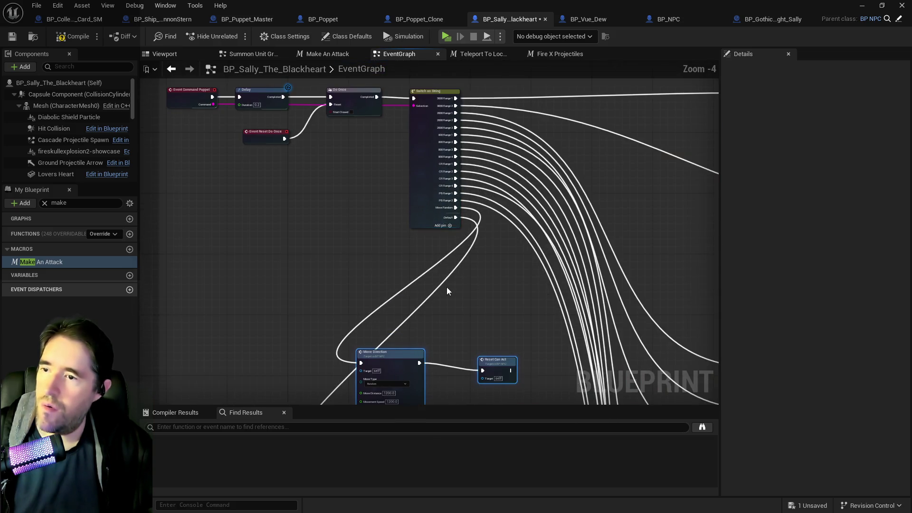
scroll(459, 277, "up", 1)
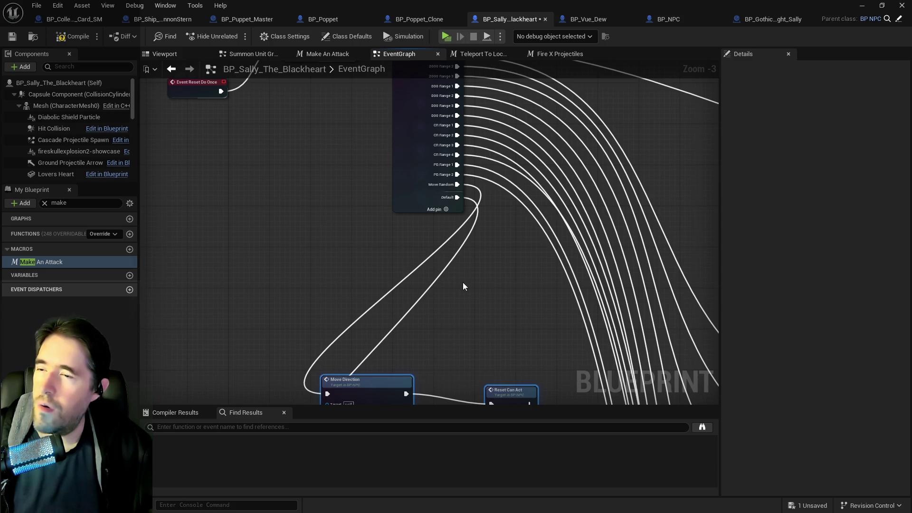
left_click_drag(463, 285, 531, 204)
mouse_move(399, 240)
left_mouse_down()
mouse_move(458, 301)
mouse_move(572, 326)
mouse_move(569, 338)
left_mouse_up()
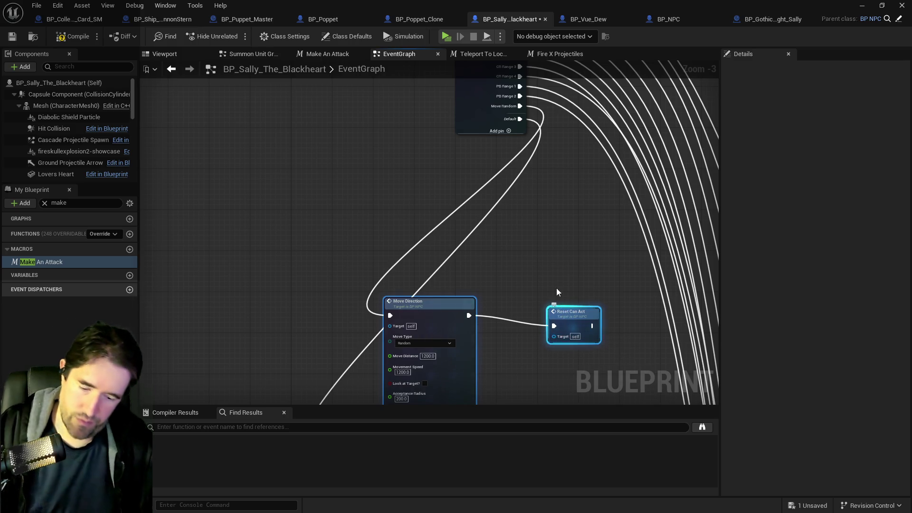
key("Delete")
left_click_drag(537, 215, 544, 334)
- Delete the Move Random pin (Index 15) from the Switch on String node's Details
left_click(468, 230)
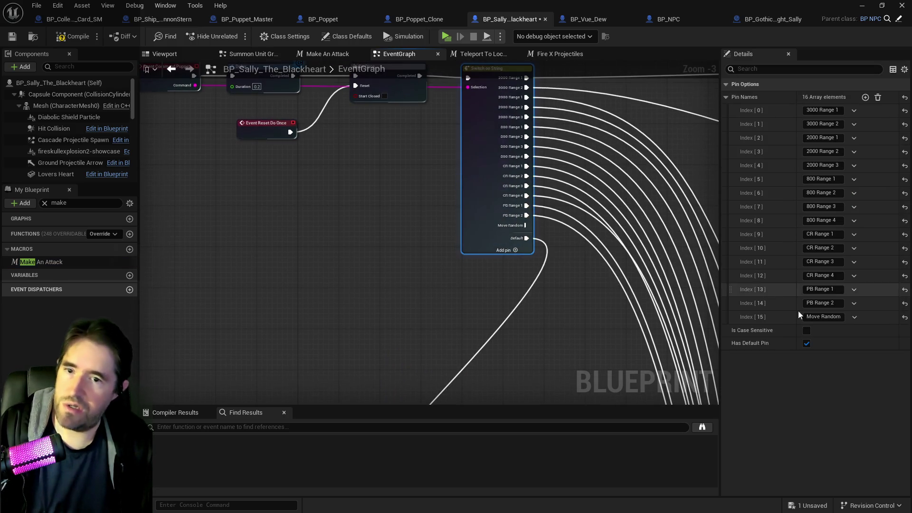
left_click(854, 318)
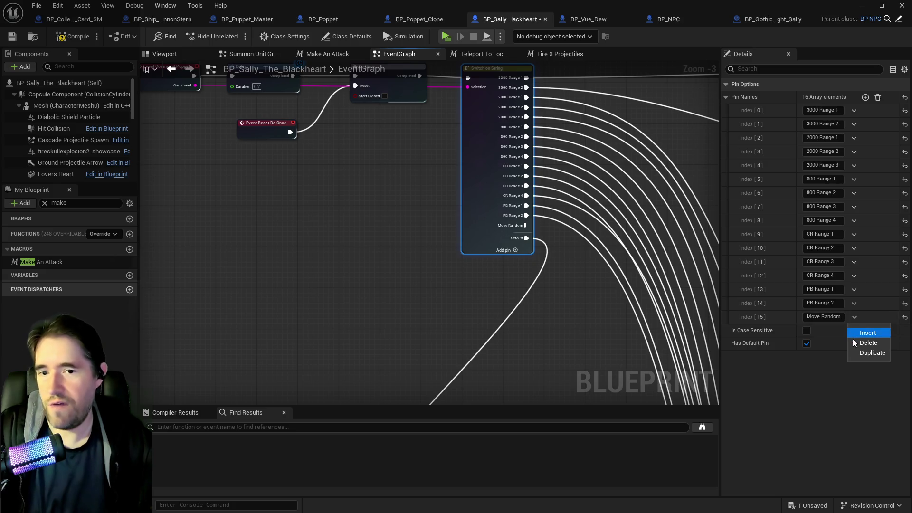
left_click(855, 342)
scroll(452, 306, "down", 3)
- Reposition the leftover small node in the event graph
left_click_drag(507, 343, 501, 152)
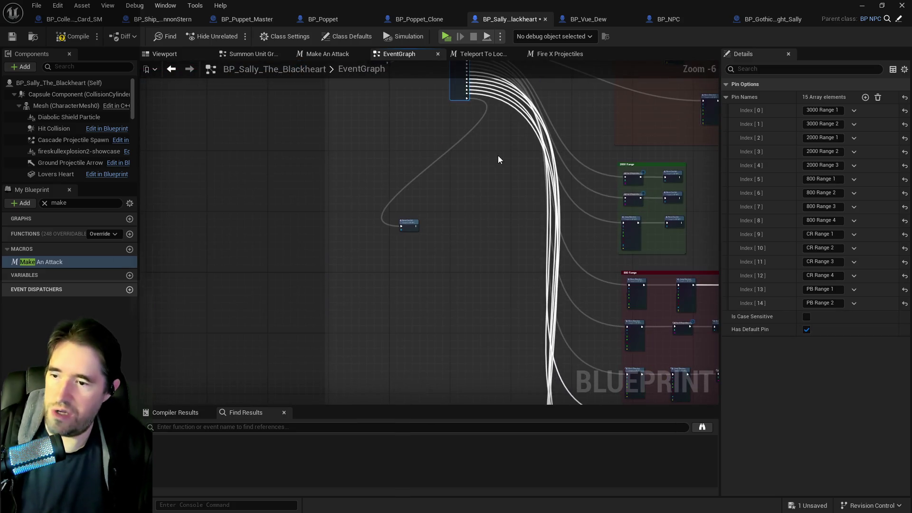
mouse_move(414, 227)
left_mouse_down()
mouse_move(509, 350)
mouse_move(594, 360)
mouse_move(486, 305)
mouse_move(473, 336)
left_mouse_up()
scroll(477, 304, "up", 4)
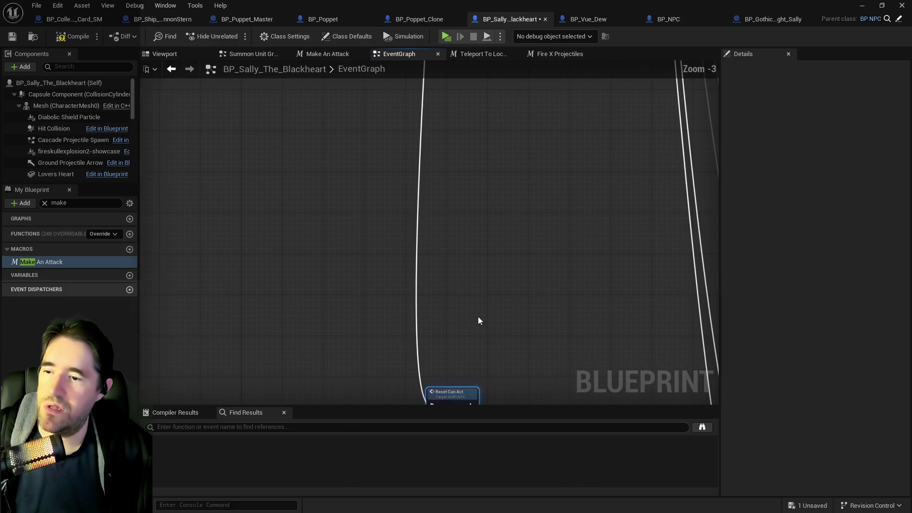
scroll(491, 298, "down", 7)
scroll(464, 380, "up", 5)
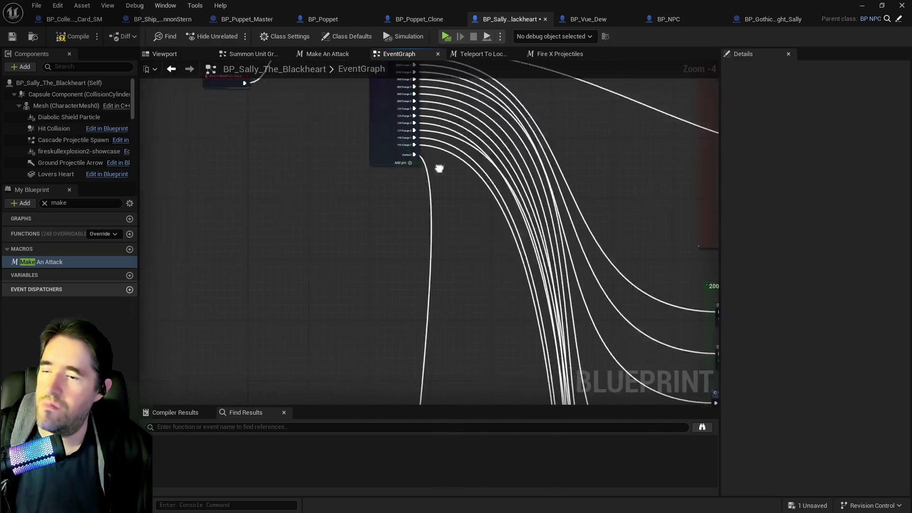
scroll(479, 219, "down", 6)
scroll(474, 139, "down", 3)
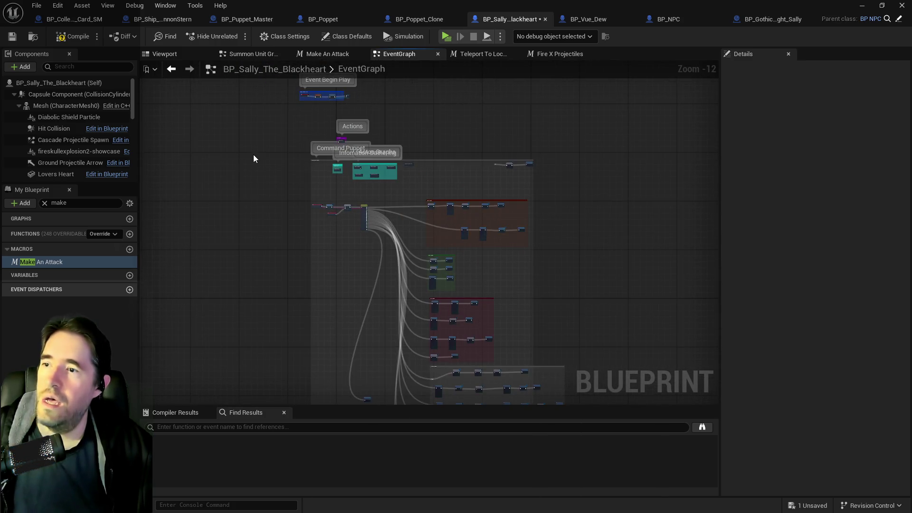
left_click_drag(257, 153, 295, 190)
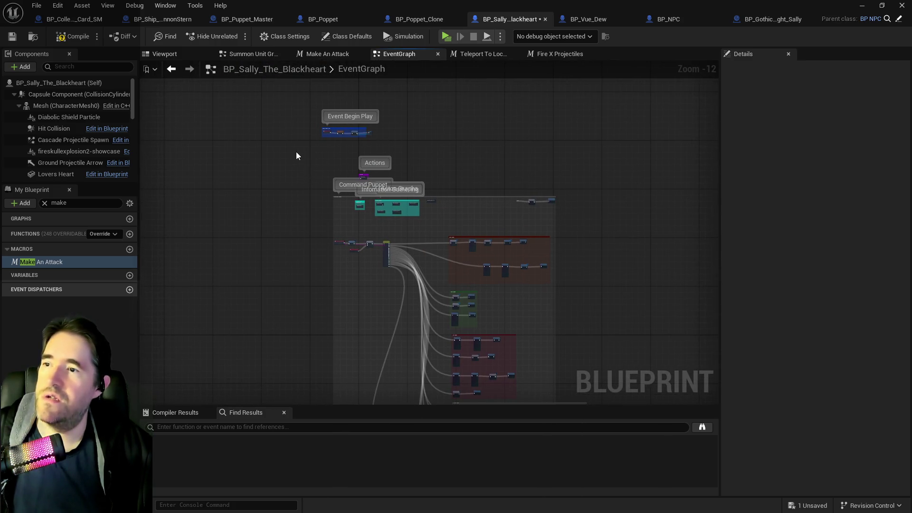
mouse_move(312, 169)
left_mouse_down()
mouse_move(697, 371)
mouse_move(524, 369)
left_mouse_up()
left_click_drag(501, 328, 494, 323)
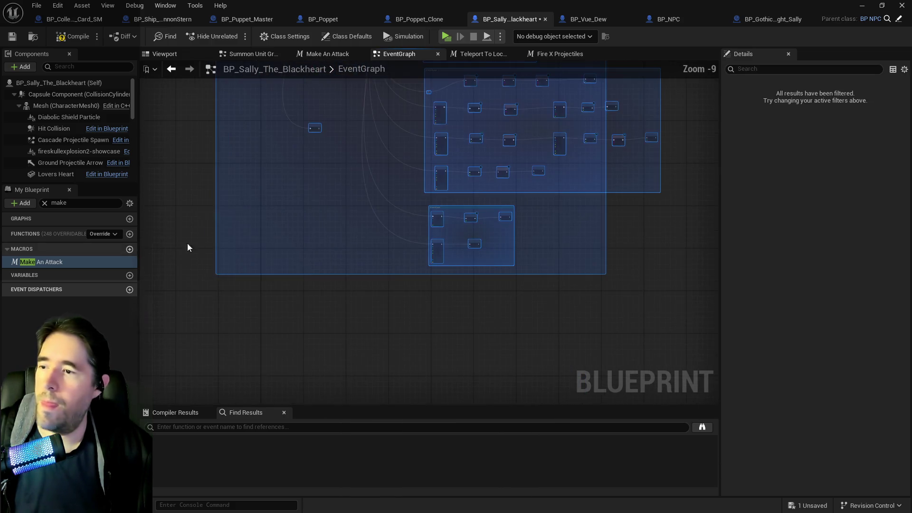
scroll(277, 269, "up", 9)
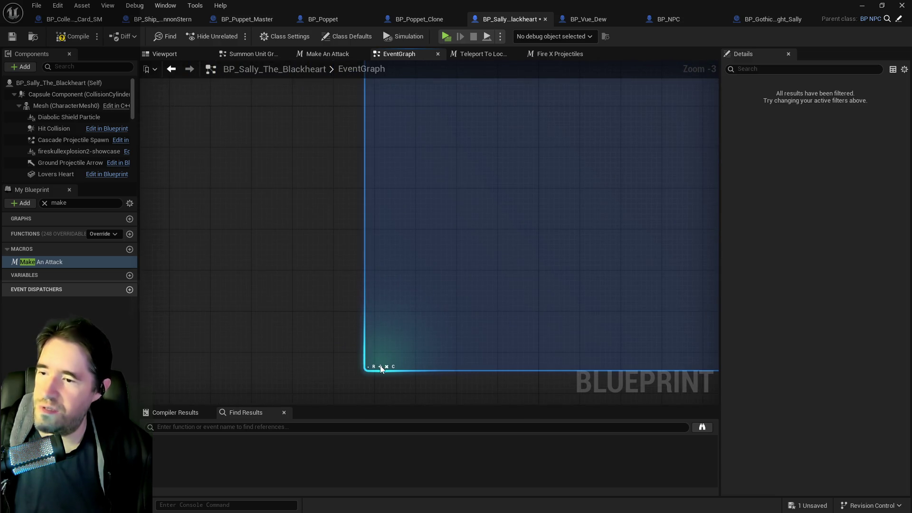
left_click(397, 350)
scroll(450, 236, "down", 9)
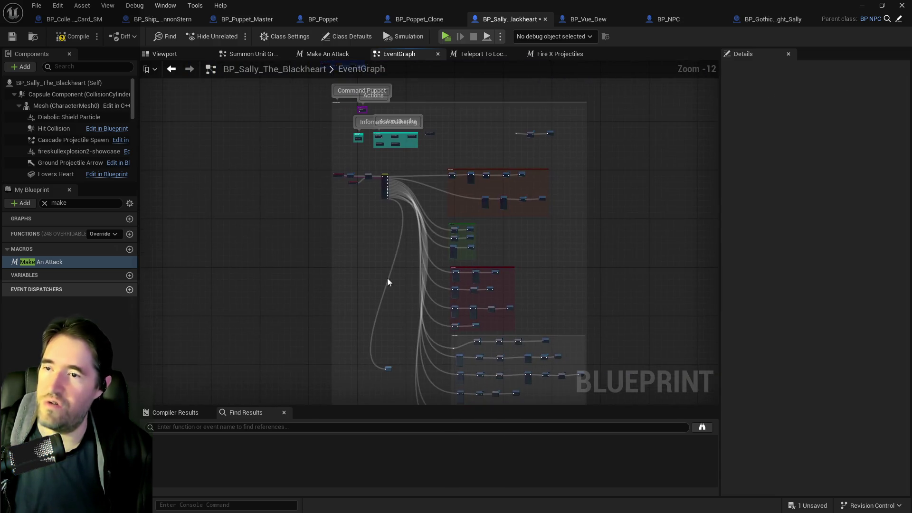
scroll(504, 218, "up", 5)
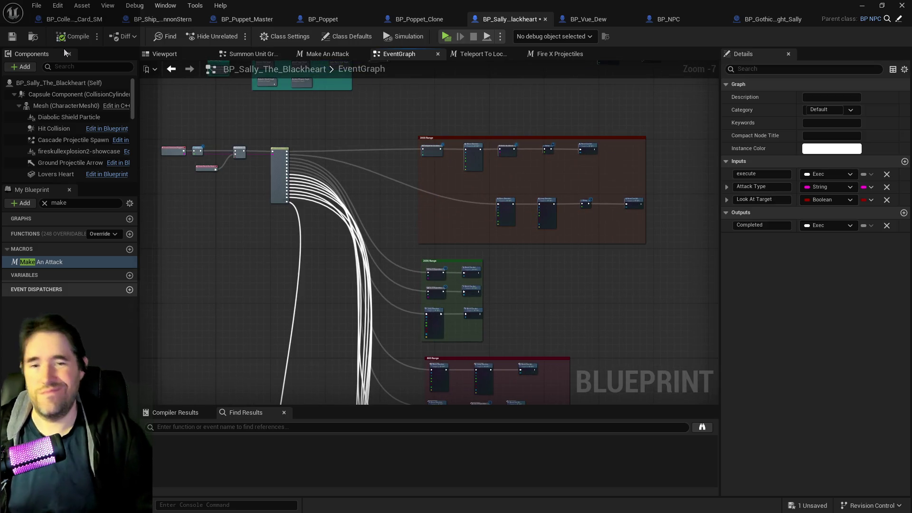
key("ctrl+s")
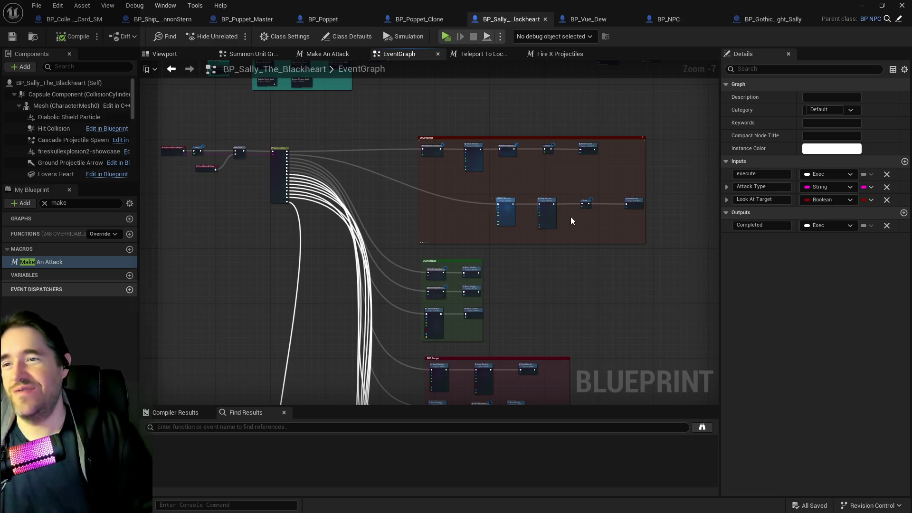
- Tuck the four lower nodes into the red range comment and move the 2000 Range group up
mouse_move(644, 219)
left_mouse_down()
mouse_move(614, 200)
mouse_move(564, 195)
left_mouse_up()
left_click_drag(536, 232, 480, 202)
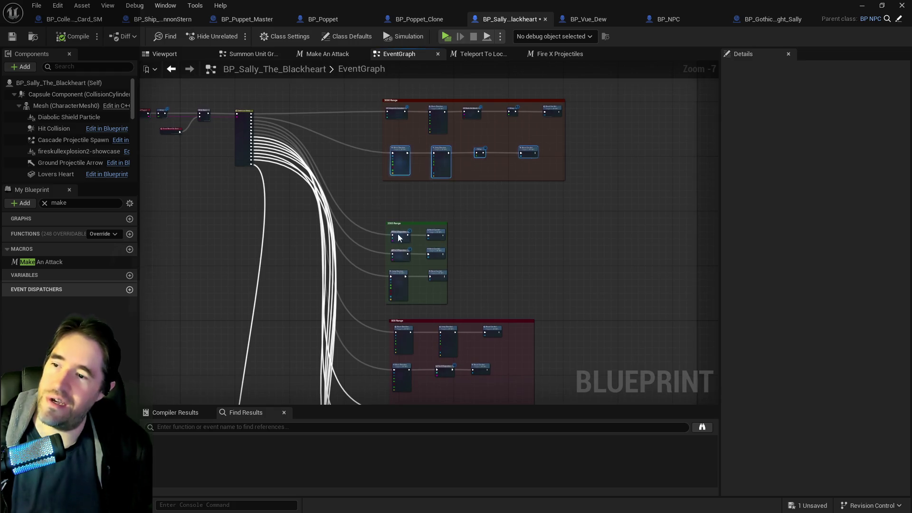
left_click_drag(393, 233, 401, 205)
mouse_move(411, 307)
left_mouse_down()
mouse_move(408, 283)
mouse_move(505, 312)
left_mouse_up()
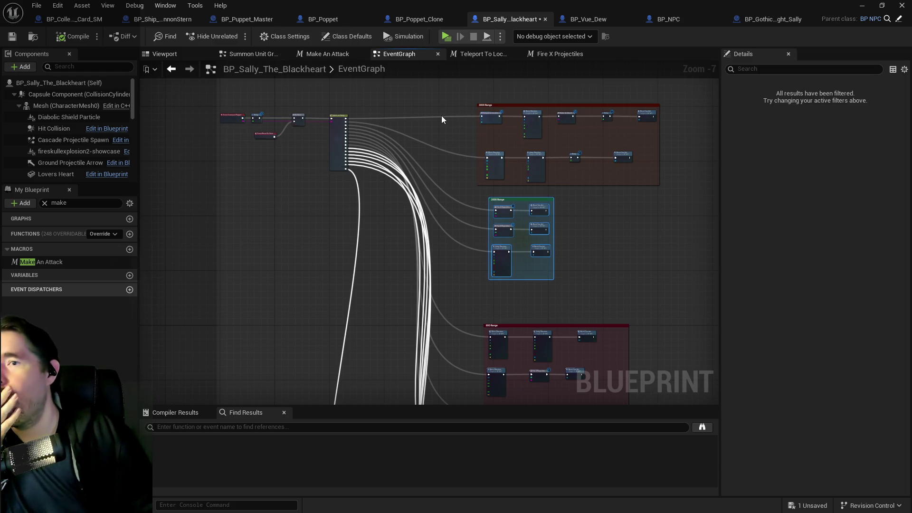
left_click_drag(362, 131, 363, 186)
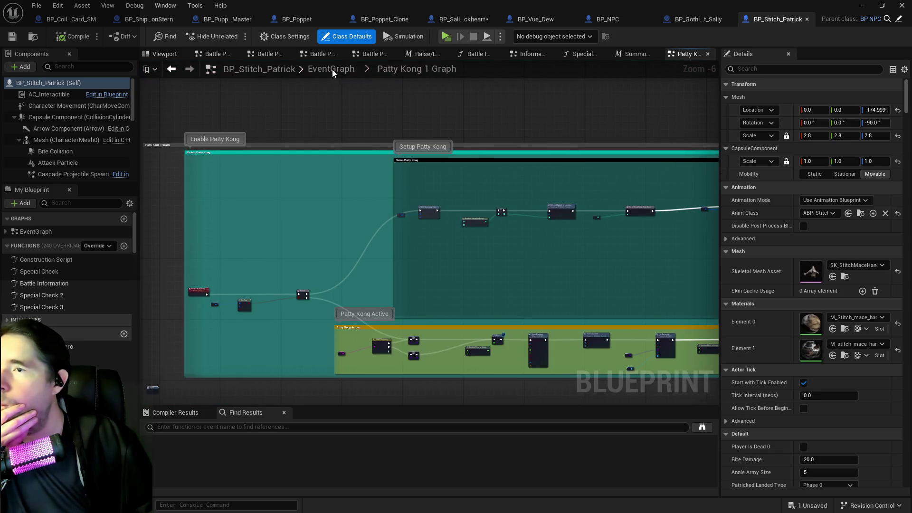
- Return to Stitch Patrick's main EventGraph and frame the Patrick Graph comment
left_click(332, 69)
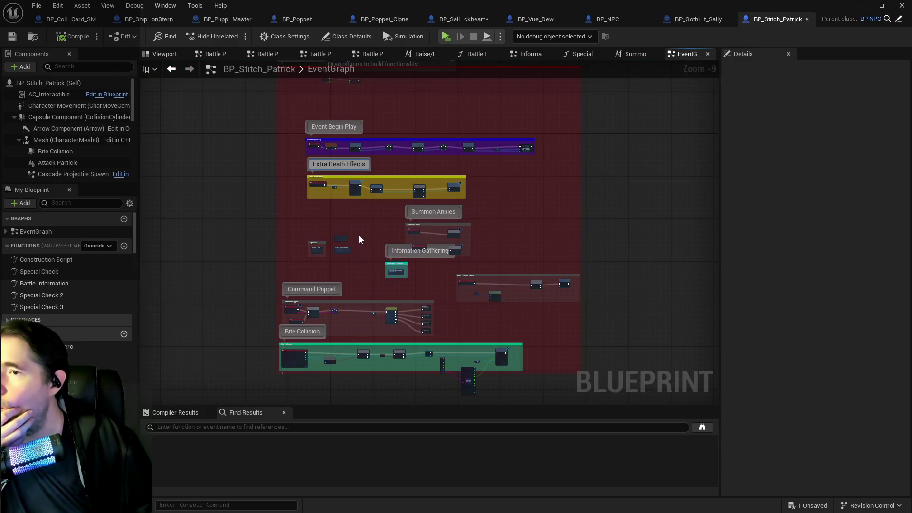
mouse_move(360, 226)
left_mouse_down()
mouse_move(422, 130)
mouse_move(419, 272)
left_mouse_up()
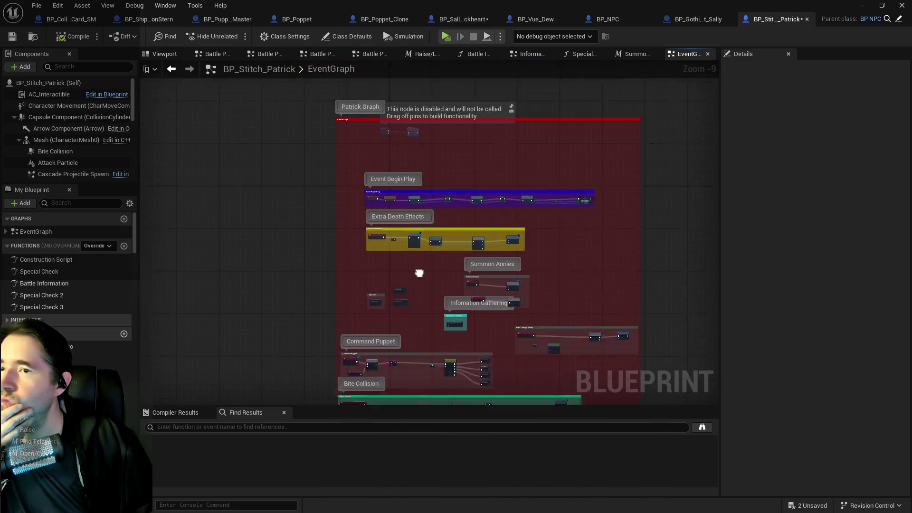
scroll(419, 272, "up", 4)
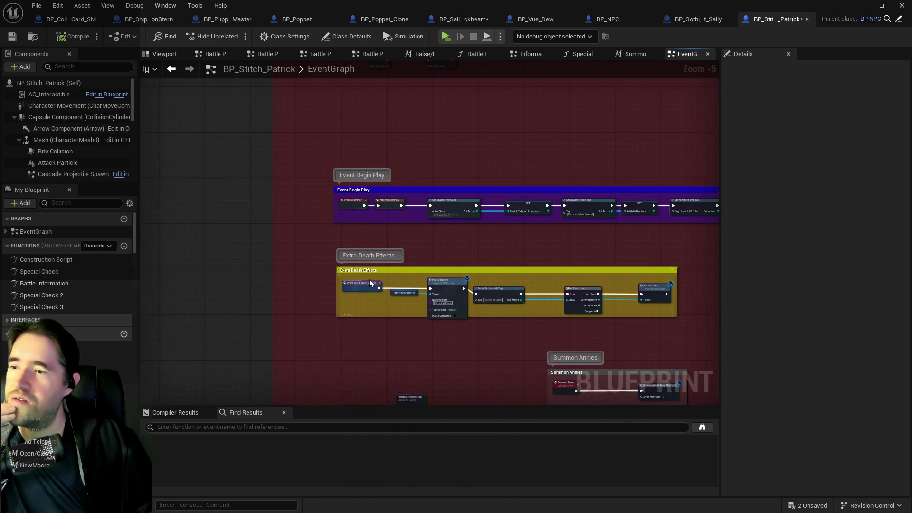
scroll(369, 279, "up", 2)
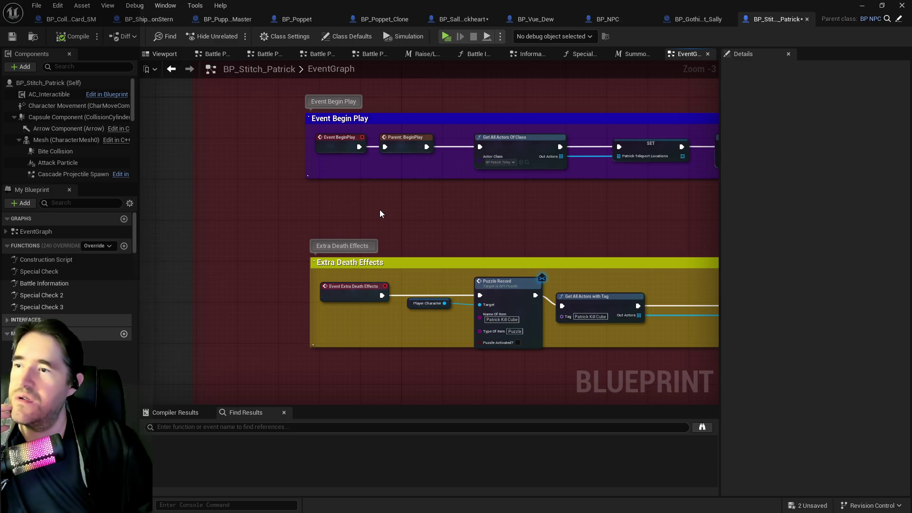
scroll(379, 210, "down", 3)
- Inspect the Battle Phase getter near Summon Annies and Command Puppet, then switch to BP_Puppet_Master
mouse_move(418, 226)
left_mouse_down()
mouse_move(374, 351)
mouse_move(363, 245)
mouse_move(351, 249)
mouse_move(370, 211)
left_mouse_up()
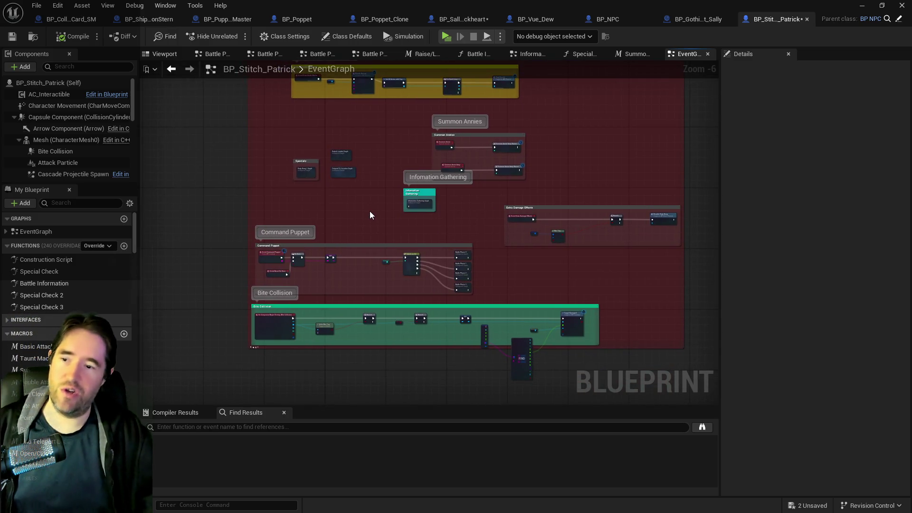
scroll(375, 250, "up", 3)
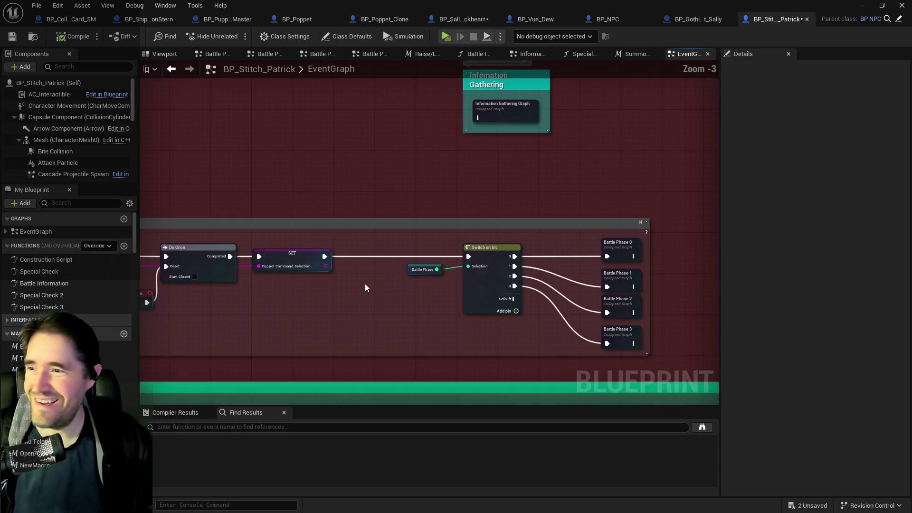
scroll(408, 285, "down", 3)
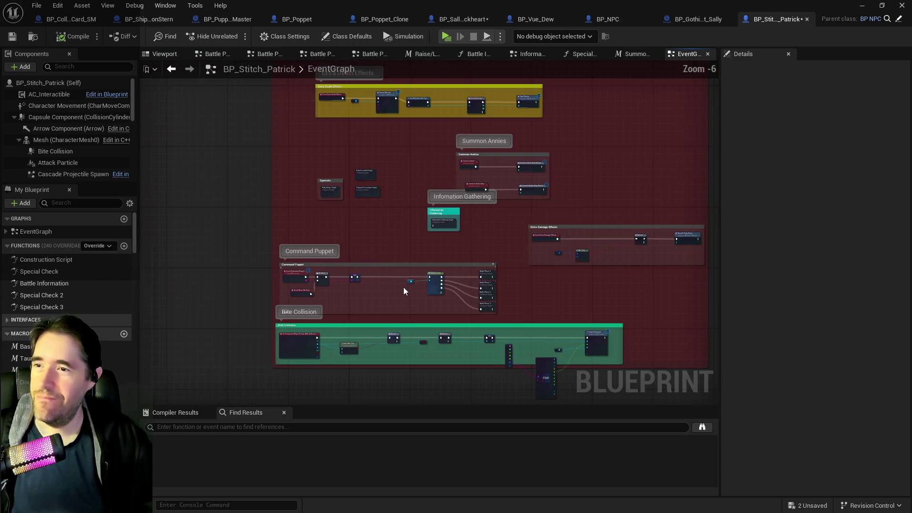
scroll(406, 275, "up", 3)
left_click(414, 289)
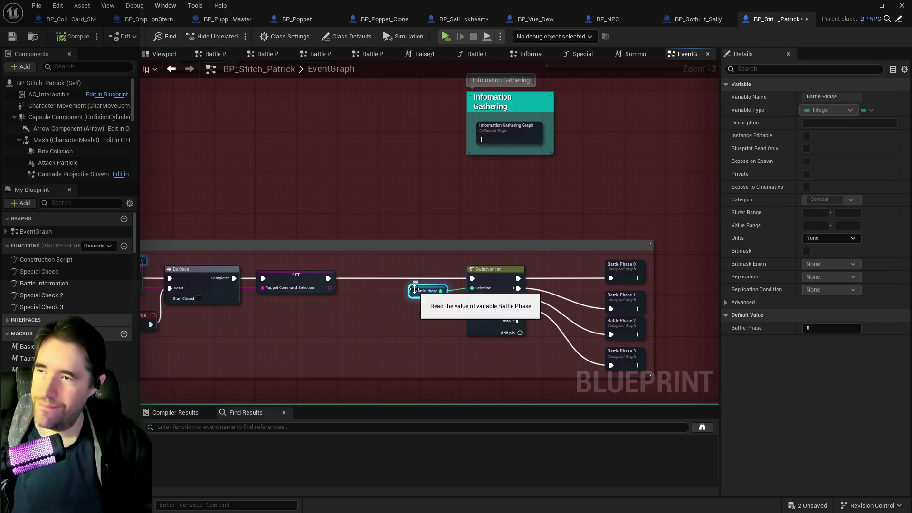
left_click(229, 19)
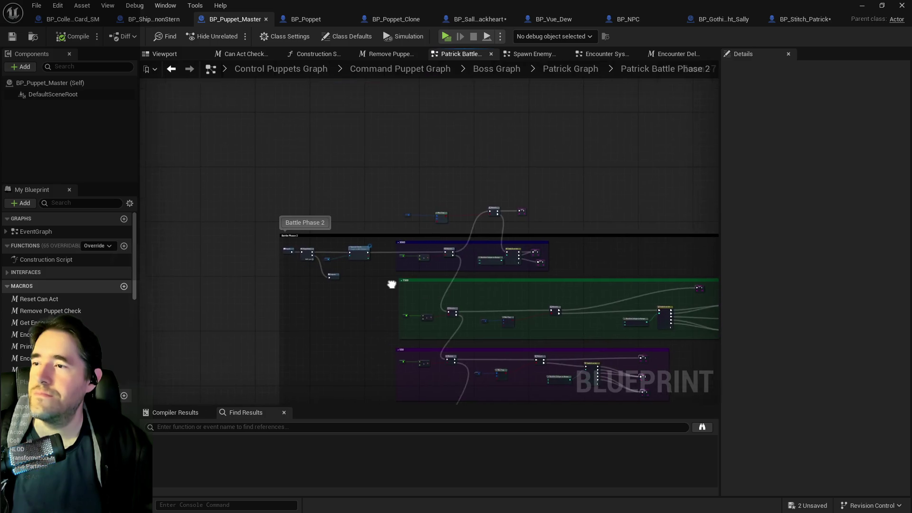
- Look over the Patrick Battle Phase 2 nodes, then go up to the Boss Graph
scroll(390, 284, "up", 5)
mouse_move(421, 306)
left_mouse_down()
mouse_move(287, 310)
mouse_move(541, 321)
mouse_move(358, 309)
mouse_move(647, 314)
left_mouse_up()
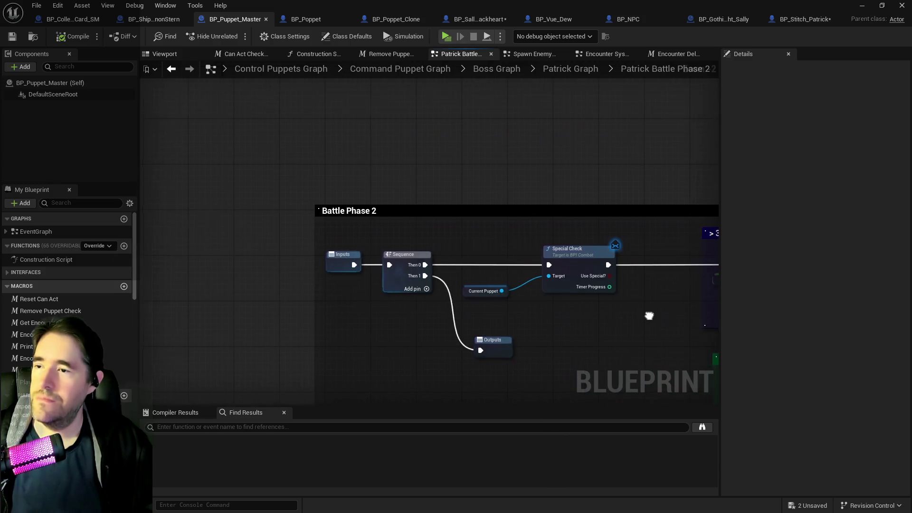
left_click(512, 69)
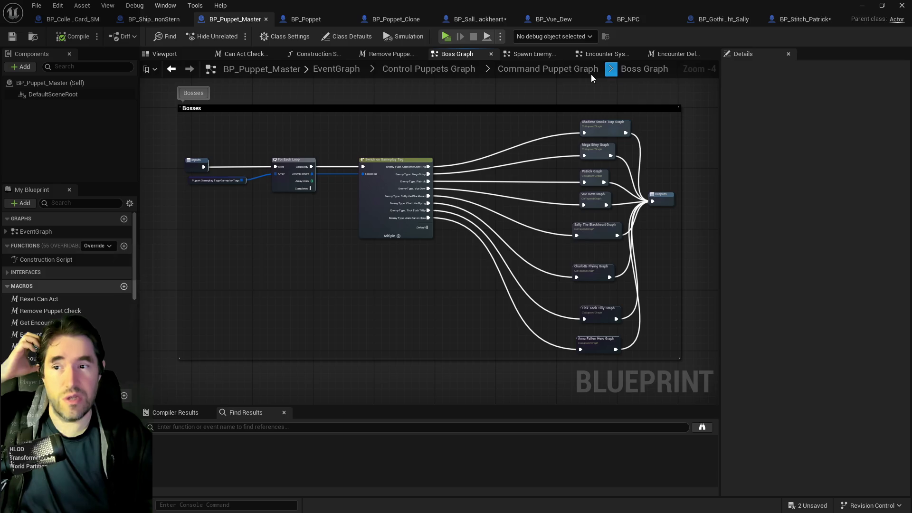
scroll(448, 95, "up", 2)
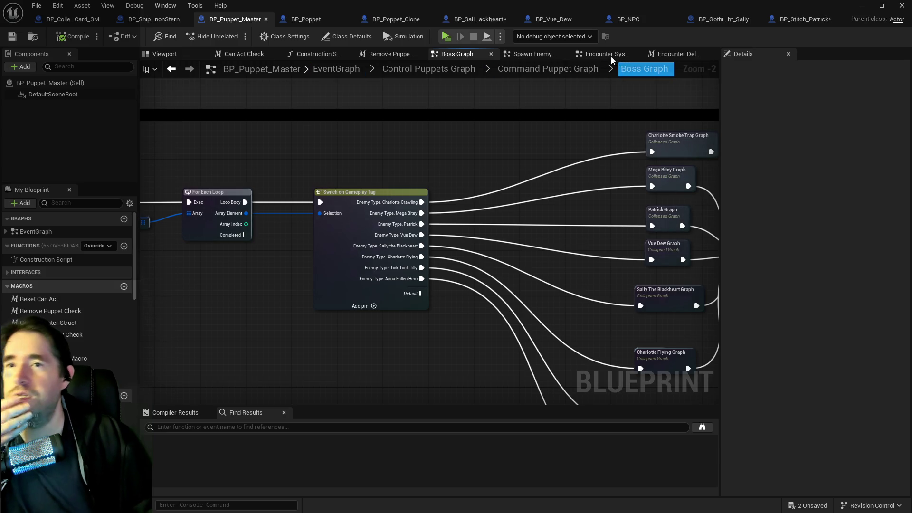
- Open Patrick Graph and select its Battle Information and Switch on Int nodes
double_click(678, 235)
scroll(435, 232, "up", 1)
scroll(437, 226, "up", 4)
mouse_move(454, 245)
left_mouse_down()
mouse_move(359, 212)
mouse_move(335, 271)
mouse_move(342, 290)
mouse_move(502, 306)
left_mouse_up()
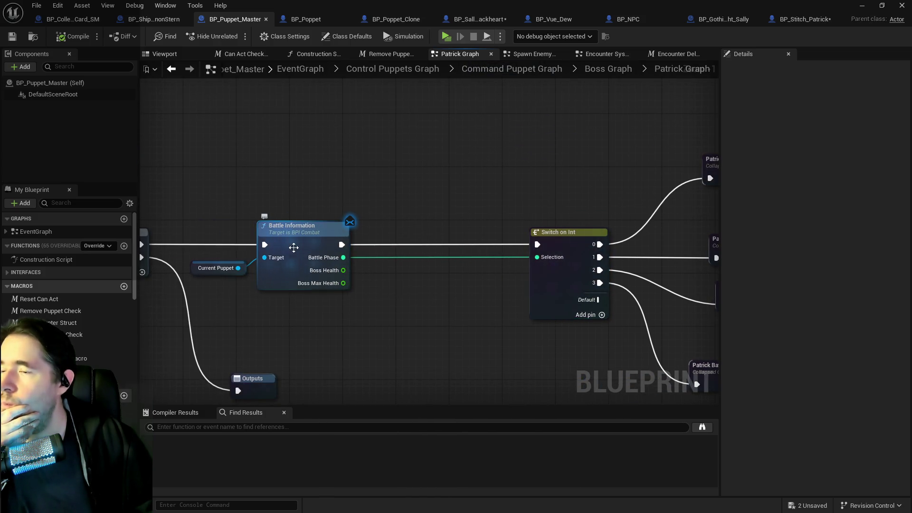
mouse_move(491, 265)
left_mouse_down()
mouse_move(311, 245)
mouse_move(430, 237)
left_mouse_up()
mouse_move(321, 226)
left_mouse_down()
mouse_move(732, 350)
mouse_move(617, 332)
left_mouse_up()
scroll(732, 350, "down", 2)
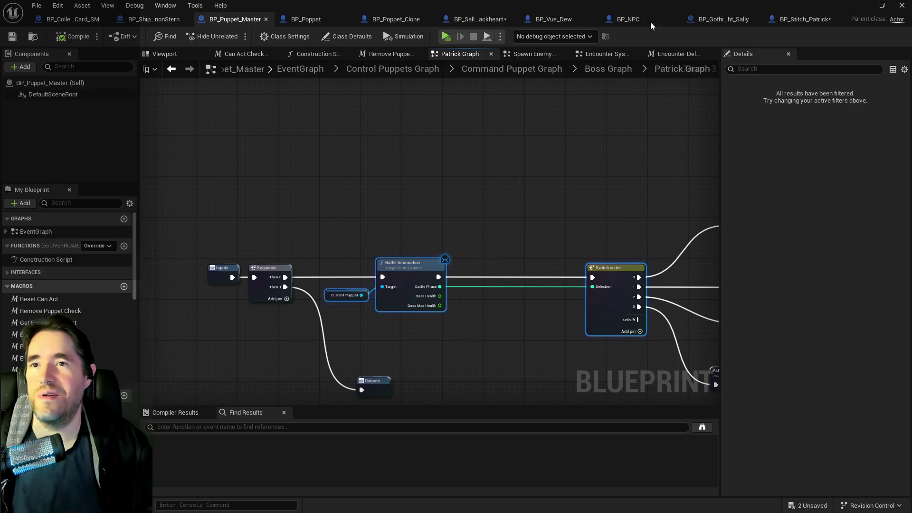
- In Sally The Blackheart Graph, shift the four opening nodes about 90 px left
left_click(593, 69)
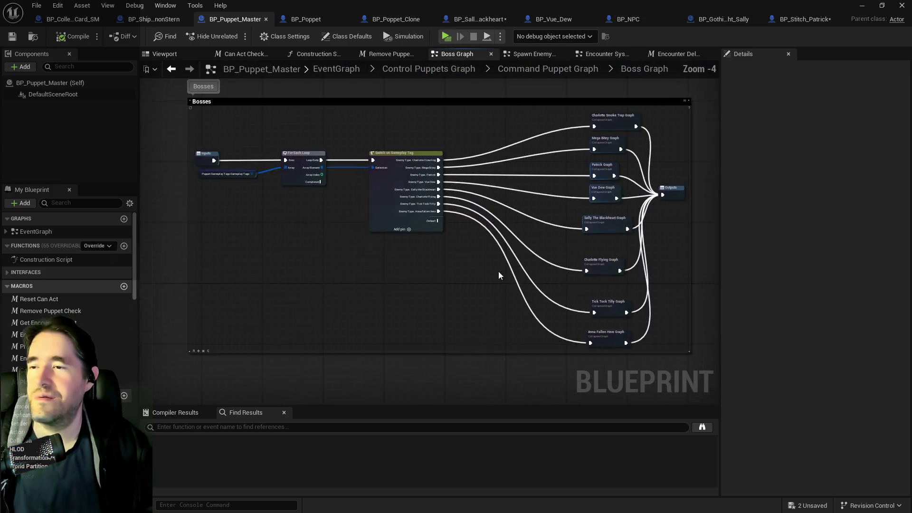
scroll(555, 219, "up", 4)
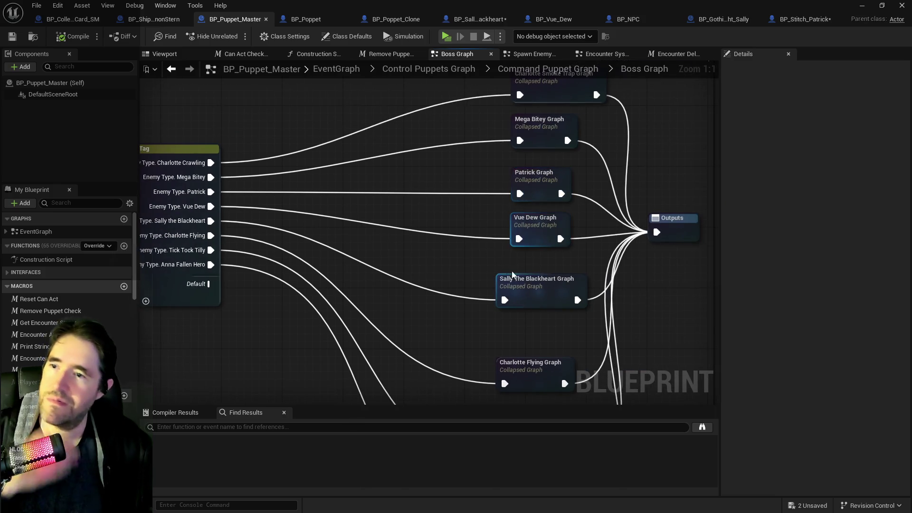
left_click(540, 287)
double_click(540, 286)
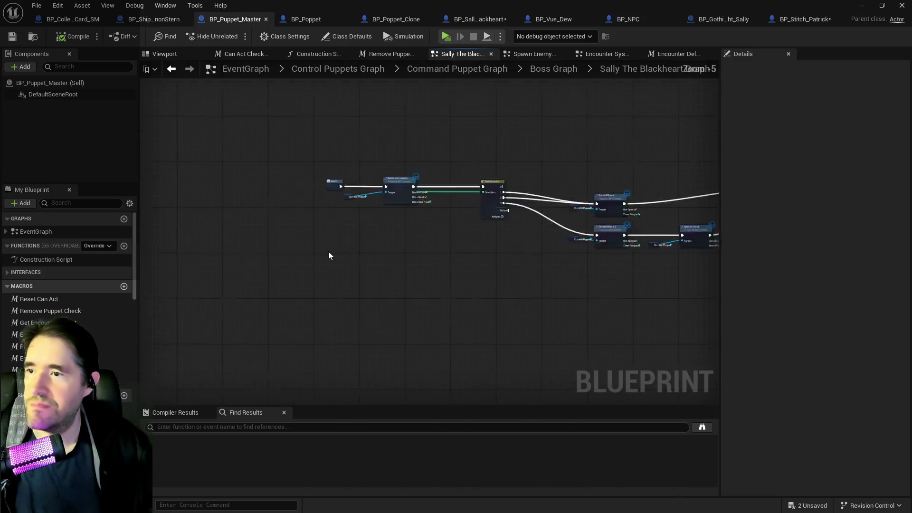
scroll(429, 230, "up", 1)
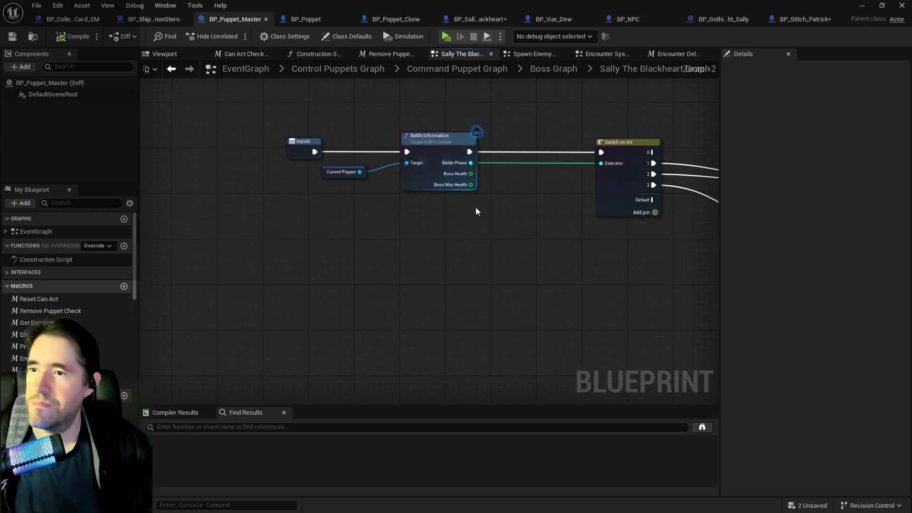
mouse_move(381, 172)
left_mouse_down()
mouse_move(227, 150)
mouse_move(393, 275)
left_mouse_up()
mouse_move(187, 153)
left_mouse_down()
mouse_move(429, 265)
mouse_move(474, 265)
left_mouse_up()
mouse_move(170, 162)
left_mouse_down()
mouse_move(492, 268)
mouse_move(448, 299)
mouse_move(450, 268)
mouse_move(294, 223)
left_mouse_up()
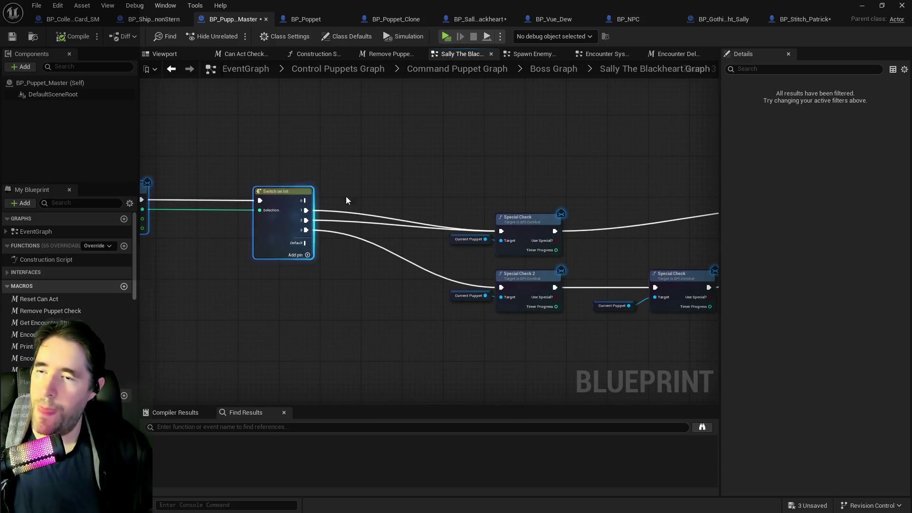
- Reopen Patrick Graph from the Boss Graph and open Patrick Battle Phase 2
left_click(573, 70)
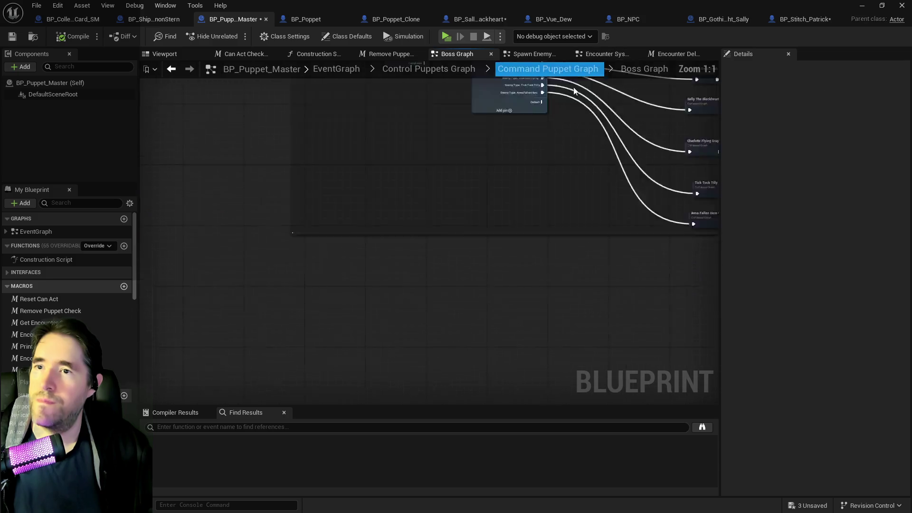
scroll(594, 210, "up", 3)
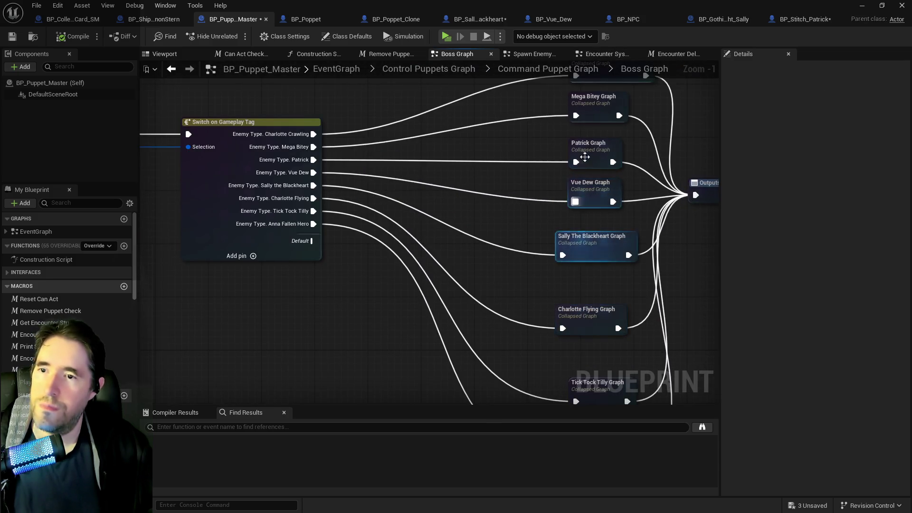
double_click(589, 145)
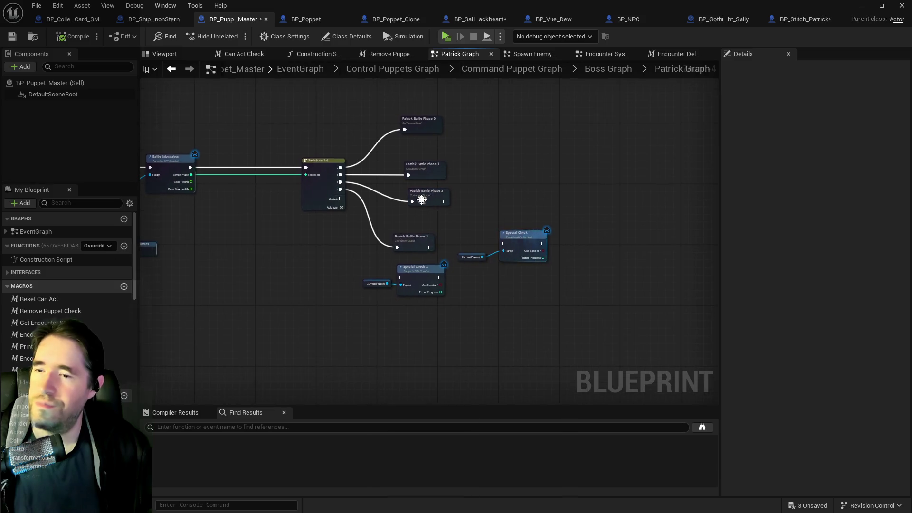
scroll(566, 147, "up", 2)
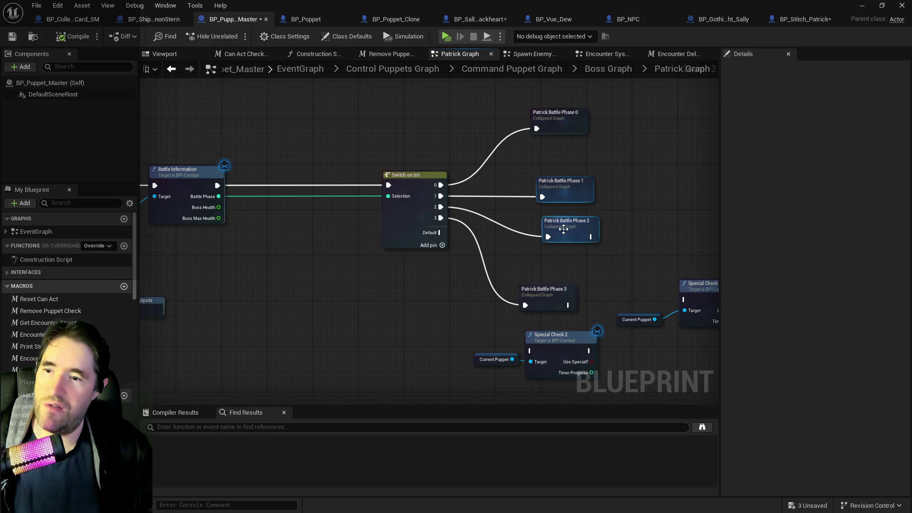
double_click(563, 229)
scroll(341, 148, "up", 4)
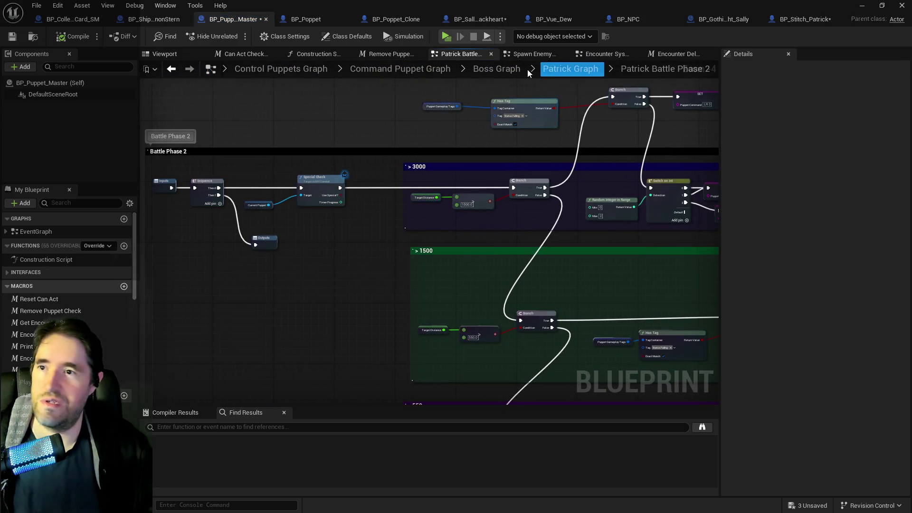
- Go back up through Command Puppet Graph, reopen Boss Graph, and open Vue Dew Graph
left_click(499, 70)
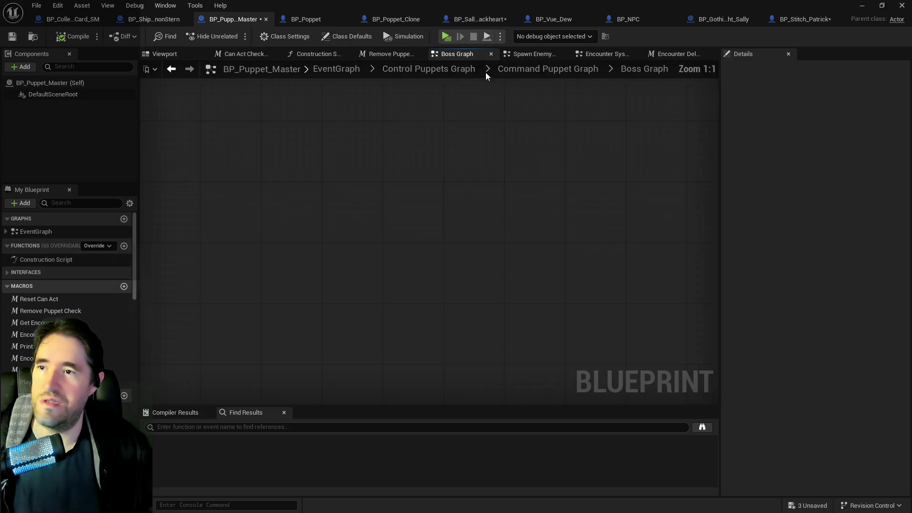
left_click(556, 73)
scroll(448, 219, "up", 5)
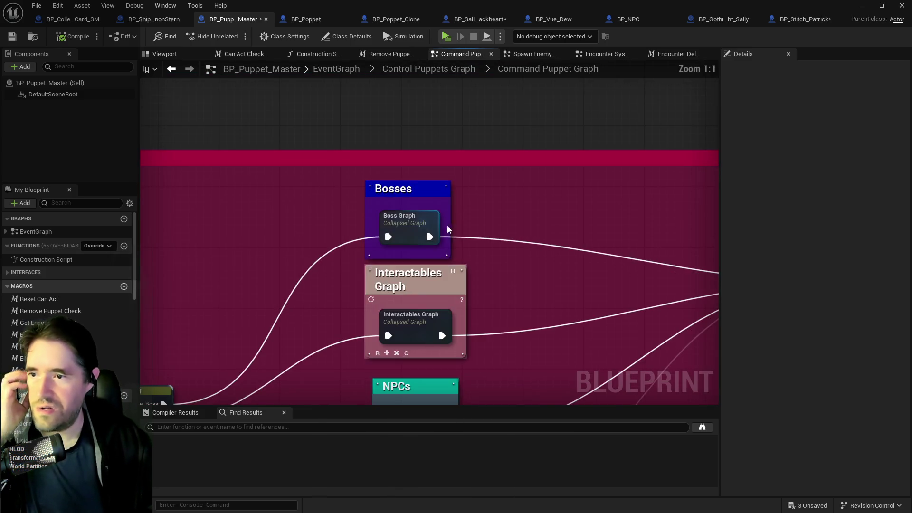
double_click(426, 241)
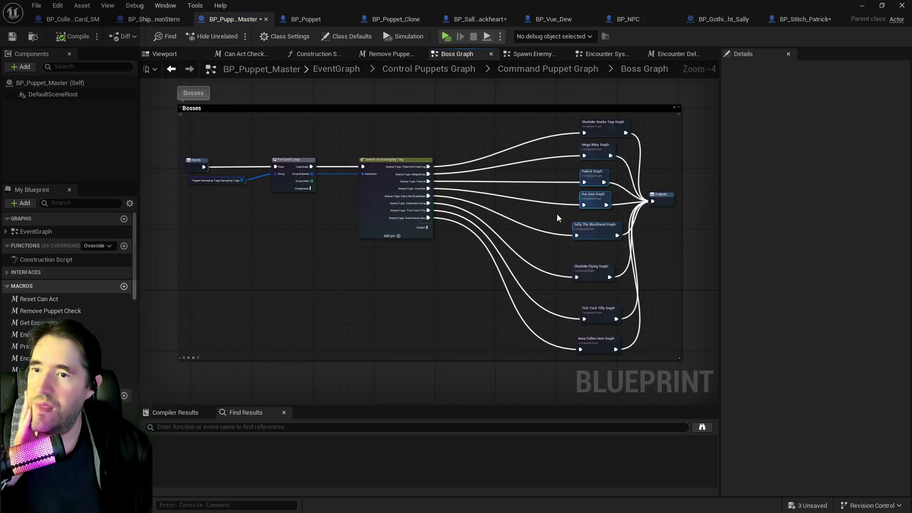
scroll(475, 143, "up", 1)
scroll(474, 200, "up", 2)
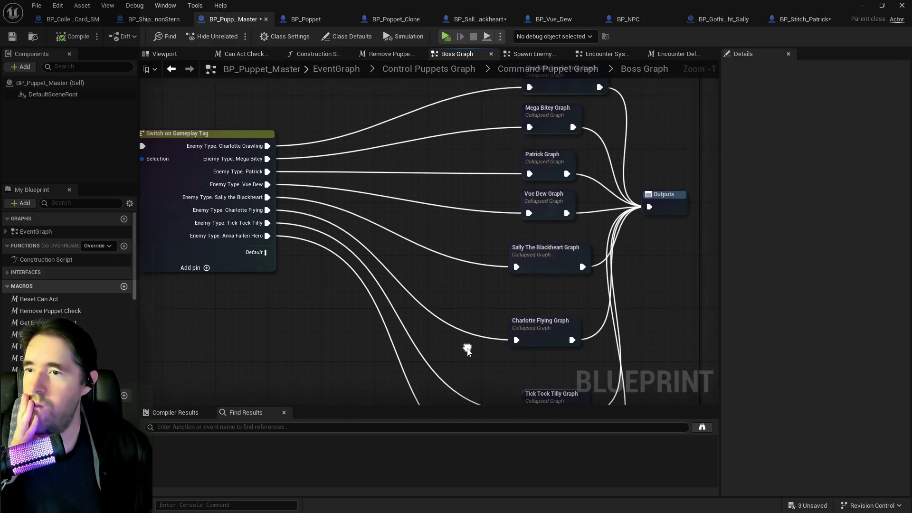
scroll(466, 177, "down", 2)
scroll(481, 219, "up", 2)
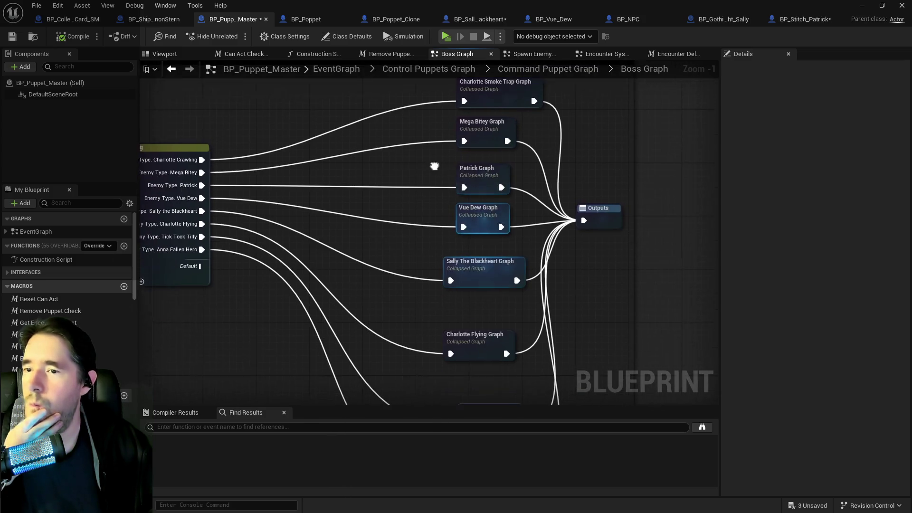
double_click(481, 220)
- Frame Switch on Int in Vue Dew Graph, then view the left side of Sally's EventGraph
scroll(408, 185, "up", 4)
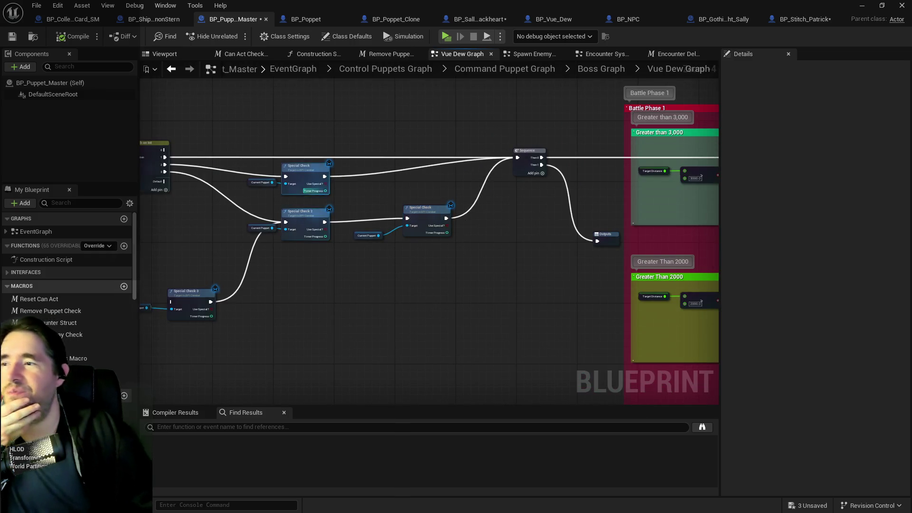
left_click_drag(321, 192, 333, 129)
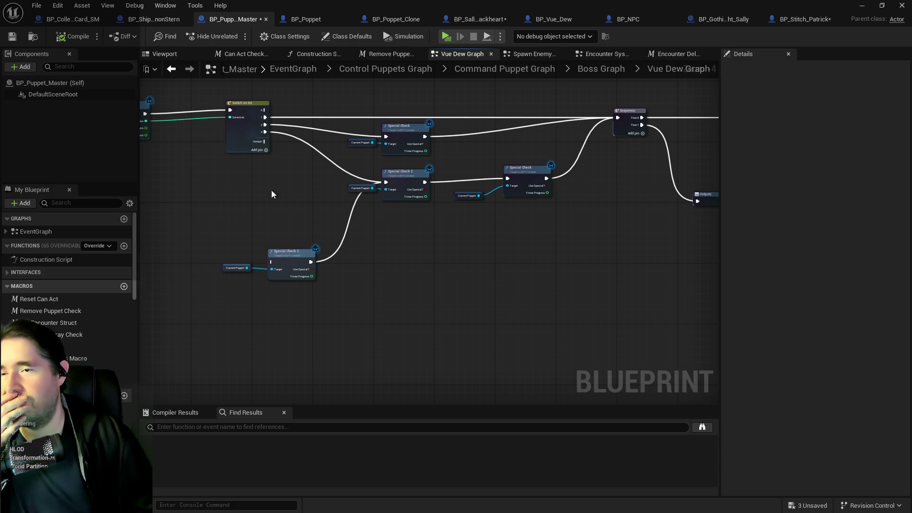
left_click(483, 20)
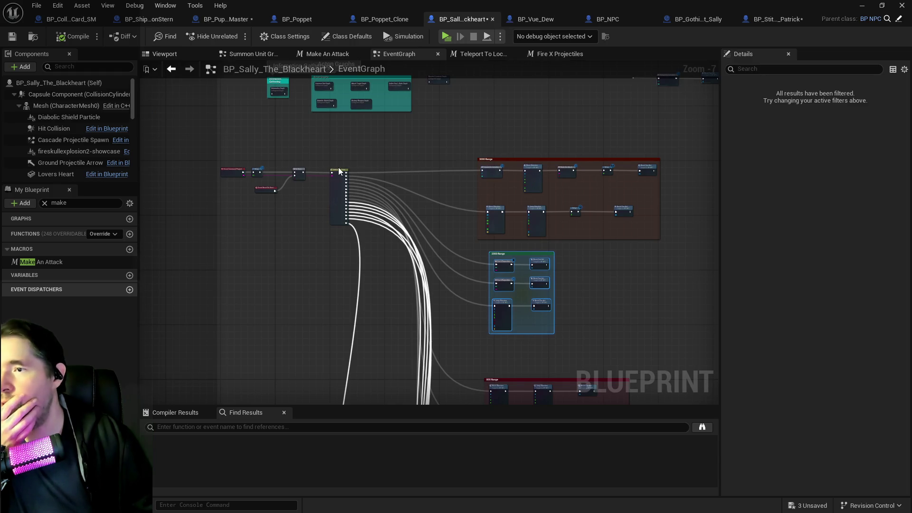
left_click_drag(340, 171, 511, 177)
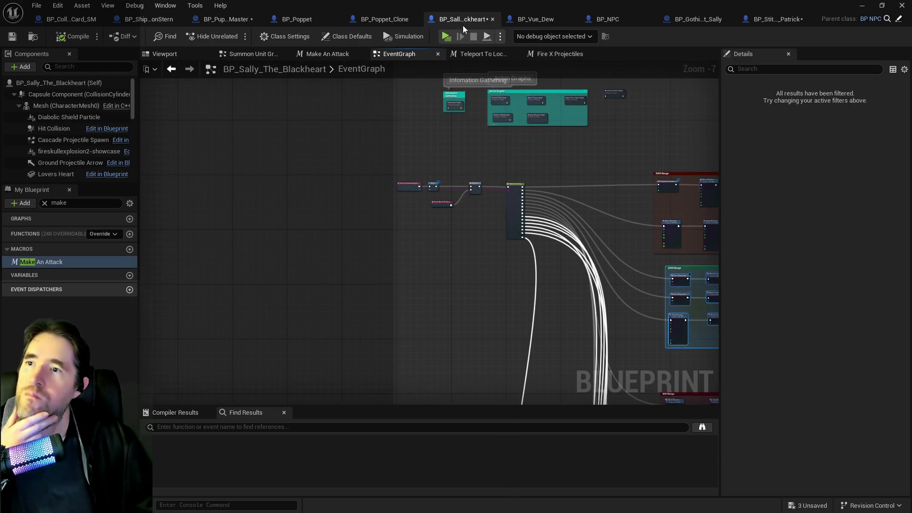
- Back in Vue Dew Graph, paste Battle Information, Current Puppet and Switch on Int above the chain
left_click(231, 19)
mouse_move(409, 164)
left_mouse_down()
mouse_move(452, 228)
mouse_move(348, 226)
mouse_move(343, 316)
mouse_move(356, 183)
mouse_move(443, 194)
mouse_move(428, 198)
left_mouse_up()
key("ctrl+v")
left_click_drag(592, 195, 502, 161)
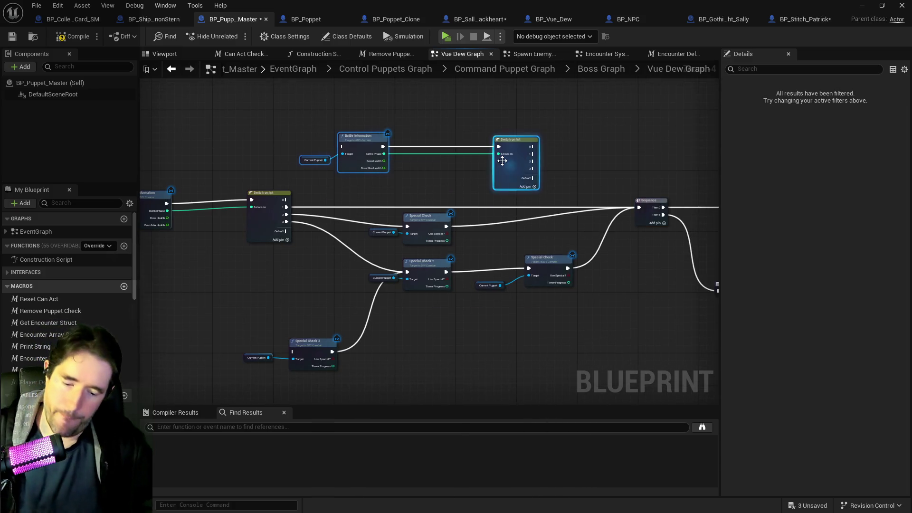
- Delete the pasted duplicates and nudge the Sequence and Outputs nodes slightly left
key("Delete")
scroll(503, 162, "down", 1)
left_click_drag(565, 188, 460, 192)
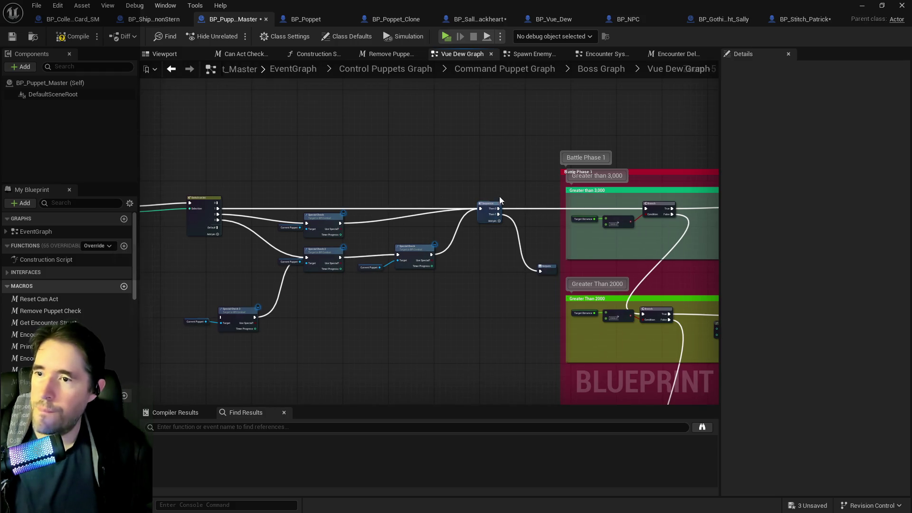
mouse_move(494, 230)
left_mouse_down()
mouse_move(414, 167)
mouse_move(510, 254)
mouse_move(472, 179)
left_mouse_up()
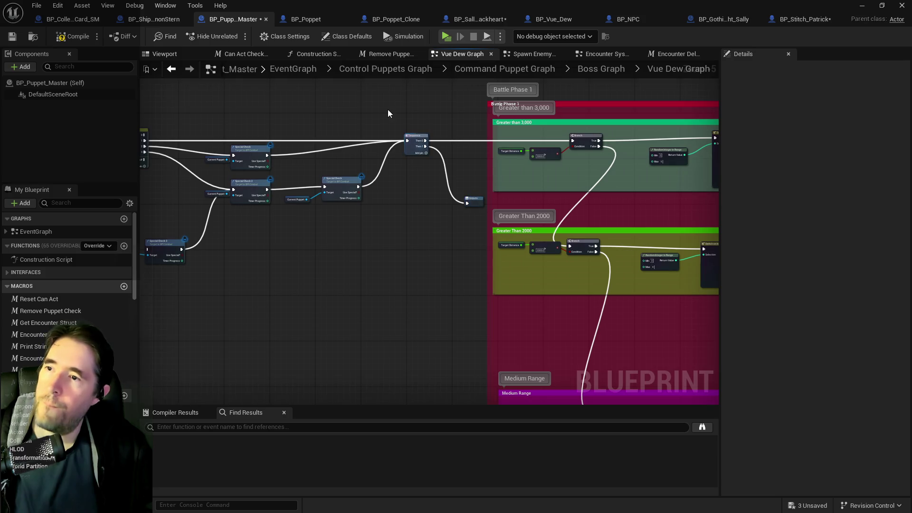
left_click_drag(398, 115, 484, 207)
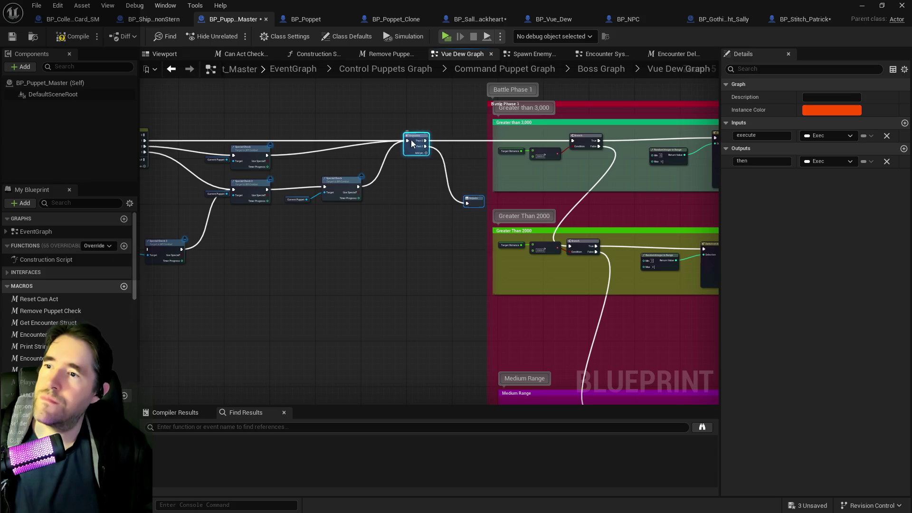
left_click_drag(412, 141, 403, 135)
- Select all the Battle Phase 1 range groups, checking the Point Blank pin's options without changes
scroll(401, 131, "down", 3)
left_click_drag(488, 167, 318, 68)
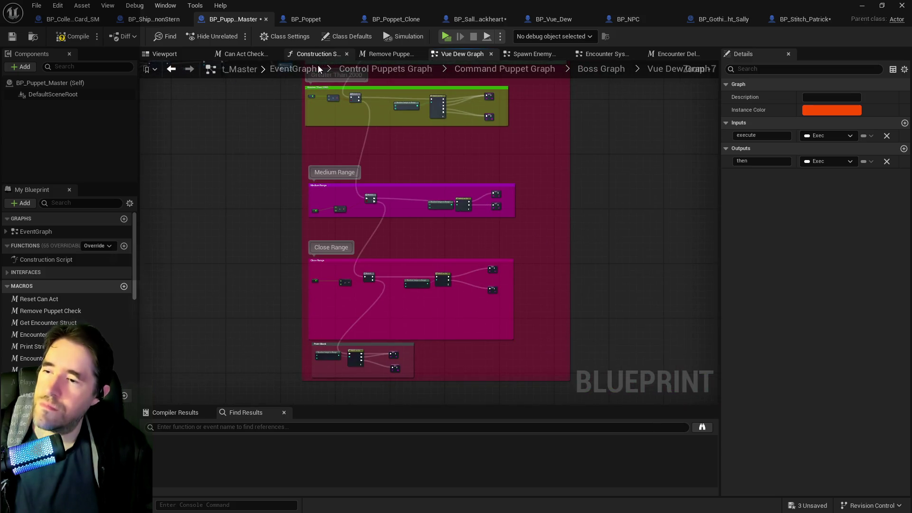
left_click_drag(325, 120, 370, 227)
scroll(359, 146, "down", 1)
mouse_move(346, 110)
left_mouse_down()
mouse_move(551, 377)
mouse_move(614, 372)
mouse_move(627, 337)
left_mouse_up()
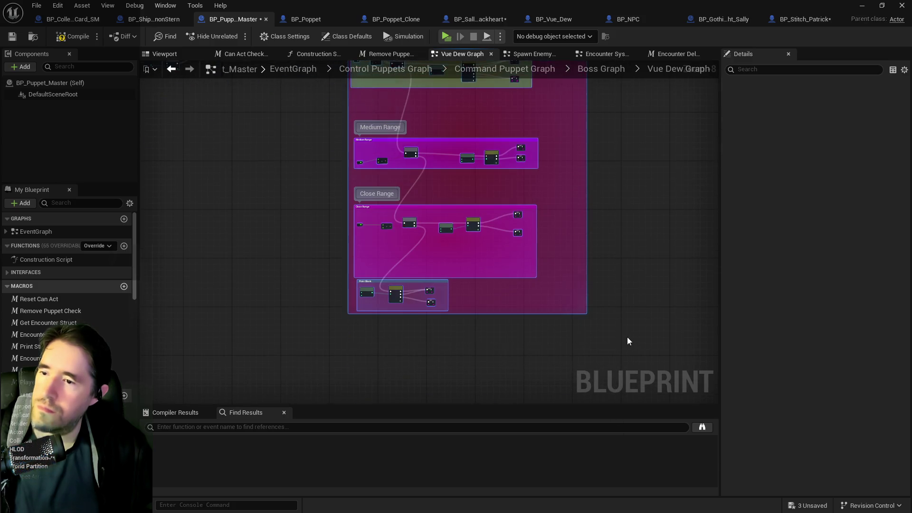
right_click(428, 290)
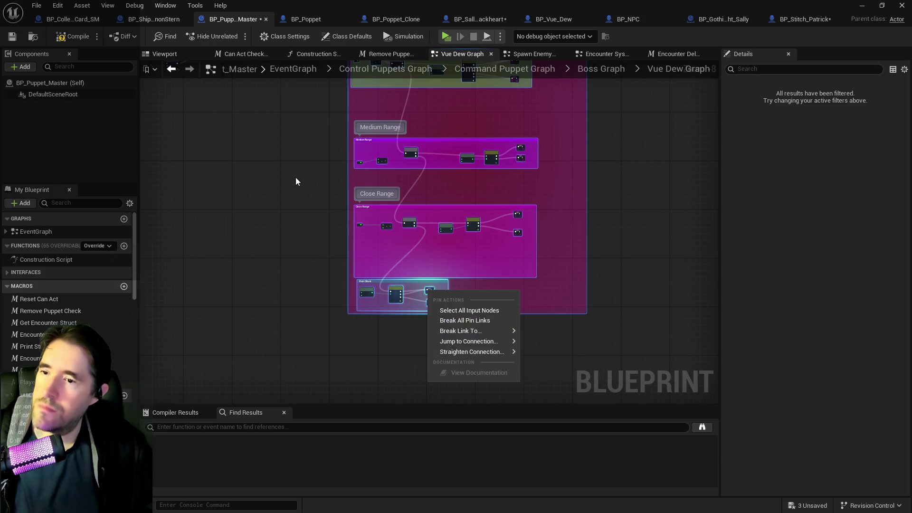
left_click(152, 208)
scroll(476, 214, "down", 3)
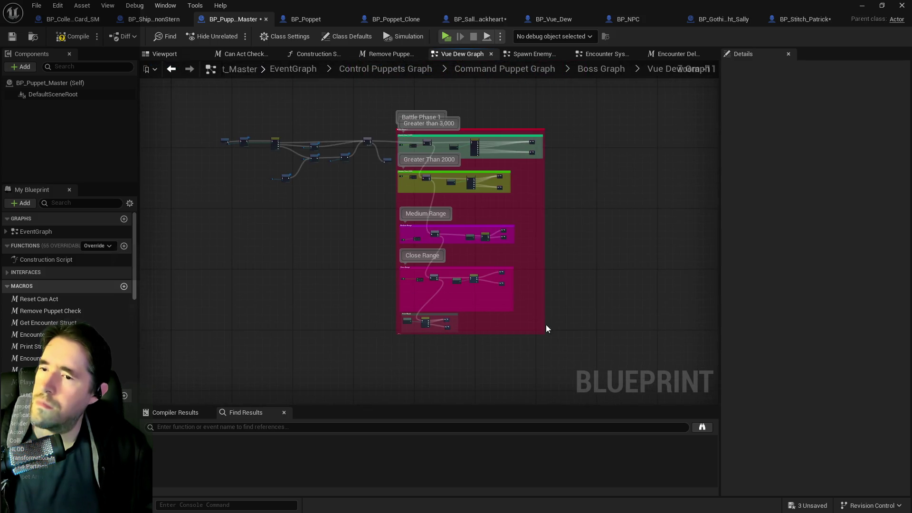
mouse_move(431, 200)
left_mouse_down()
mouse_move(405, 104)
mouse_move(393, 106)
left_mouse_up()
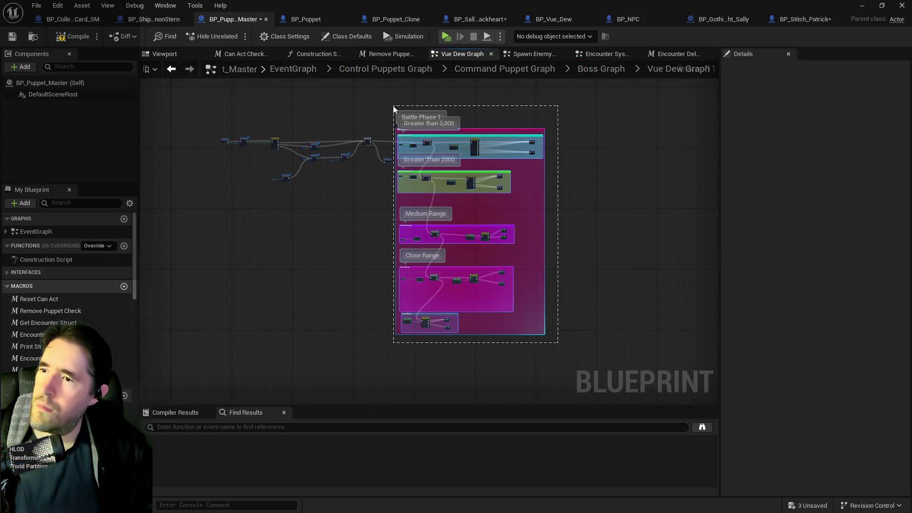
- Collapse the selected Battle Phase groups via Collapse Nodes, name it 'Phase 1 Graph', and return to Boss Graph
scroll(413, 113, "up", 2)
right_click(435, 158)
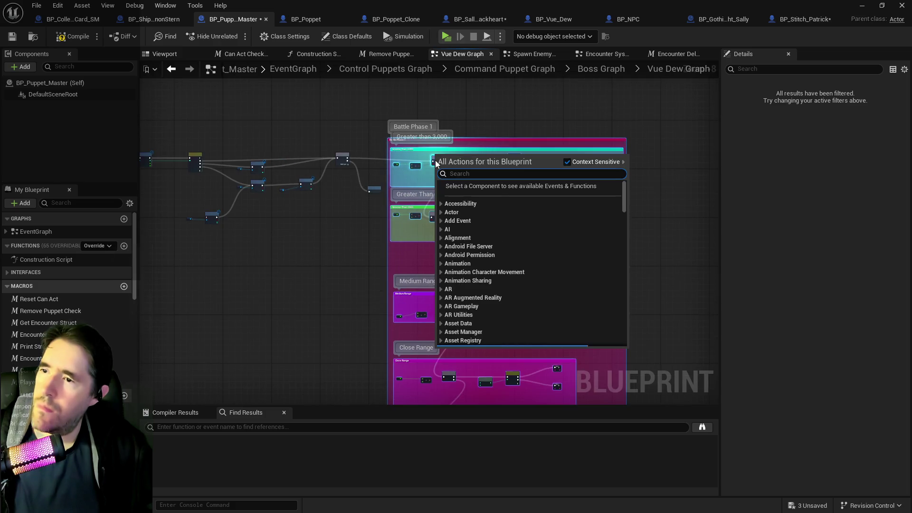
left_click(434, 160)
right_click(433, 160)
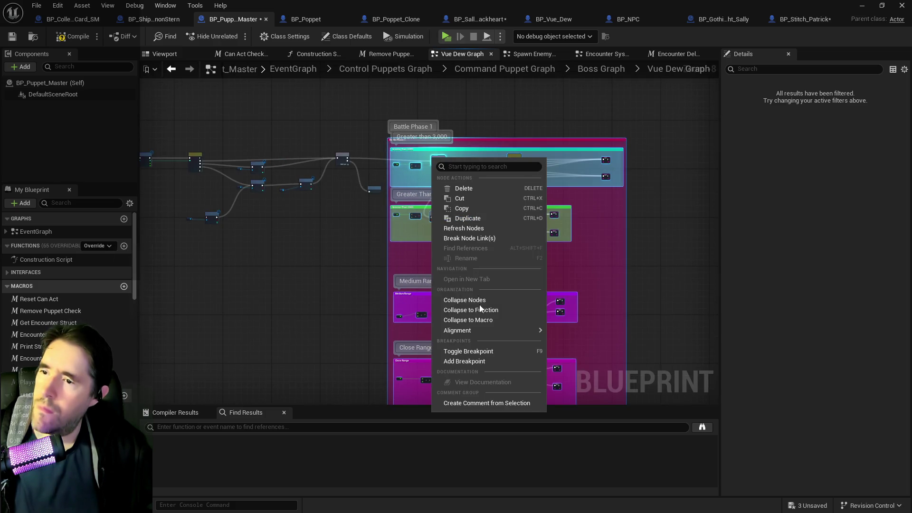
left_click(468, 299)
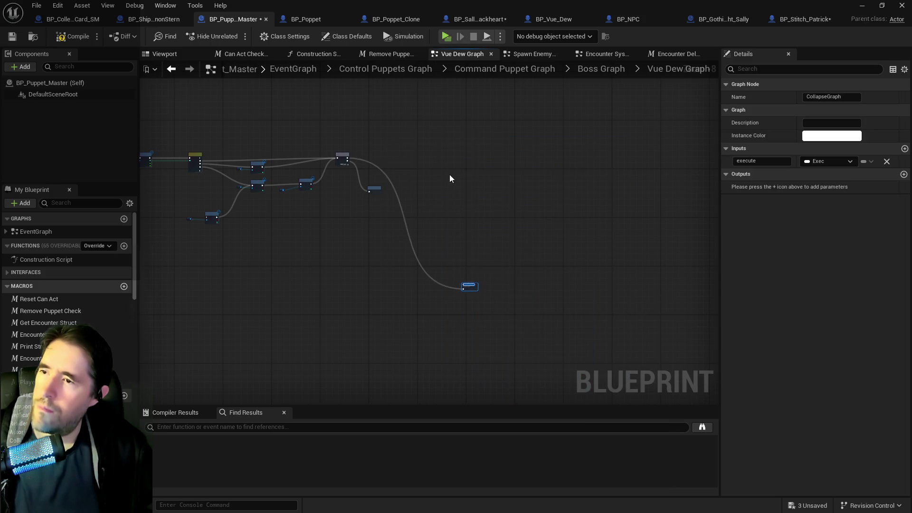
scroll(472, 291, "up", 5)
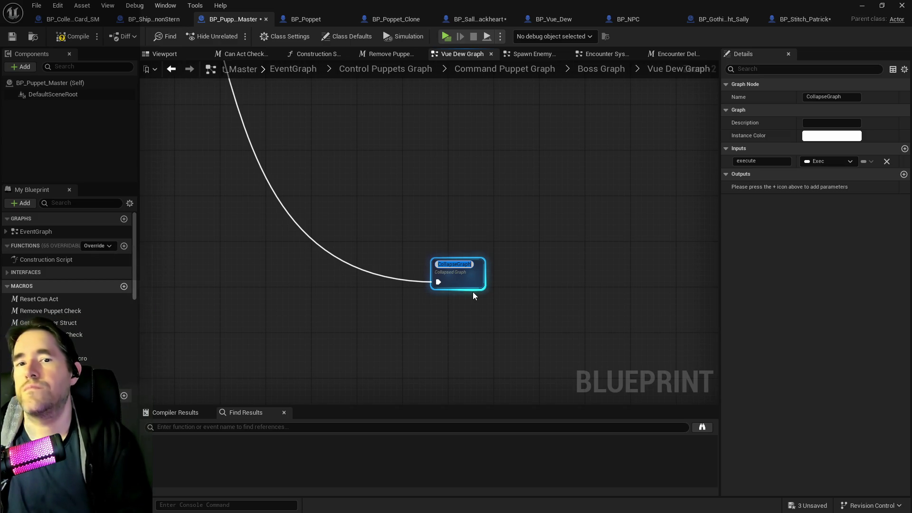
type("Phase 1 Graph")
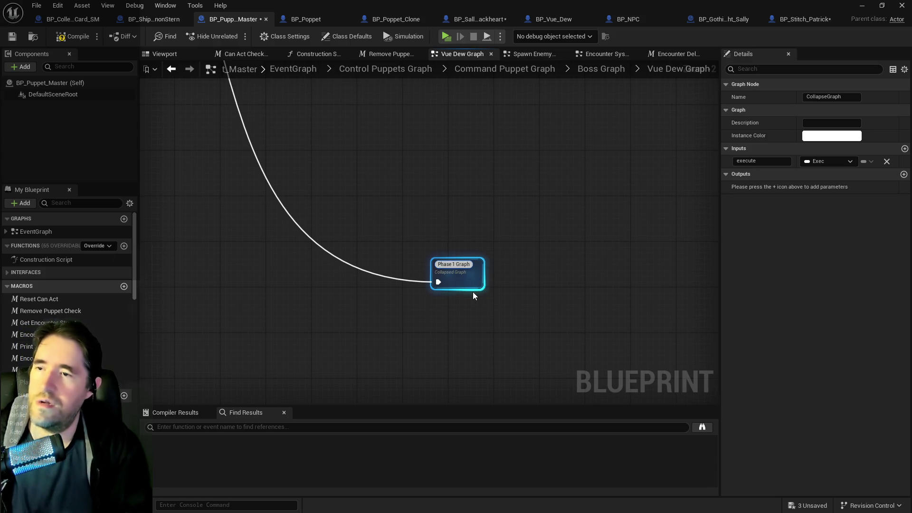
key("Return")
left_click(594, 70)
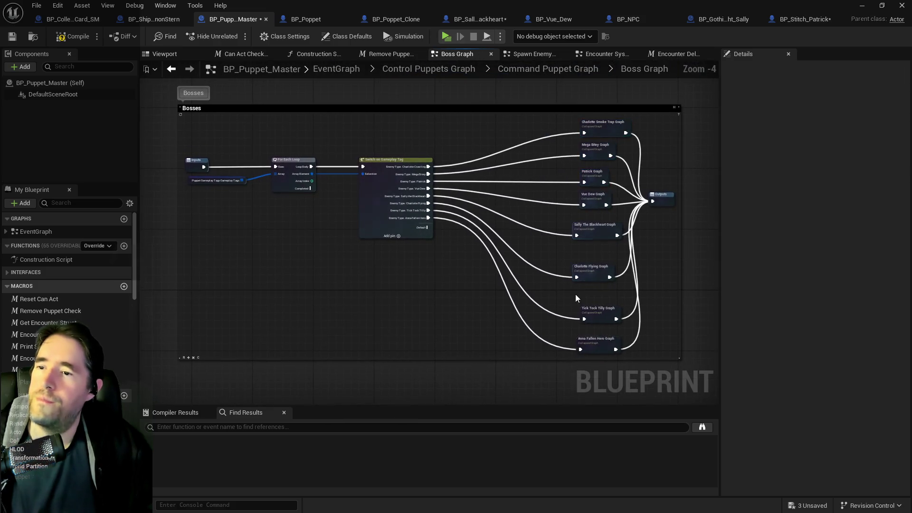
- Look inside the Patrick Graph node, then go back up to Command Puppet Graph
scroll(599, 301, "up", 3)
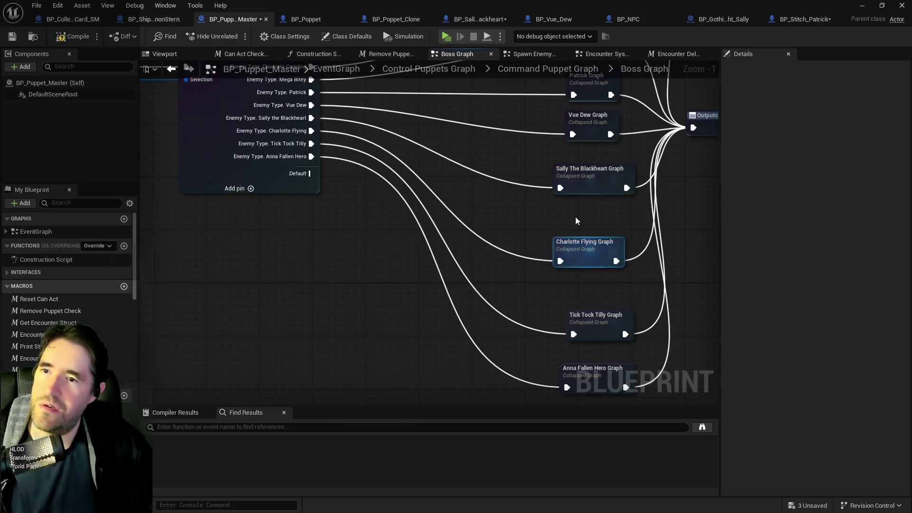
scroll(574, 218, "down", 3)
double_click(558, 185)
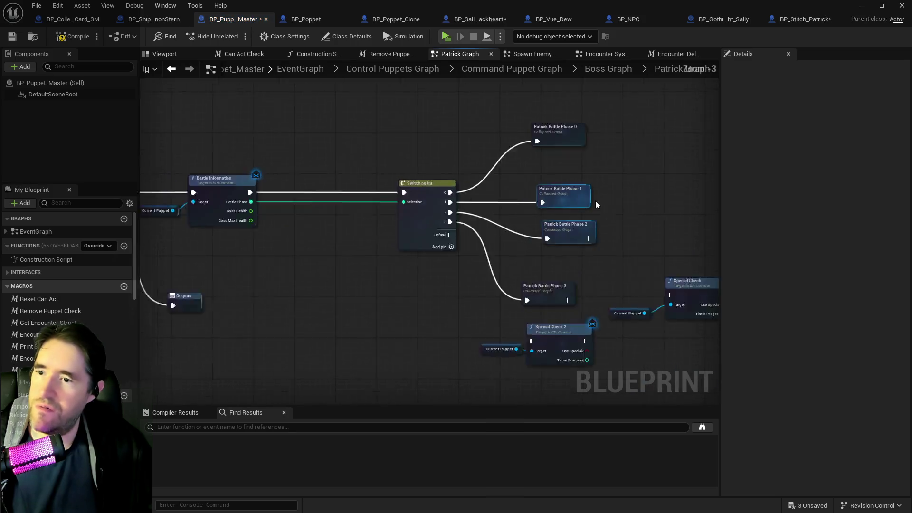
scroll(593, 202, "up", 3)
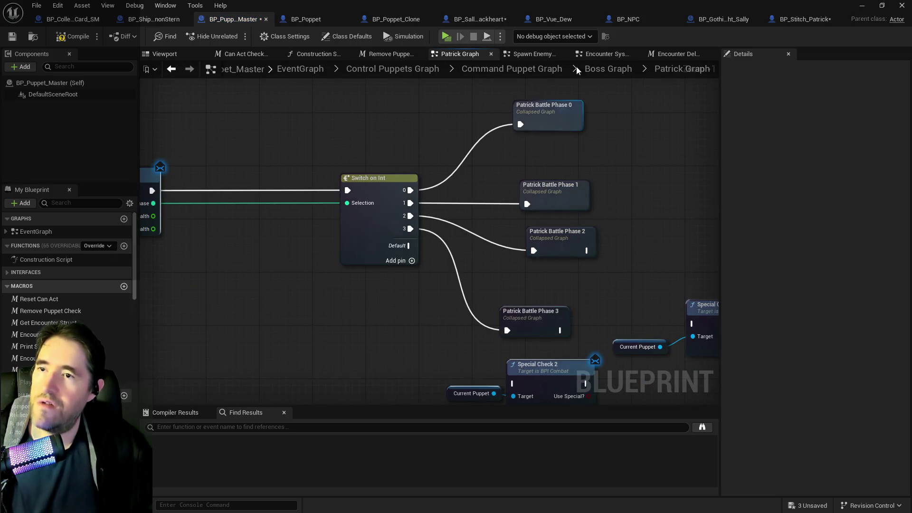
left_click(604, 69)
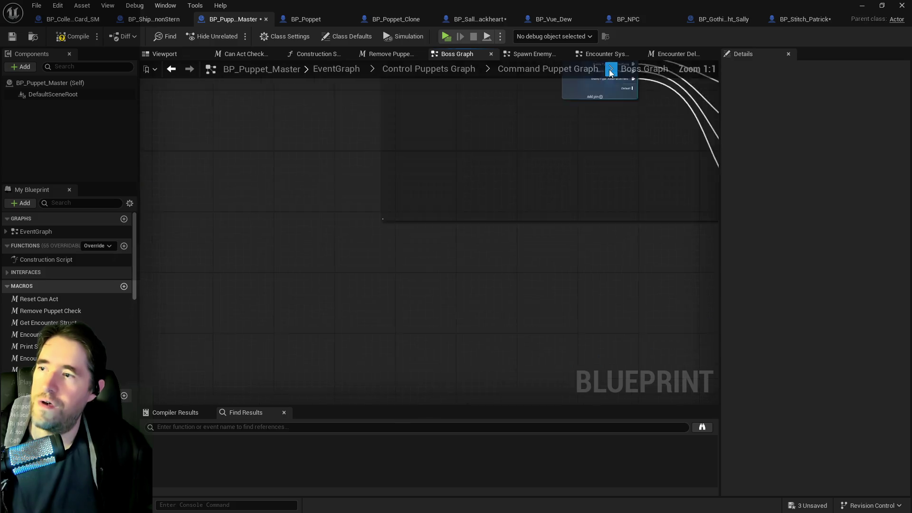
left_click(517, 71)
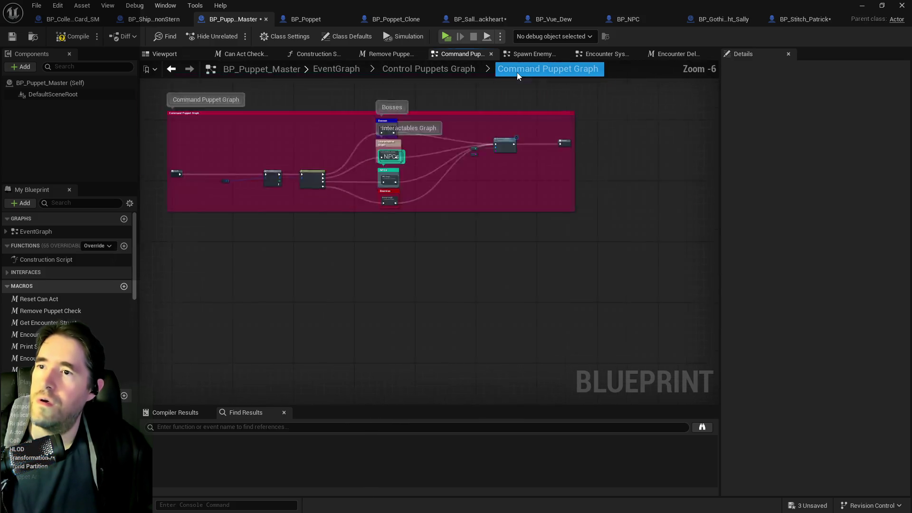
scroll(434, 190, "up", 4)
- Open Bosses, then Sally The Blackheart Graph, framing Battle Phase 1 and the Close Range group
double_click(484, 205)
scroll(583, 152, "up", 3)
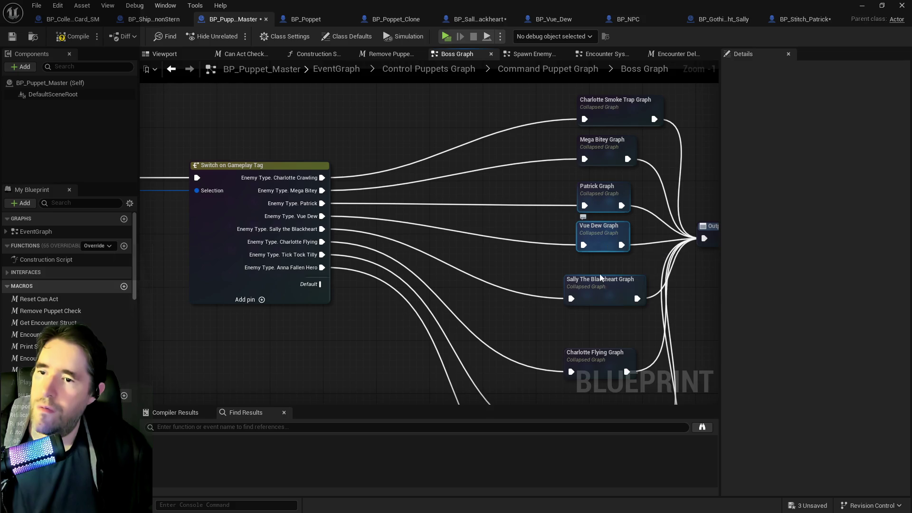
double_click(581, 281)
mouse_move(386, 132)
left_mouse_down()
mouse_move(427, 197)
mouse_move(362, 228)
mouse_move(344, 199)
mouse_move(336, 128)
mouse_move(297, 212)
mouse_move(308, 271)
mouse_move(314, 268)
left_mouse_up()
mouse_move(356, 207)
left_mouse_down()
mouse_move(389, 199)
mouse_move(332, 157)
mouse_move(335, 148)
mouse_move(528, 303)
mouse_move(614, 423)
mouse_move(610, 332)
left_mouse_up()
scroll(361, 135, "down", 1)
- Collapse Sally's selected Battle Phase 1 groups into one node and name it 'Sally The Black'
right_click(476, 244)
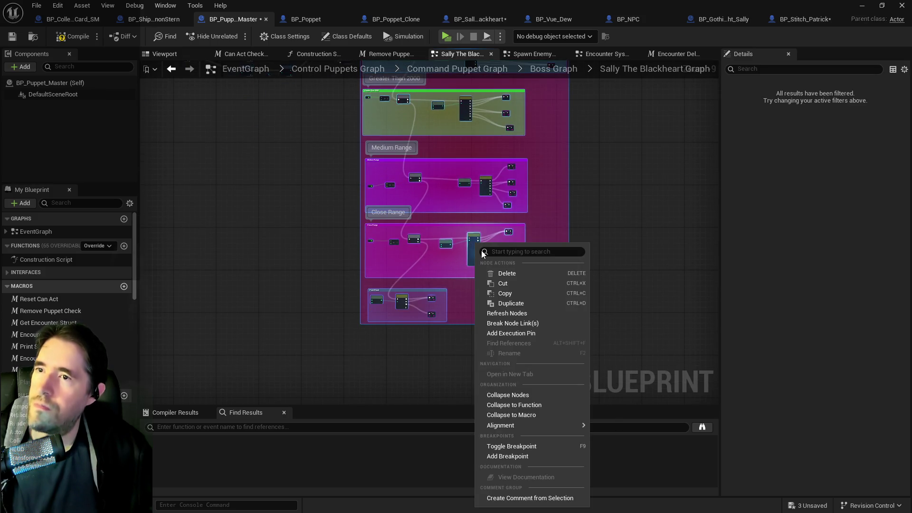
left_click(516, 394)
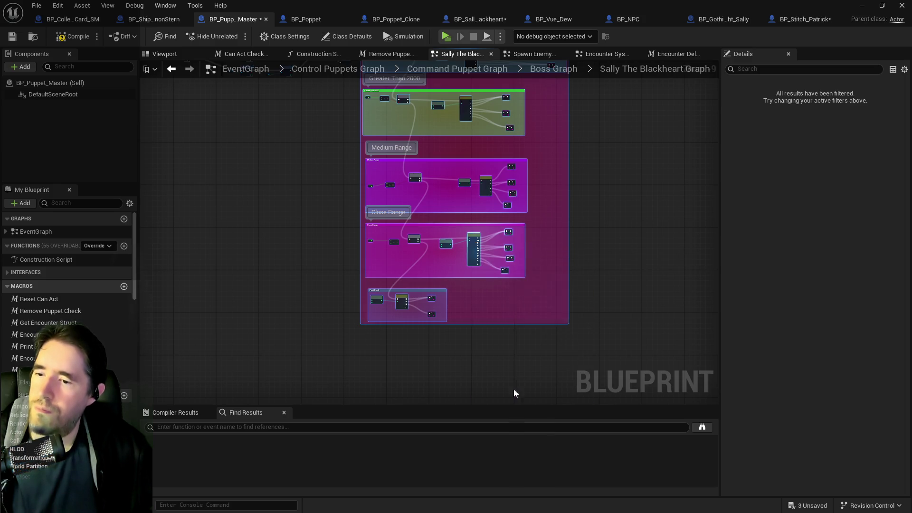
scroll(409, 138, "up", 4)
type("Sally")
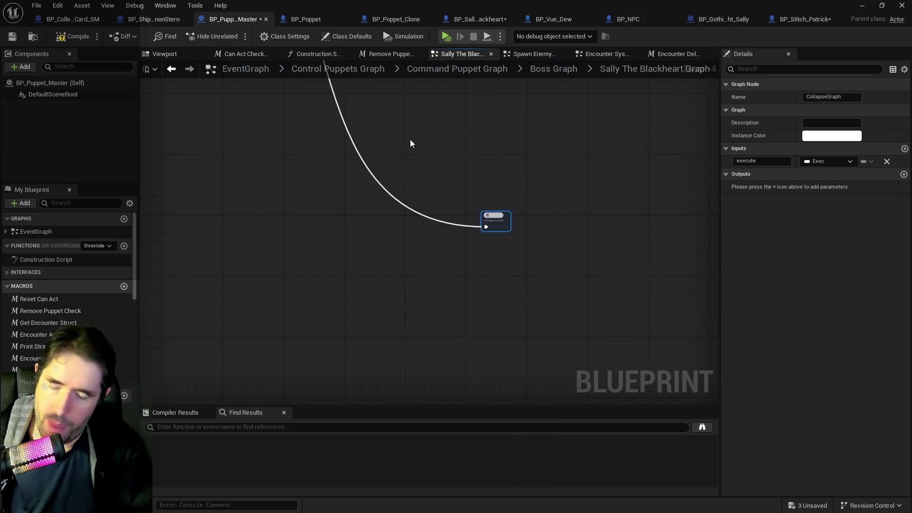
type(" The Black")
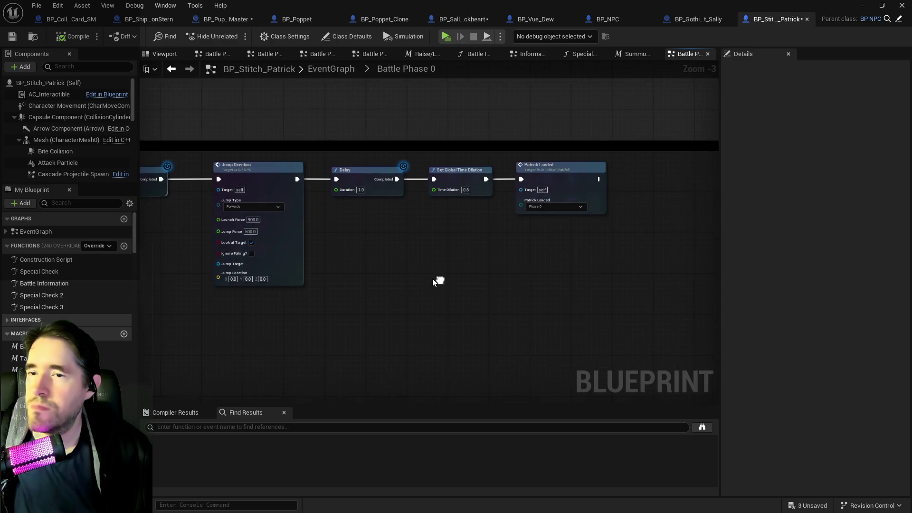
- Inspect the Patrick Landed graph in Stitch Patrick's Battle Phase 0, then return to Battle Phase 0
scroll(431, 280, "down", 3)
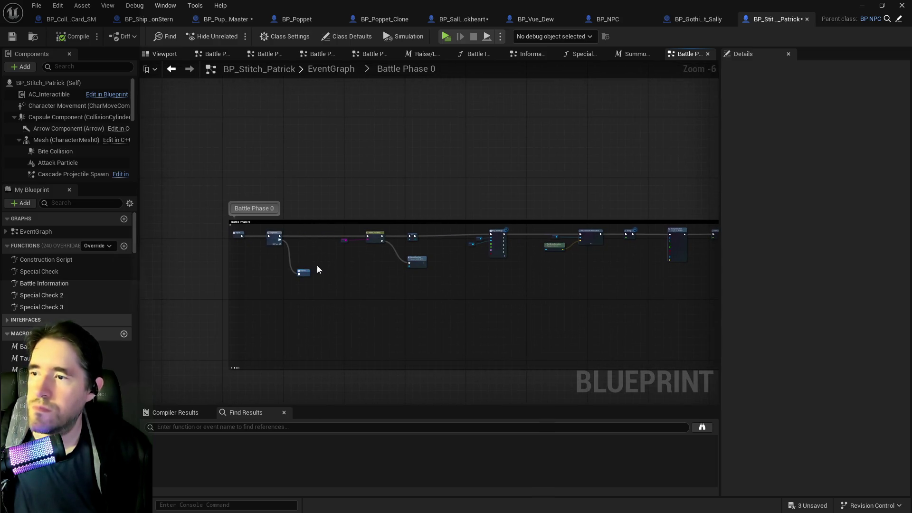
scroll(540, 251, "up", 4)
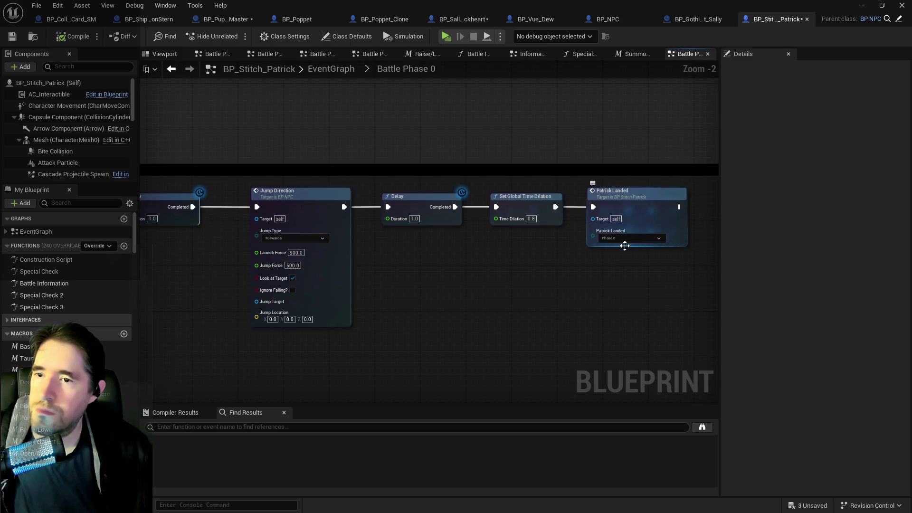
double_click(640, 215)
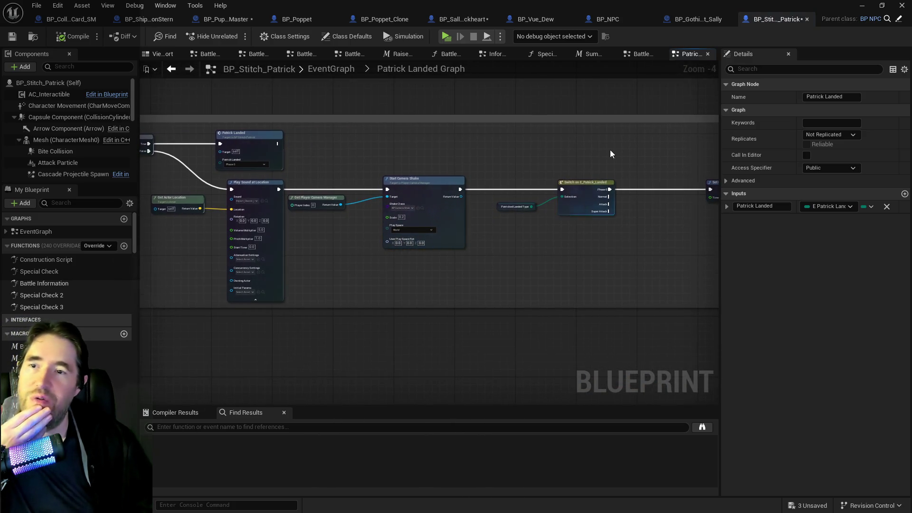
left_click(637, 55)
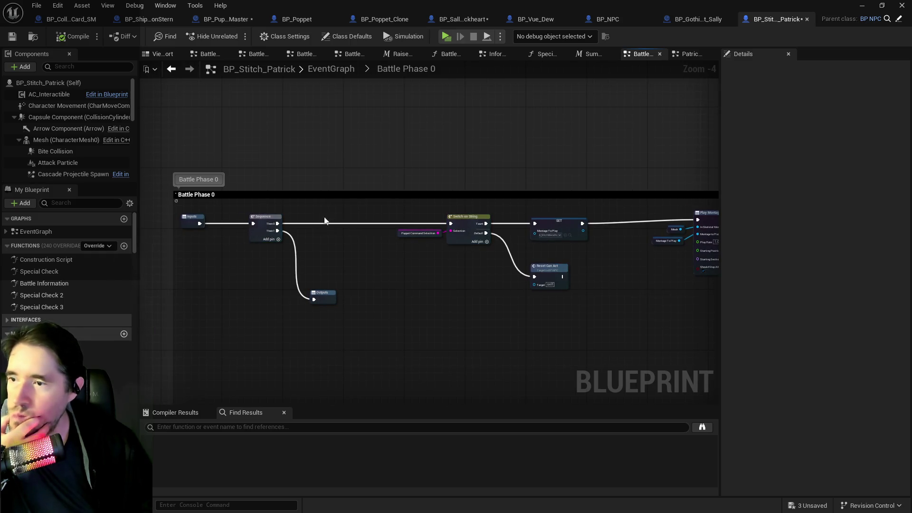
- Select the Battle Phase 0 collapsed node in Patrick's EventGraph, then switch to BP_Sally_The_Blackheart
left_click_drag(226, 211, 520, 244)
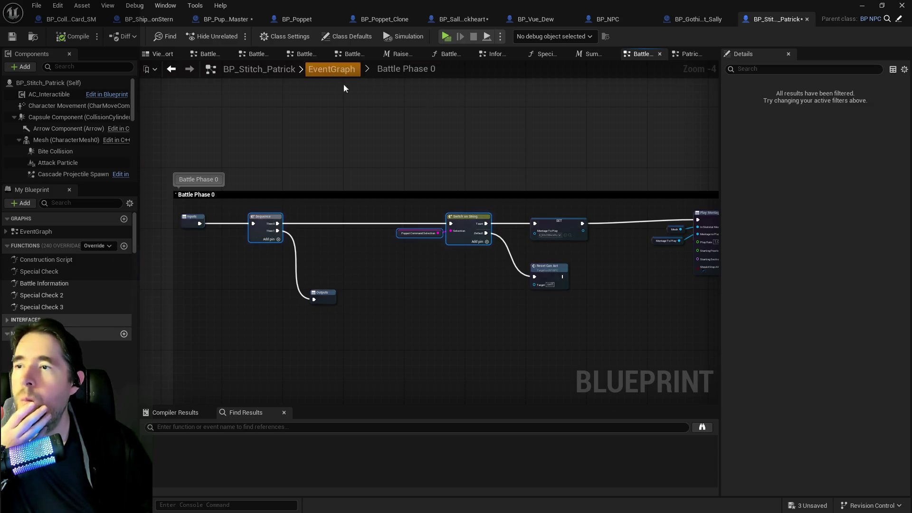
left_click(340, 79)
scroll(366, 156, "up", 1)
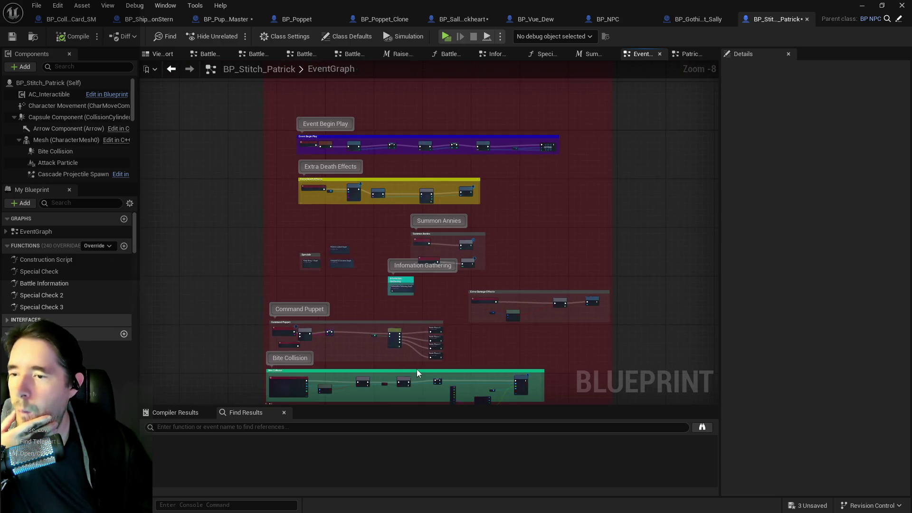
scroll(414, 372, "up", 4)
left_click(469, 269)
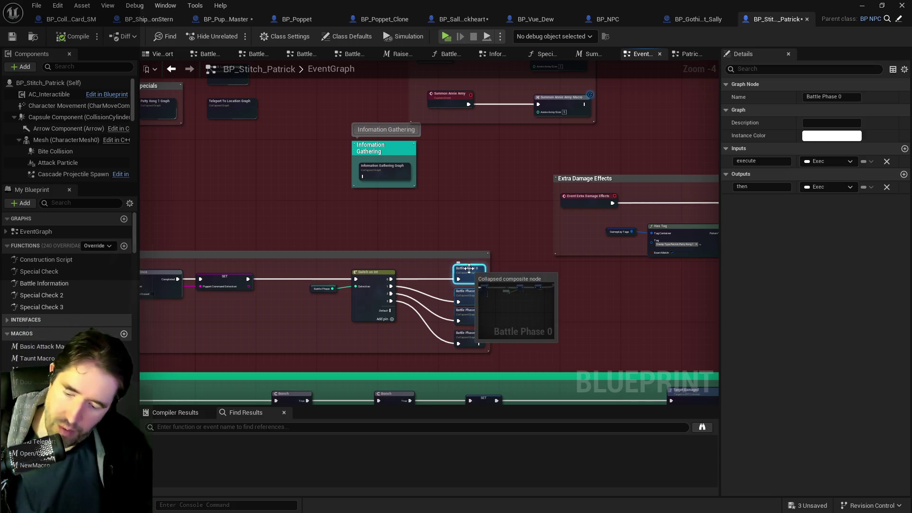
left_click(445, 19)
scroll(405, 178, "up", 2)
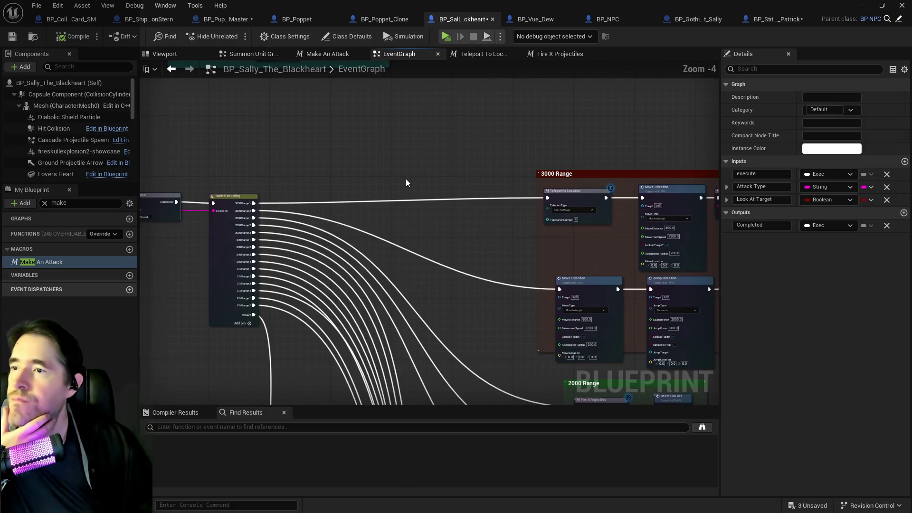
- Paste the copied Battle Phase collapsed node into Sally's EventGraph
scroll(406, 179, "down", 1)
scroll(465, 278, "up", 2)
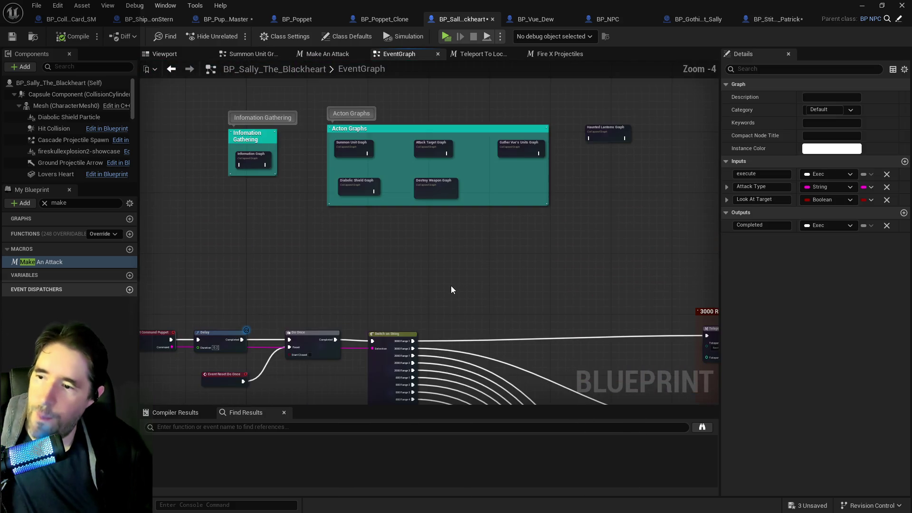
key("ctrl+v")
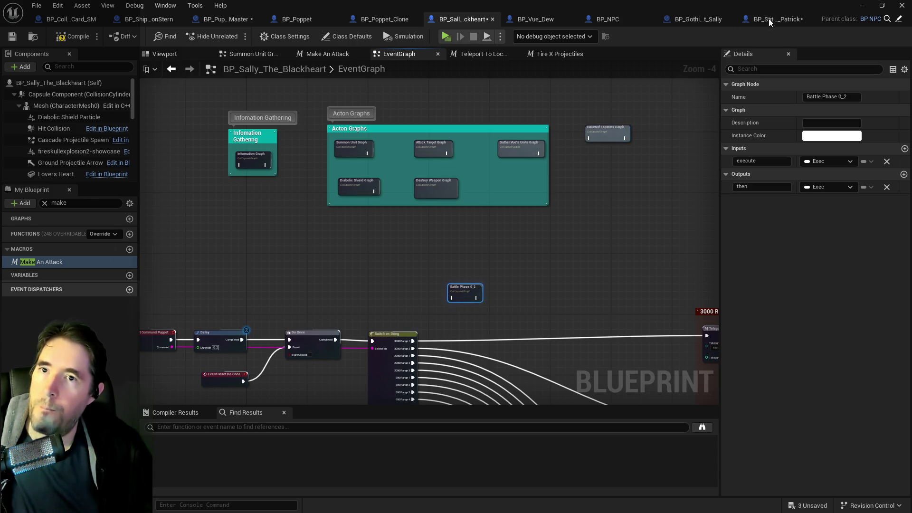
- Copy the SET, Battle Phase and Switch on Int nodes from BP_Stitch_Patrick into Sally's EventGraph
left_click(774, 19)
scroll(406, 208, "up", 2)
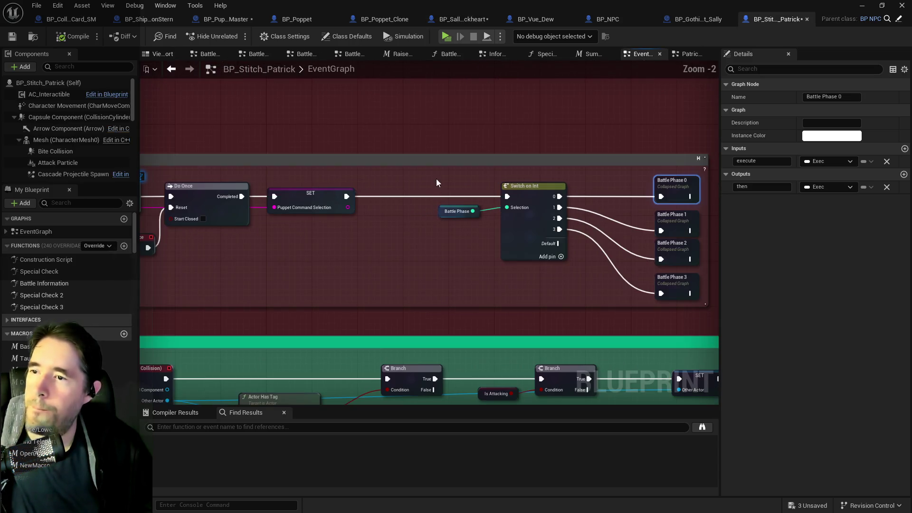
left_click_drag(422, 175, 531, 257)
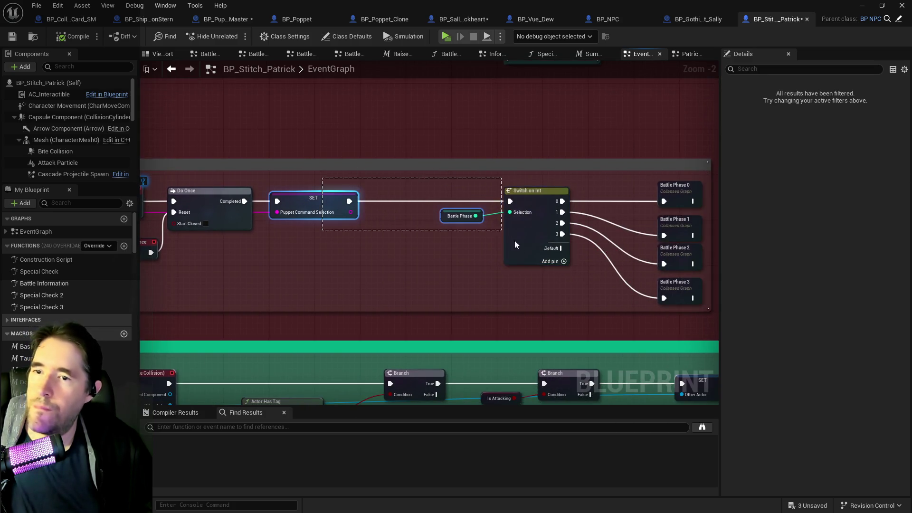
left_click(677, 20)
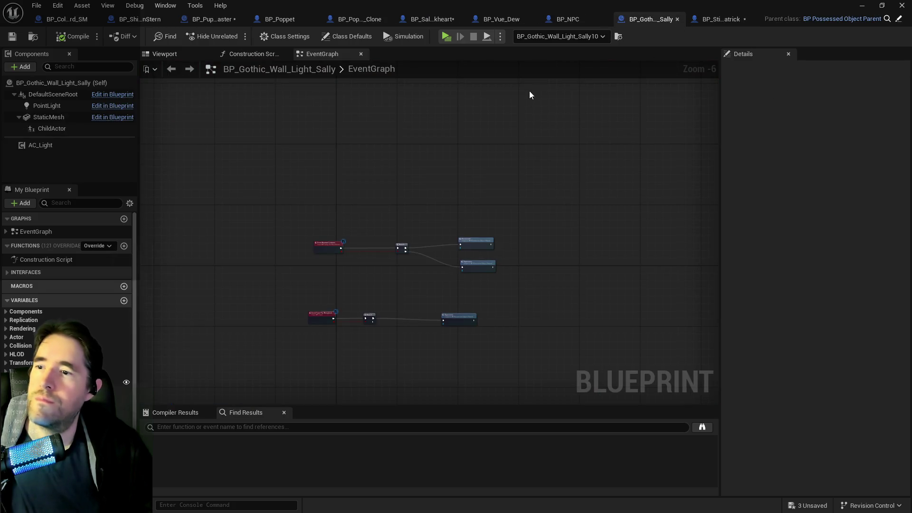
left_click(426, 19)
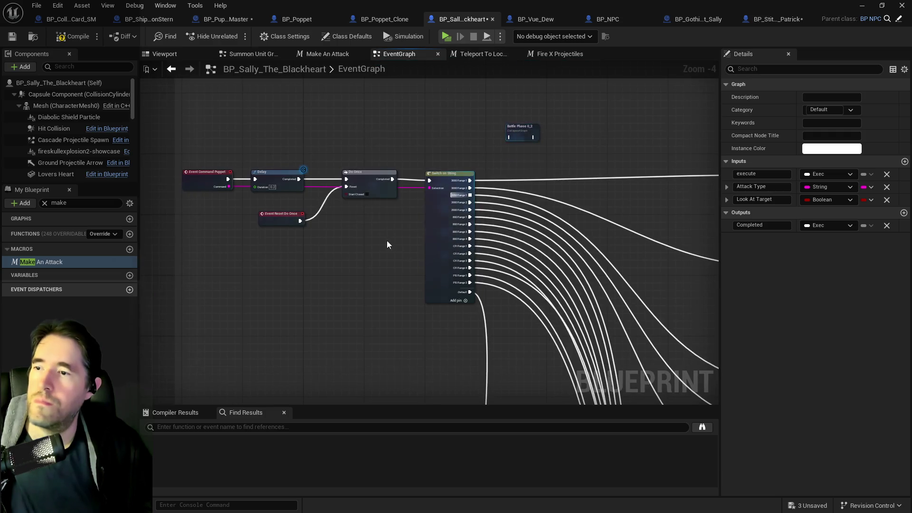
key("ctrl+v")
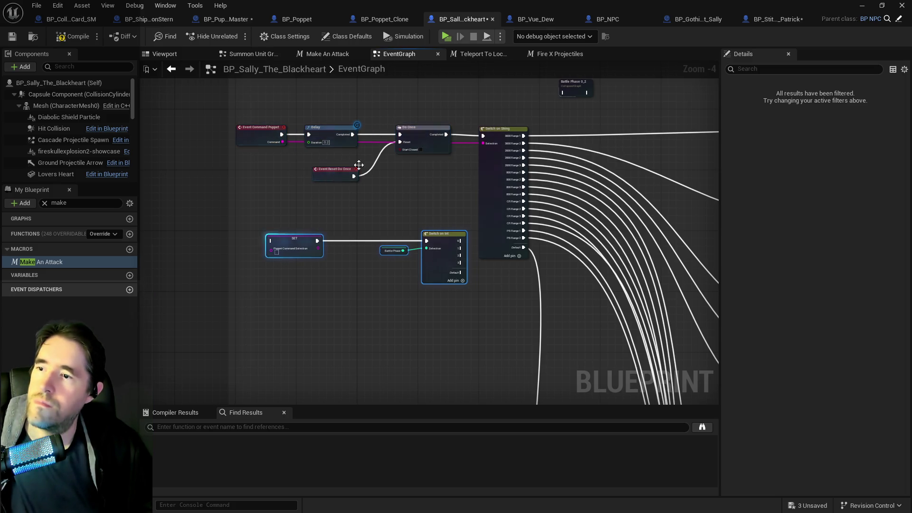
- Wire Do Once and the Command Puppet event's Command into the pasted SET Puppet Command Selection
mouse_move(276, 141)
left_mouse_down()
mouse_move(252, 156)
mouse_move(227, 150)
left_mouse_up()
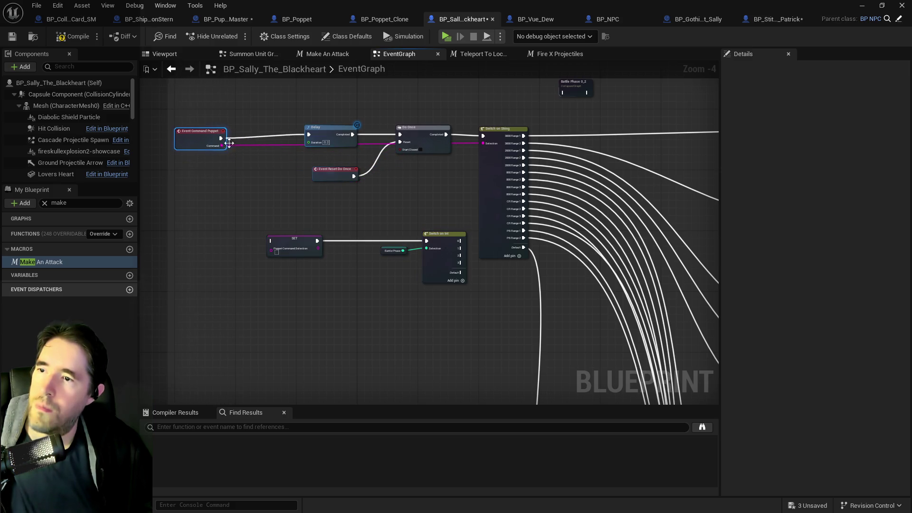
left_click_drag(441, 137, 271, 240)
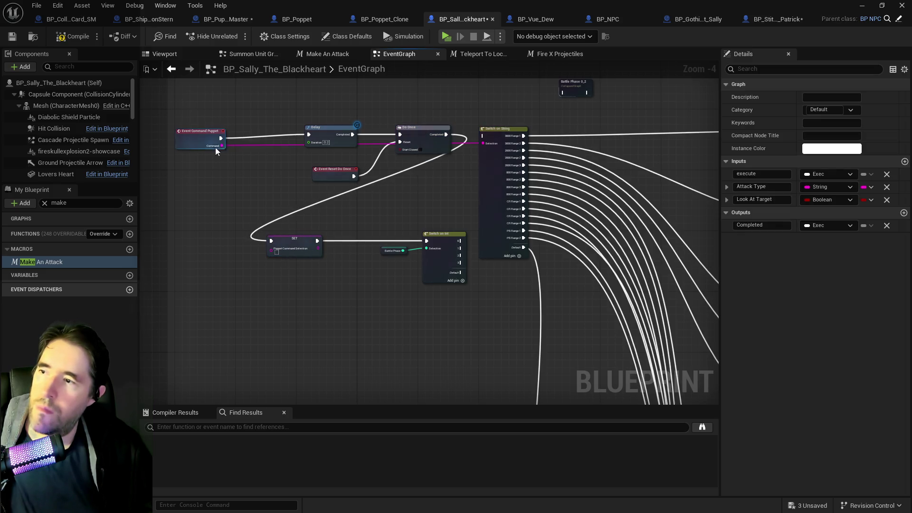
left_click_drag(215, 147, 230, 231)
left_click_drag(276, 250, 275, 250)
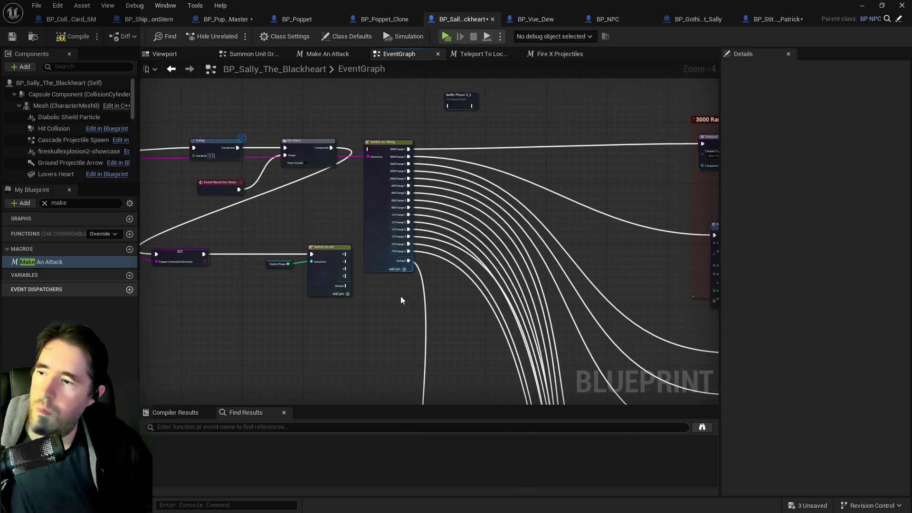
- Check the Battle Phase 0_2 collapsed graph and rename it to Battle Phase 0
scroll(400, 299, "down", 3)
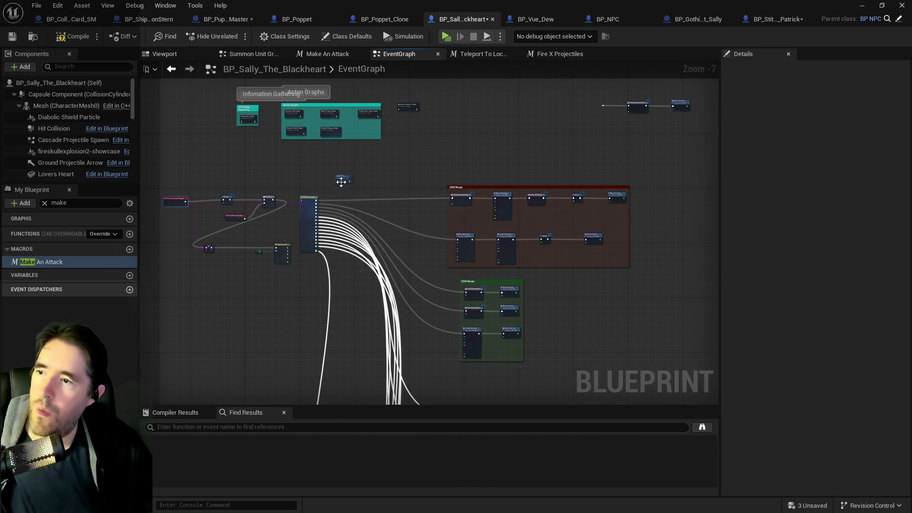
left_click_drag(341, 182, 343, 165)
scroll(343, 164, "up", 1)
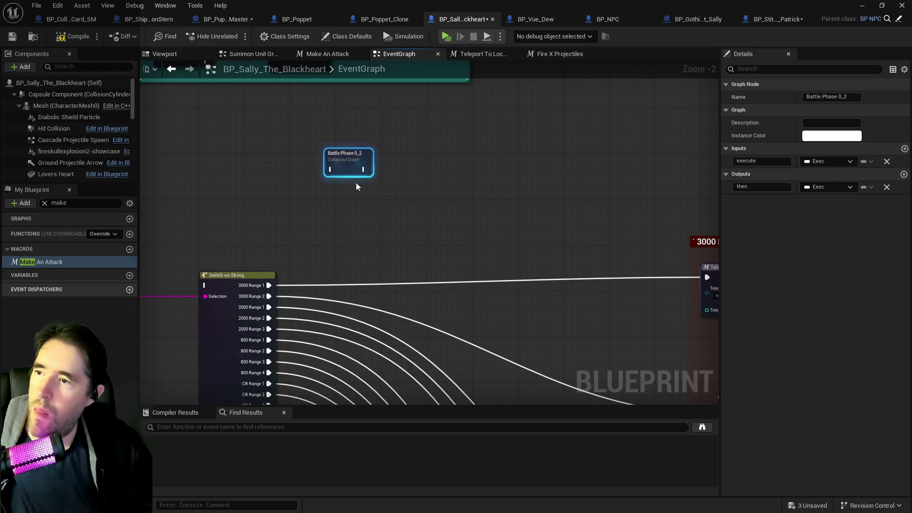
double_click(349, 162)
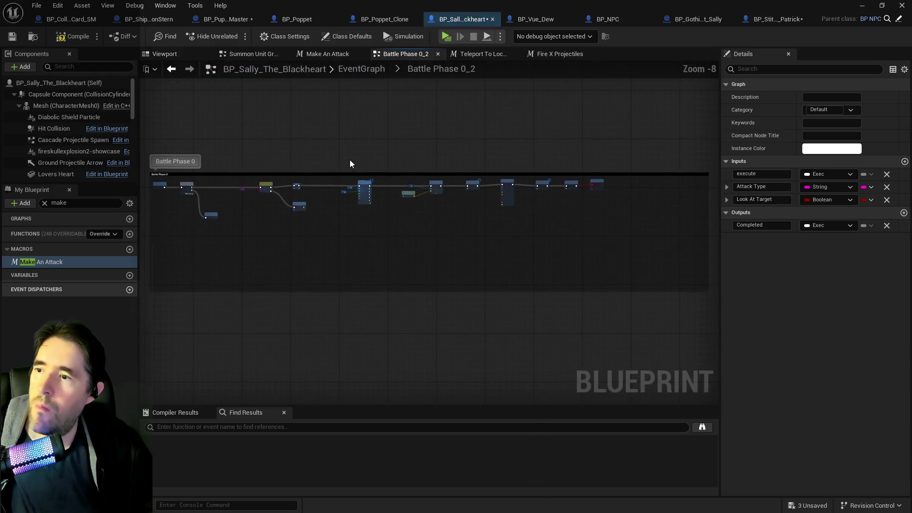
left_click(369, 72)
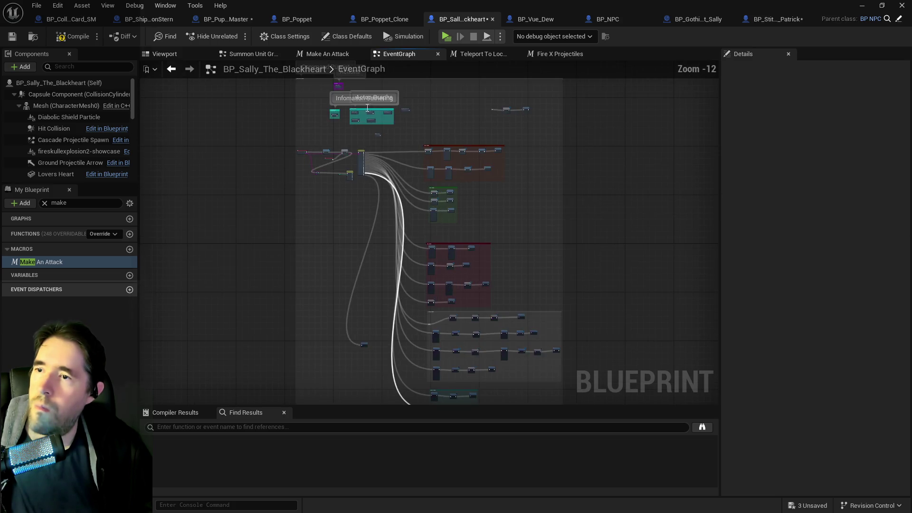
scroll(383, 115, "up", 10)
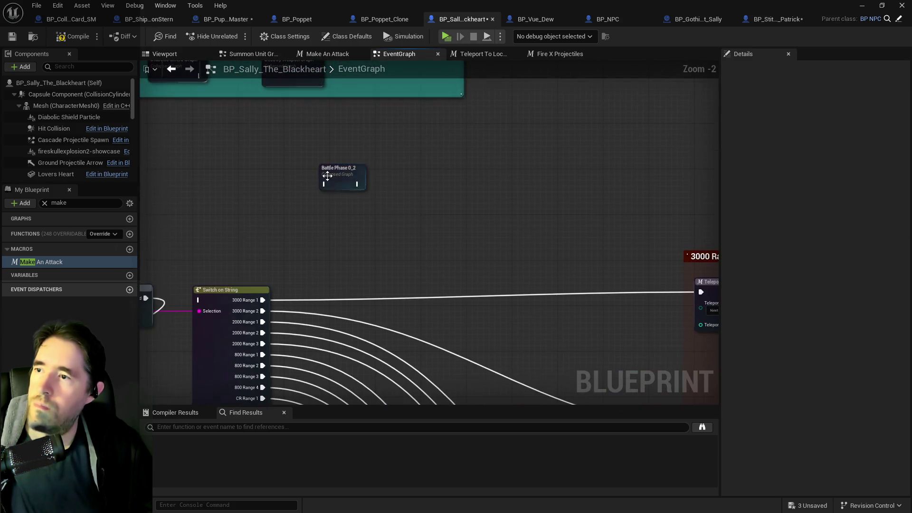
scroll(325, 169, "up", 2)
left_click(342, 169)
left_click_drag(840, 97, 850, 97)
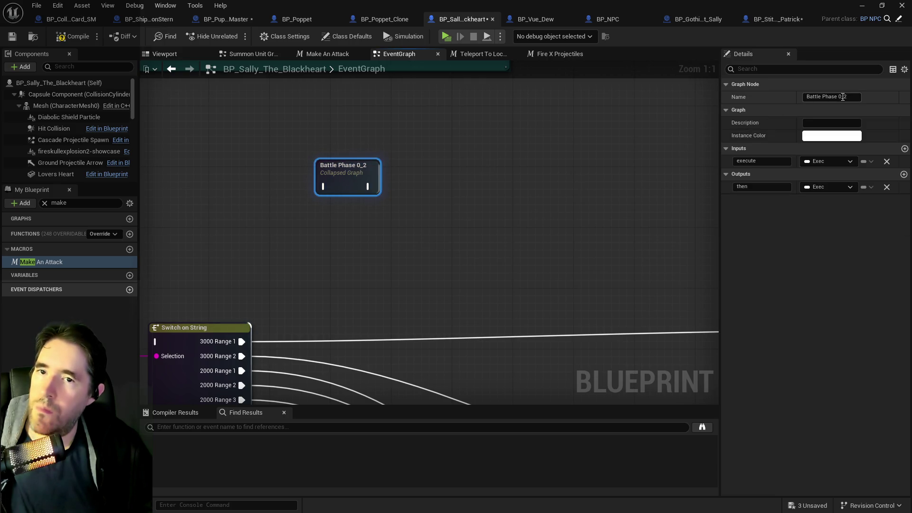
key("BackSpace")
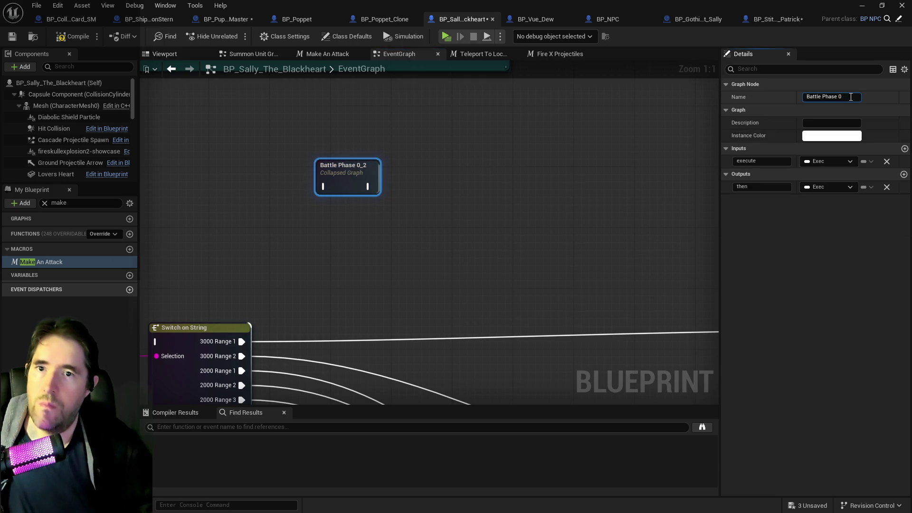
left_click(640, 167)
- Select the range nodes, their comment groups and the small reset node
scroll(640, 166, "down", 8)
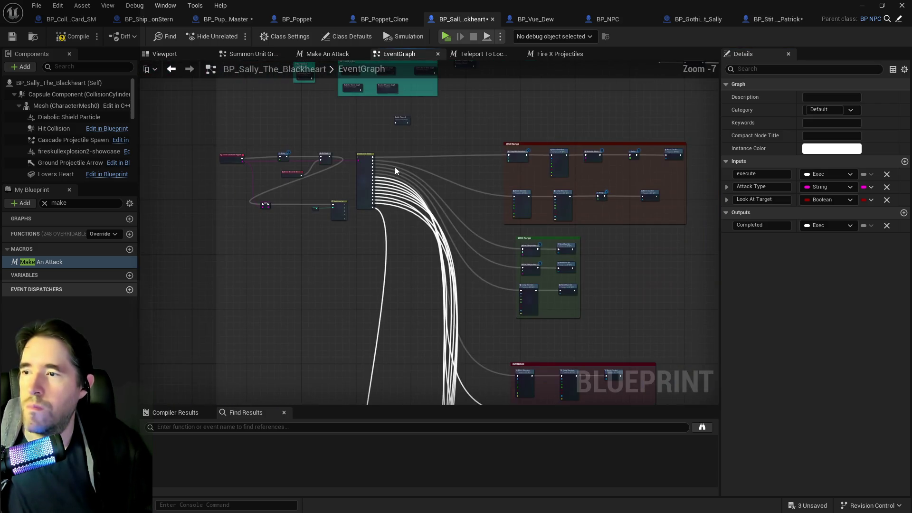
mouse_move(355, 138)
left_mouse_down()
mouse_move(610, 277)
mouse_move(712, 444)
mouse_move(692, 423)
mouse_move(776, 379)
mouse_move(522, 429)
mouse_move(503, 257)
left_mouse_up()
key("Home")
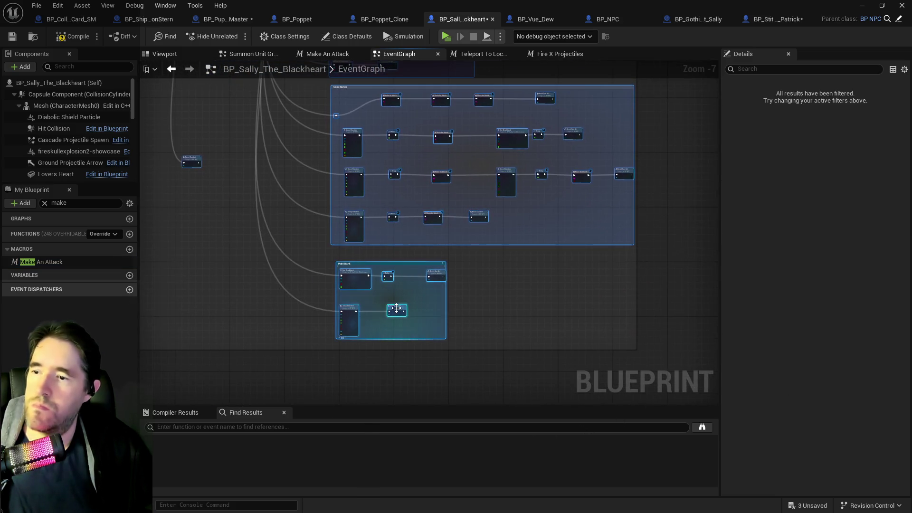
left_click(309, 228)
scroll(314, 256, "up", 4)
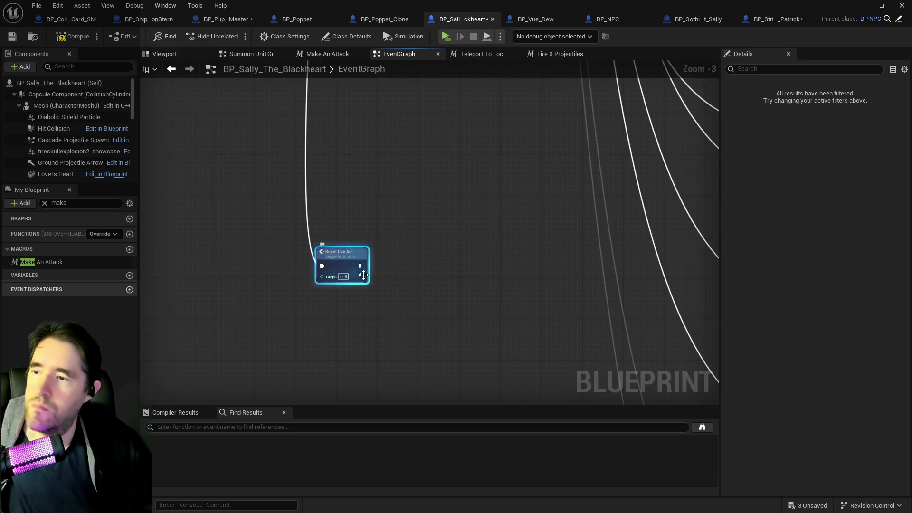
- Collapse the selected phase nodes into a graph named Battle Phase 1
scroll(333, 266, "down", 6)
right_click(351, 167)
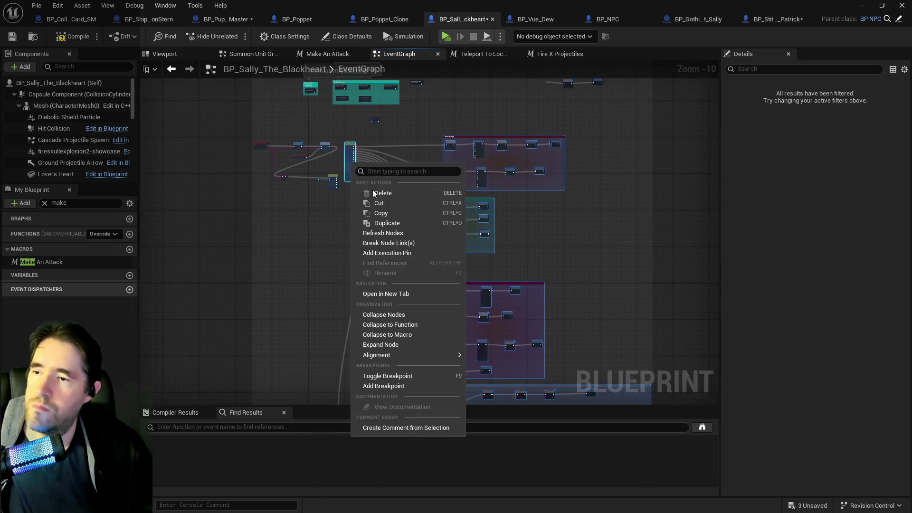
left_click(390, 313)
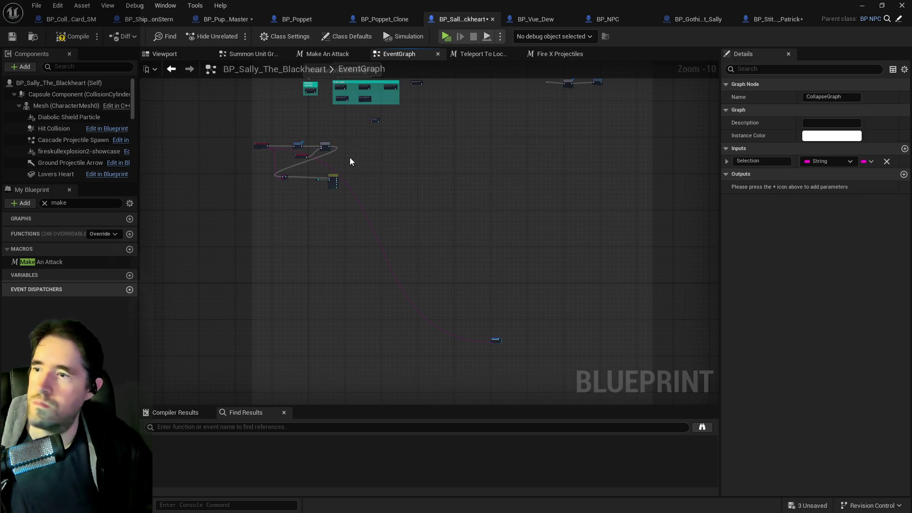
type("Battle Phase 1")
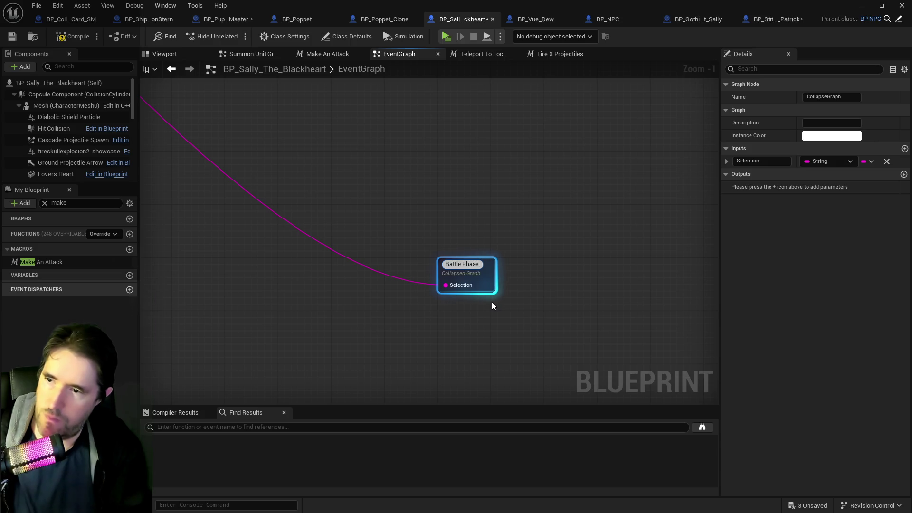
key("Return")
- Arrange Battle Phase 1 right beside the SET, Battle Phase and Switch on Int nodes
scroll(475, 294, "down", 4)
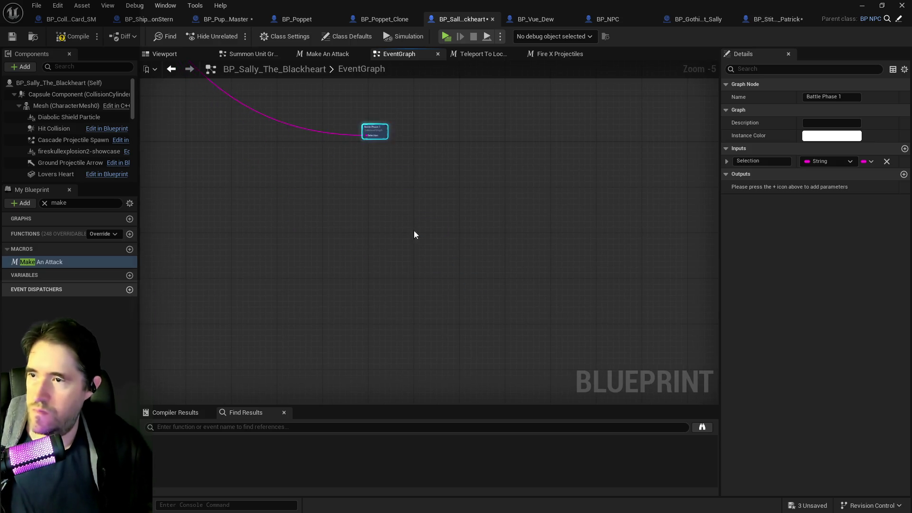
left_click_drag(520, 387, 370, 148)
left_click(370, 175)
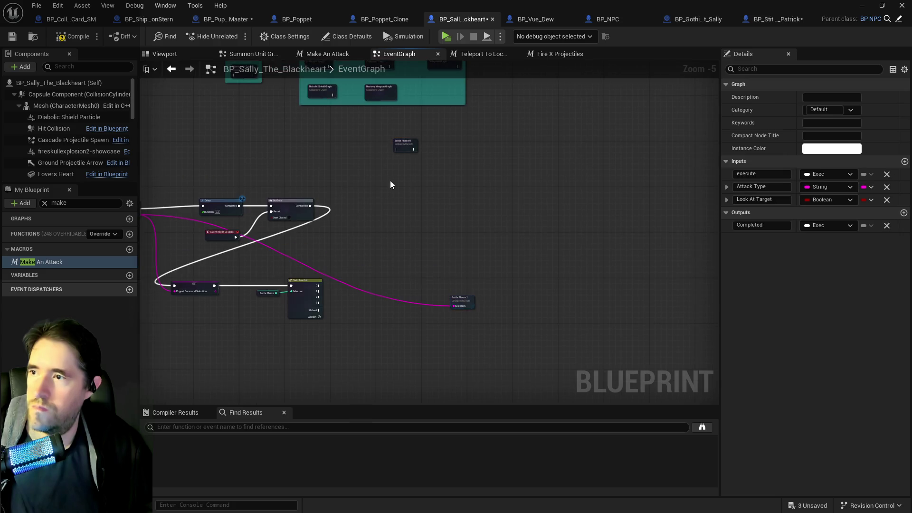
left_click_drag(459, 300, 409, 232)
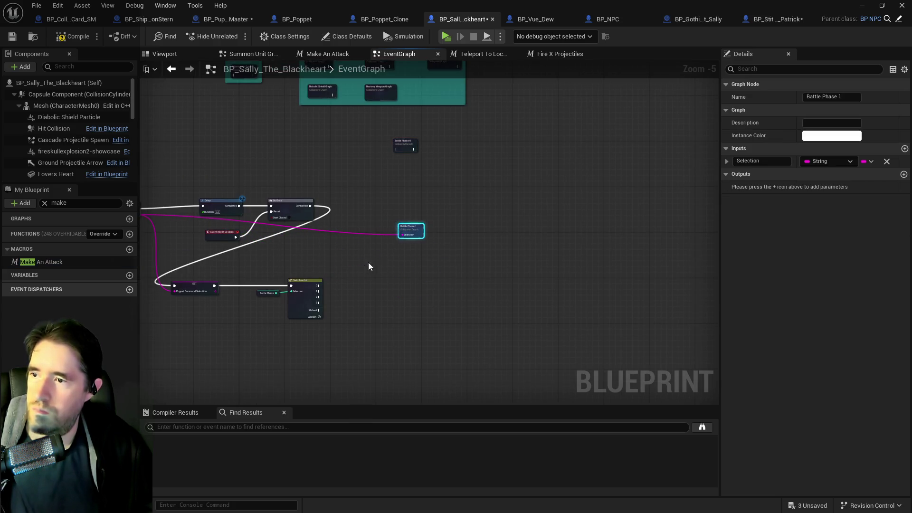
left_click_drag(238, 269, 420, 322)
left_click_drag(386, 293, 468, 251)
key("Escape")
mouse_move(398, 299)
left_mouse_down()
mouse_move(548, 223)
mouse_move(566, 231)
mouse_move(518, 231)
mouse_move(553, 256)
left_mouse_up()
left_click(501, 260)
key("ctrl+z")
left_click_drag(541, 256, 641, 213)
scroll(427, 233, "up", 6)
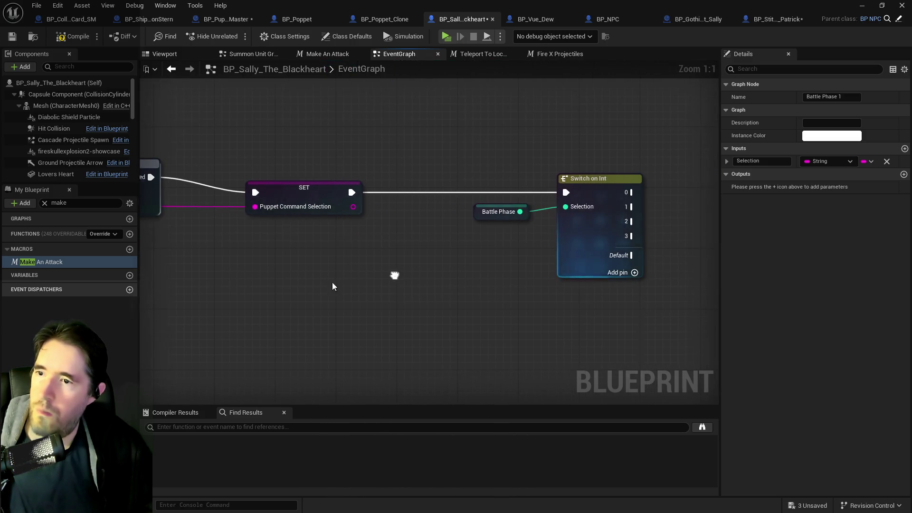
left_click(44, 203)
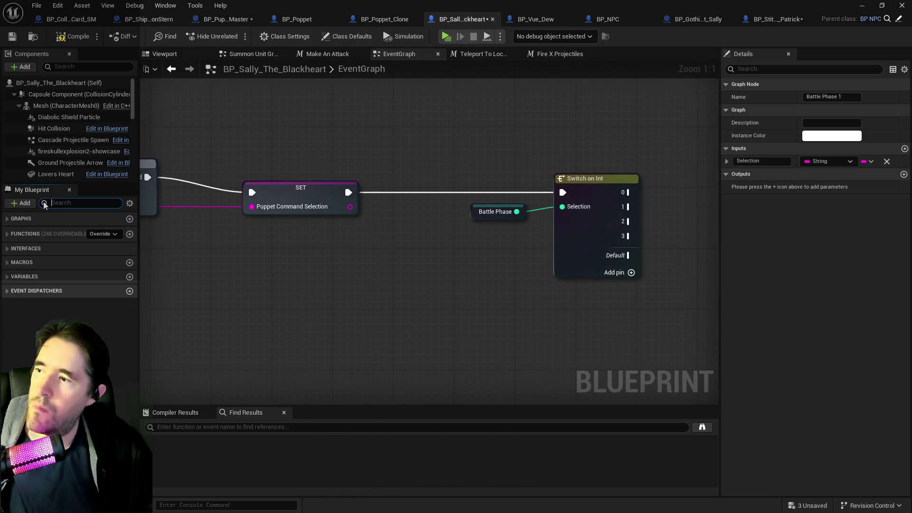
left_click(272, 318)
mouse_move(272, 318)
left_mouse_down()
mouse_move(199, 318)
mouse_move(672, 298)
mouse_move(506, 299)
left_mouse_up()
- Add a Puppet Command Selection getter and wire it and Switch on Int pin 1 into Battle Phase 1
right_click(508, 266)
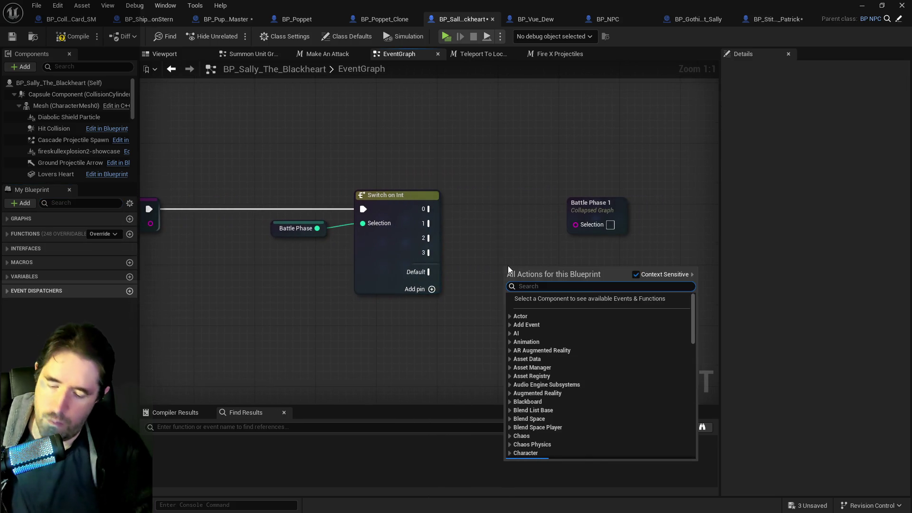
type("get puppet")
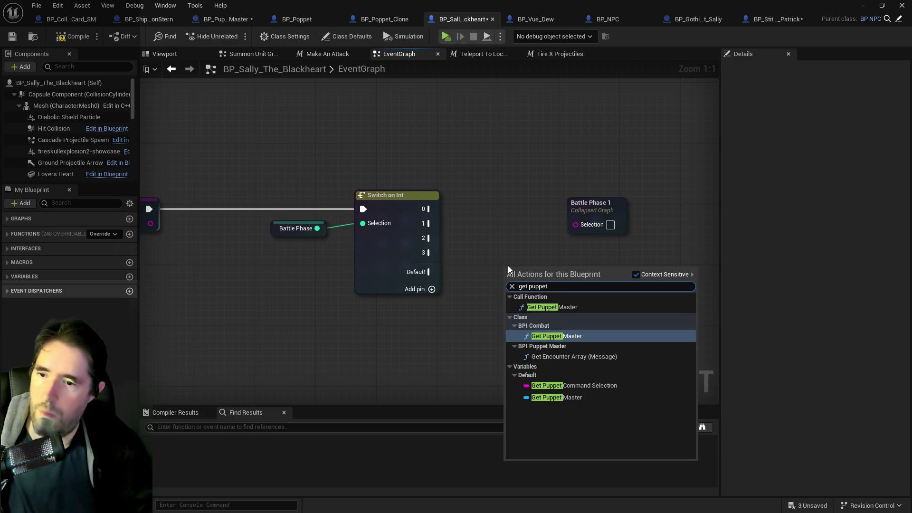
left_click(564, 385)
mouse_move(583, 274)
left_mouse_down()
mouse_move(571, 227)
mouse_move(634, 221)
left_mouse_up()
left_click_drag(428, 223, 626, 223)
double_click(633, 218)
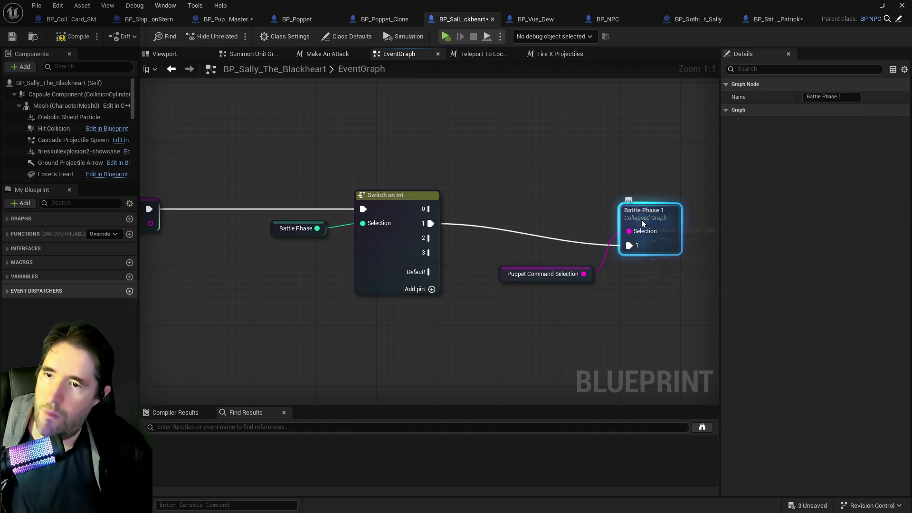
- Wire the Inputs node's exec pin into the Switch on String
scroll(329, 96, "up", 4)
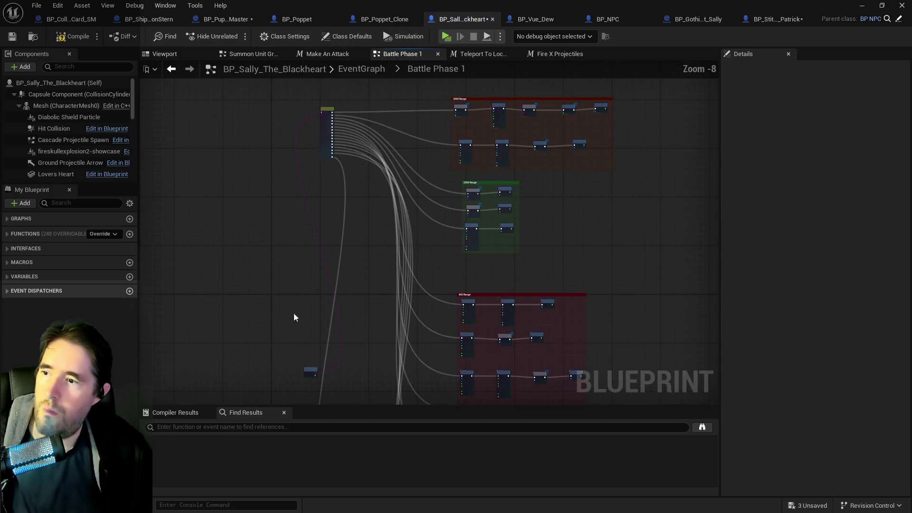
scroll(307, 373, "down", 2)
mouse_move(307, 374)
left_mouse_down()
mouse_move(342, 275)
mouse_move(326, 300)
mouse_move(285, 148)
mouse_move(305, 96)
mouse_move(296, 210)
left_mouse_up()
scroll(281, 238, "up", 7)
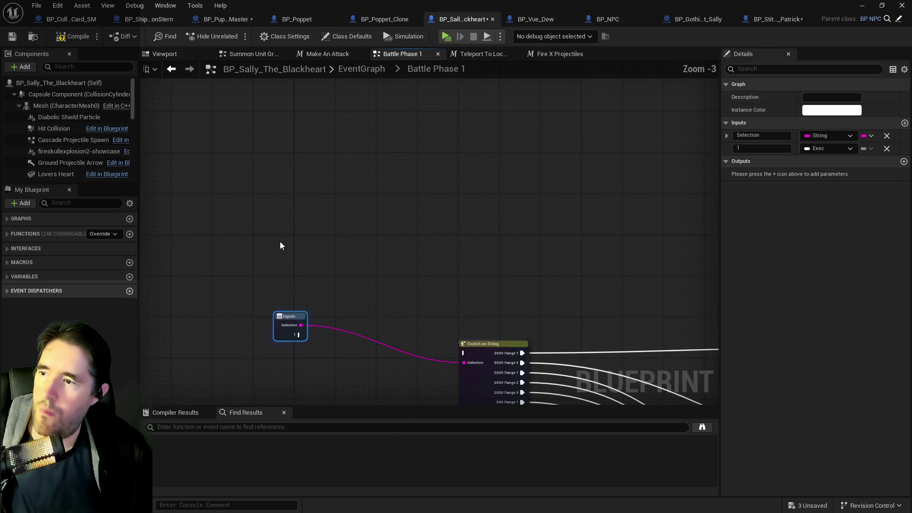
mouse_move(297, 335)
left_mouse_down()
mouse_move(295, 361)
mouse_move(464, 352)
left_mouse_up()
key("Escape")
- Rename the exec input to execute and move it above Selection in the input list
double_click(747, 136)
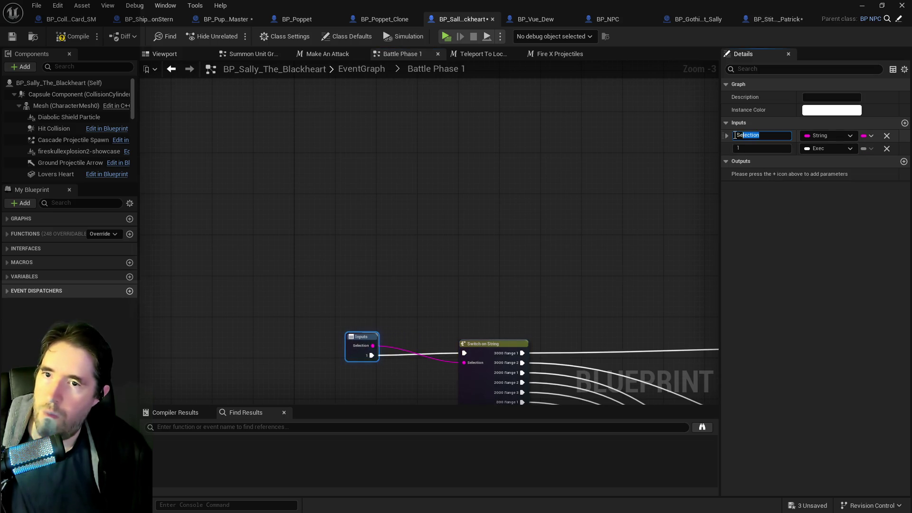
double_click(766, 148)
type("ex")
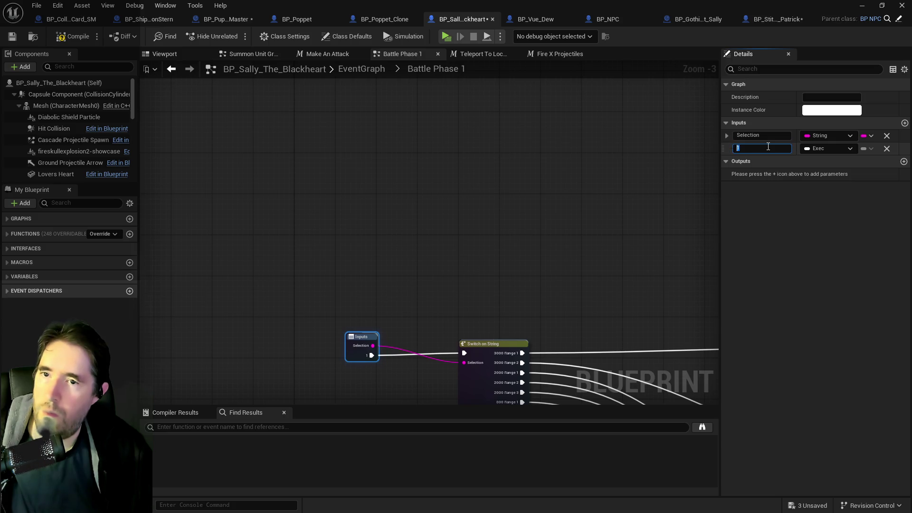
type("ecute")
key("Return")
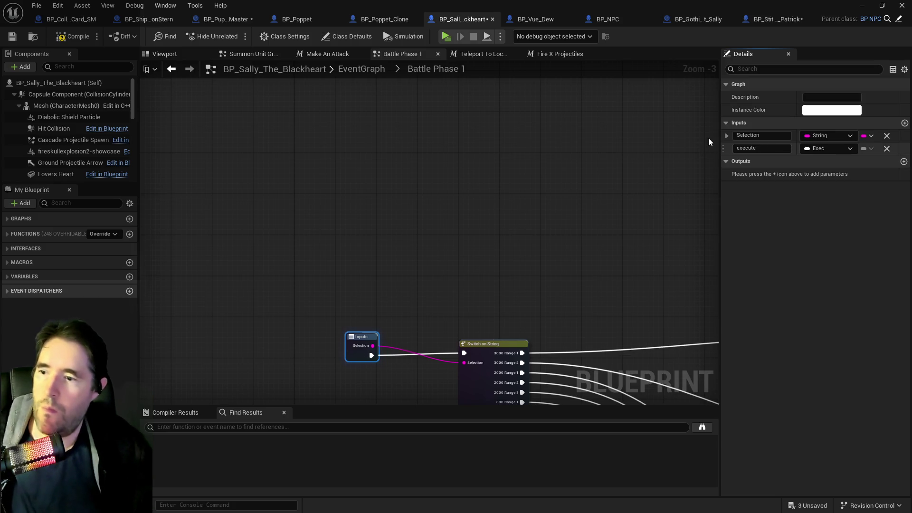
left_click_drag(725, 146, 721, 141)
left_click_drag(359, 350, 353, 354)
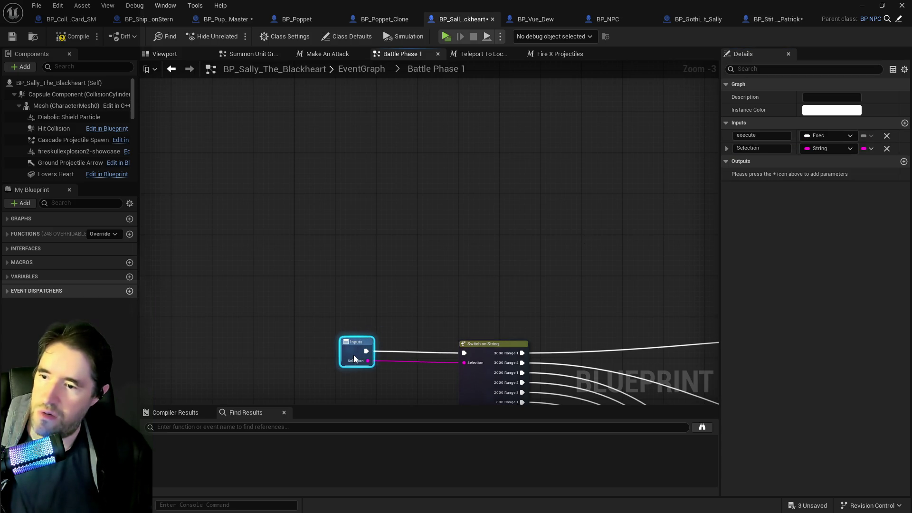
scroll(328, 161, "down", 5)
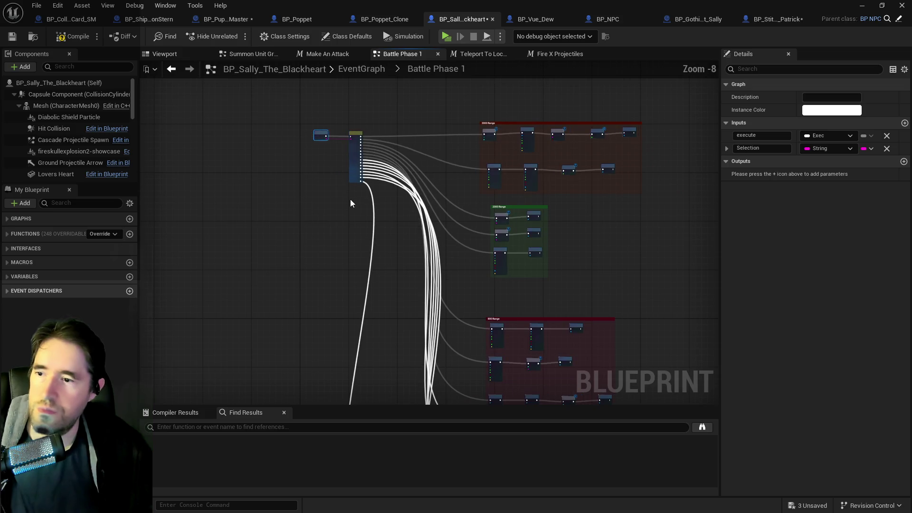
left_click_drag(350, 192, 351, 244)
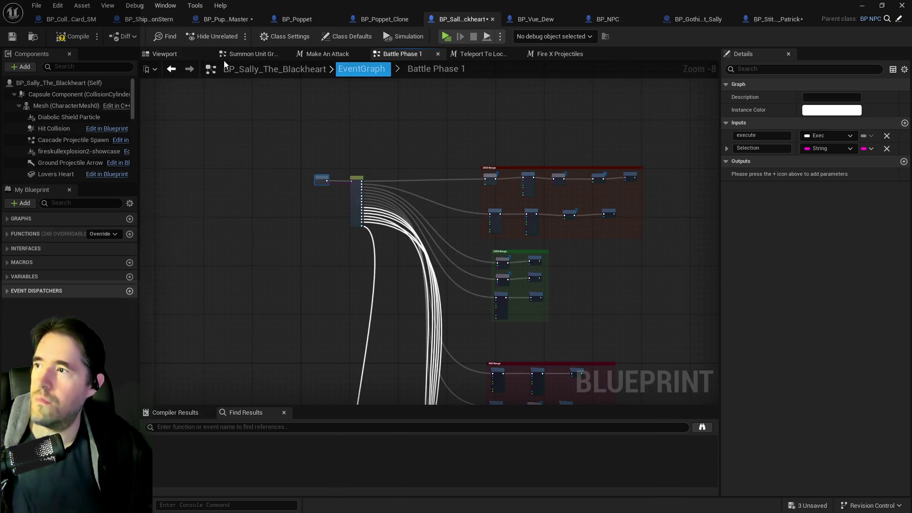
- Save BP_Sally_The_Blackheart using the Blueprint editor toolbar's Save button
left_click(12, 38)
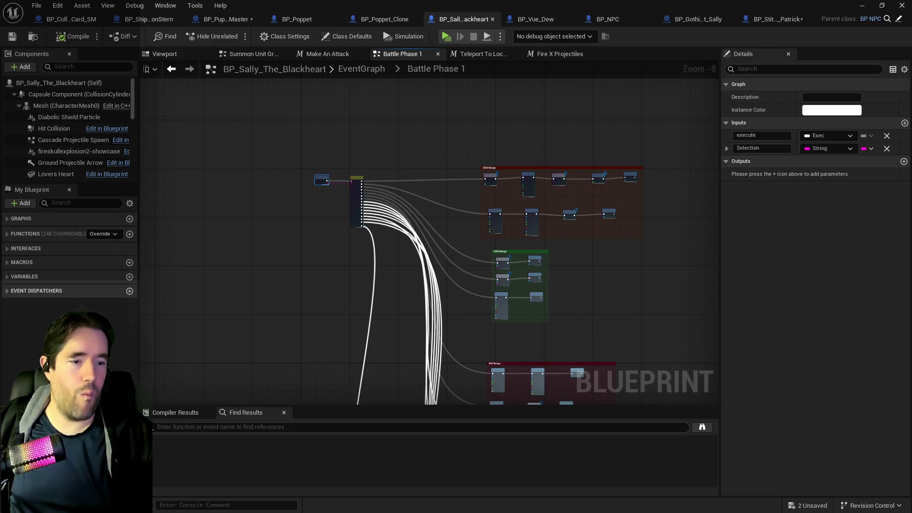
left_click_drag(487, 253, 450, 287)
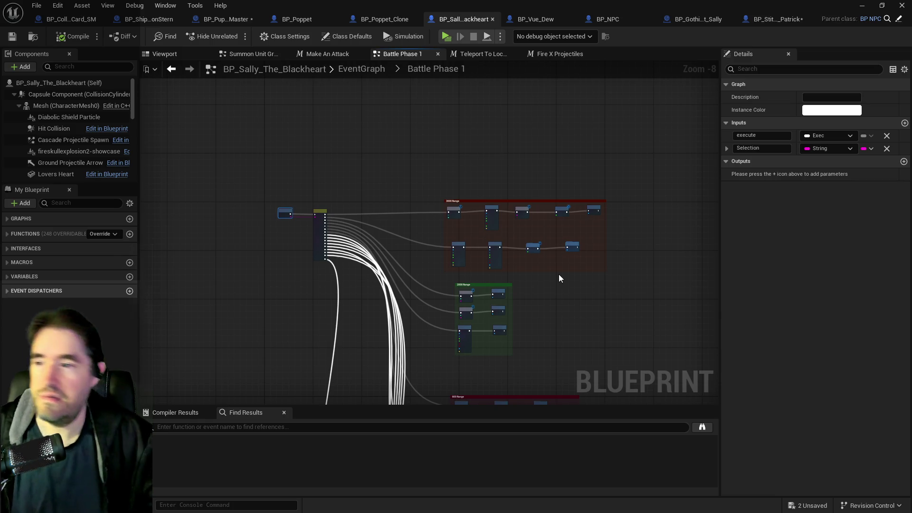
left_click_drag(400, 281, 397, 175)
scroll(398, 176, "up", 5)
left_click_drag(472, 220, 290, 169)
left_click(357, 69)
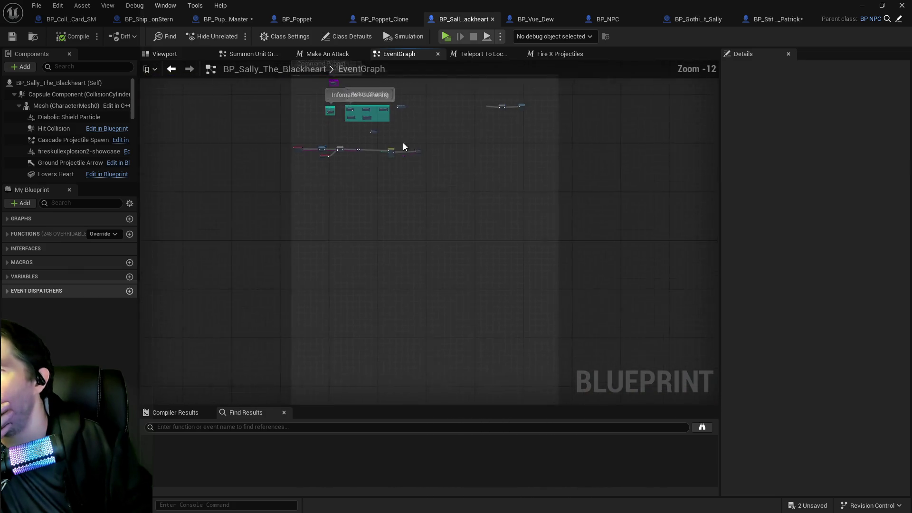
left_click_drag(348, 205, 459, 261)
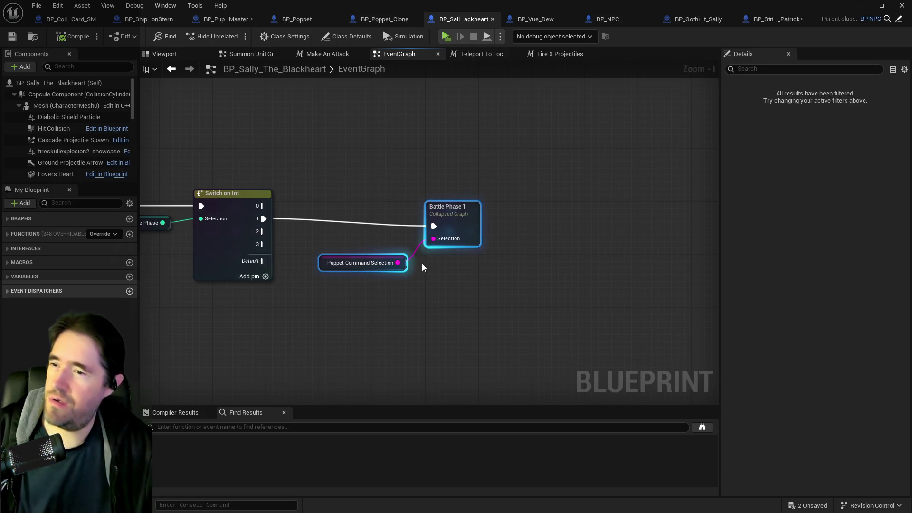
double_click(445, 222)
scroll(343, 138, "up", 3)
- Review Stitch Patrick's Battle Phase 0 collapsed graph, then return to its EventGraph
scroll(379, 240, "up", 4)
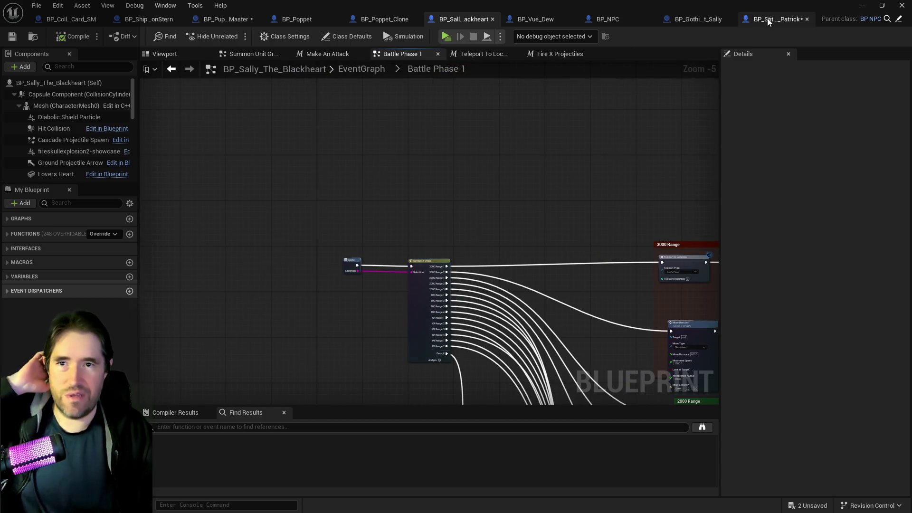
left_click(767, 18)
double_click(665, 195)
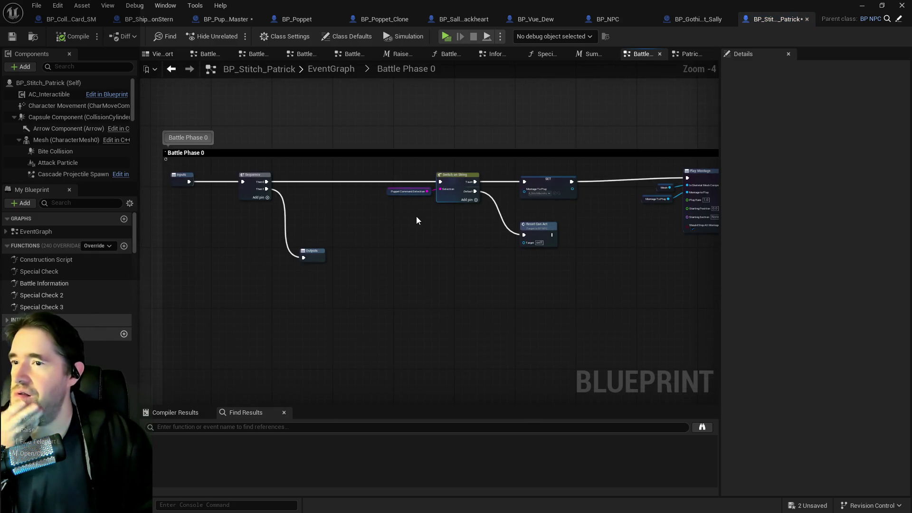
left_click_drag(416, 215, 307, 219)
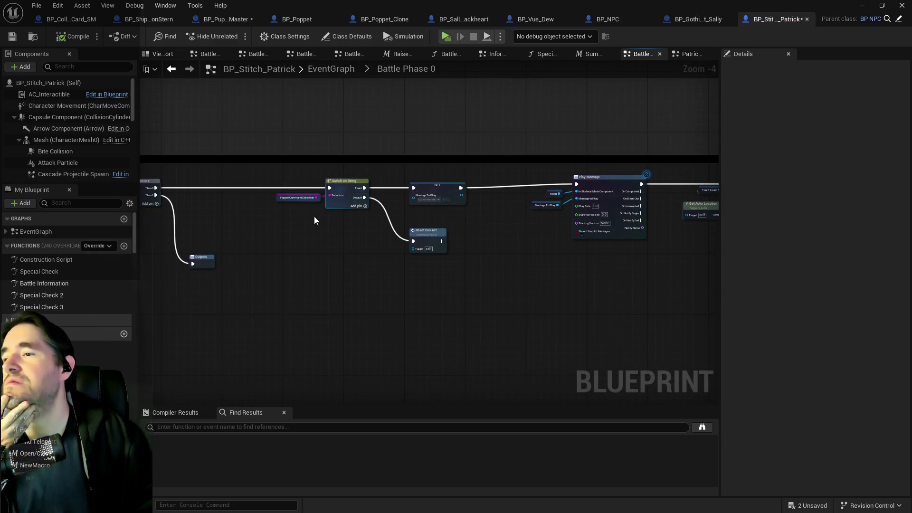
left_click(333, 69)
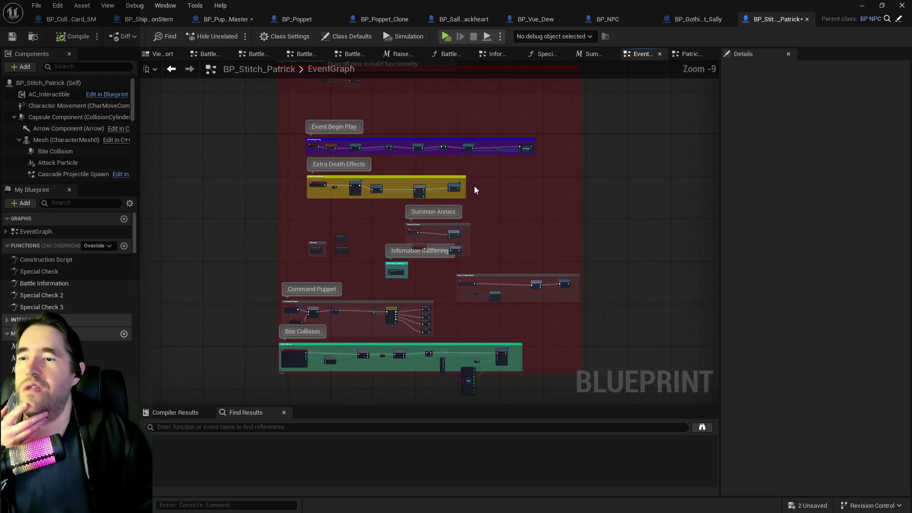
- In Sally's EventGraph, check the Puppet Command Selection node and open Battle Phase 1
left_click(460, 20)
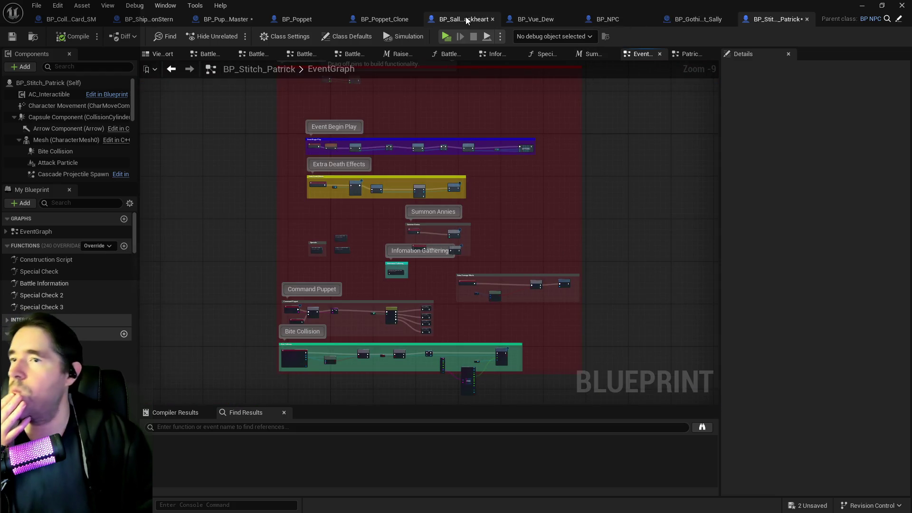
scroll(375, 148, "up", 2)
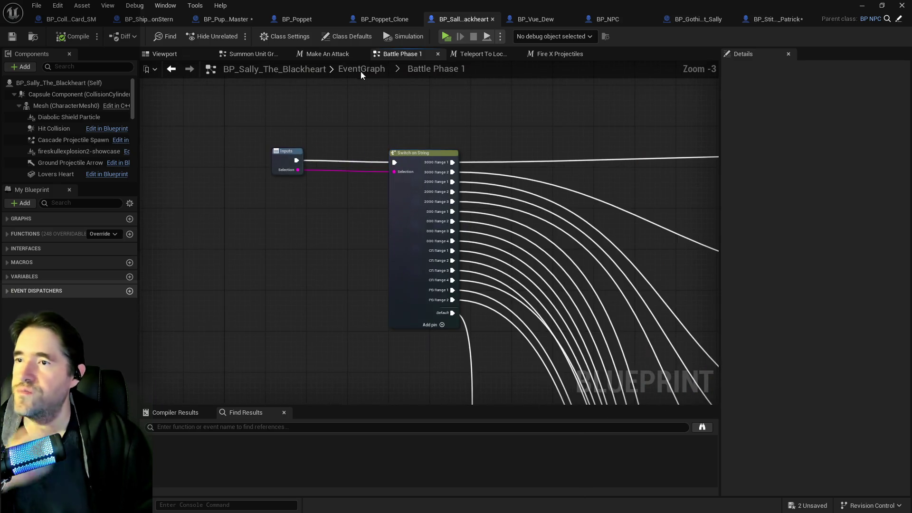
left_click(362, 70)
scroll(423, 161, "up", 8)
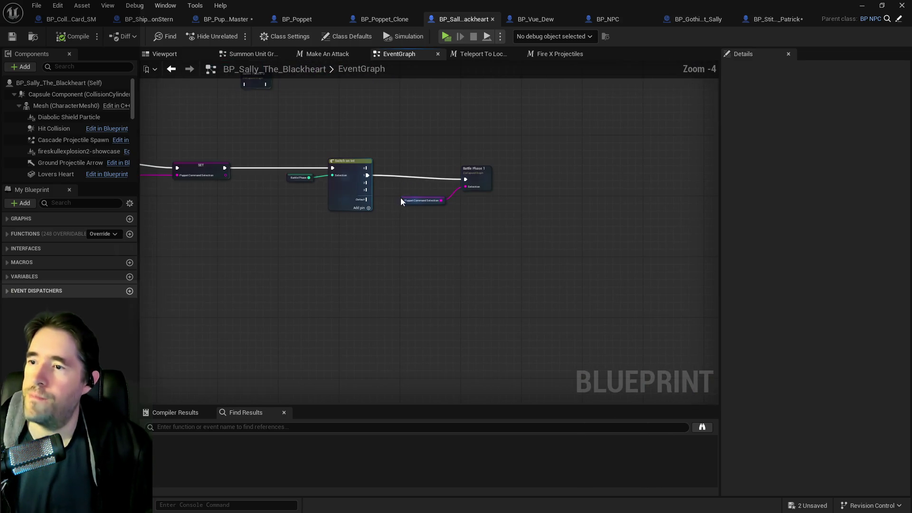
left_click(409, 200)
left_click(474, 176)
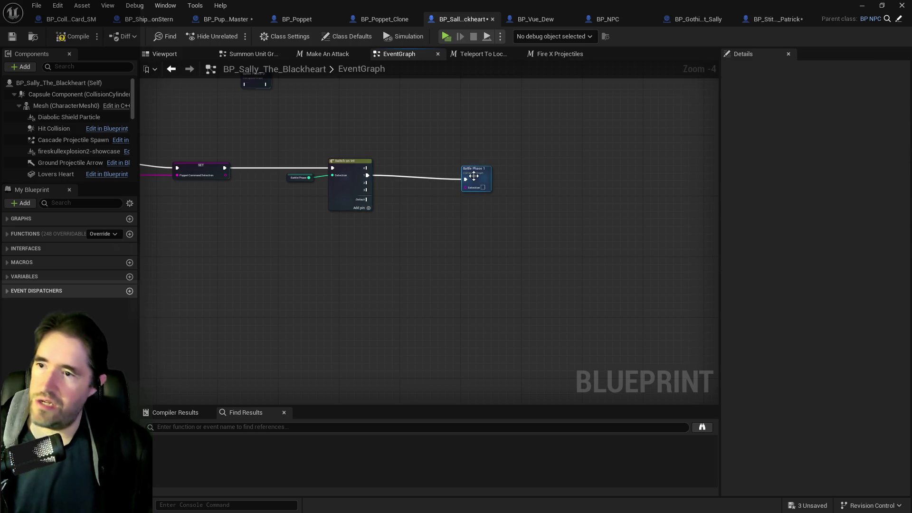
double_click(474, 176)
- Paste a Puppet Command Selection getter and wire it into the switch's Selection pin
scroll(333, 102, "up", 10)
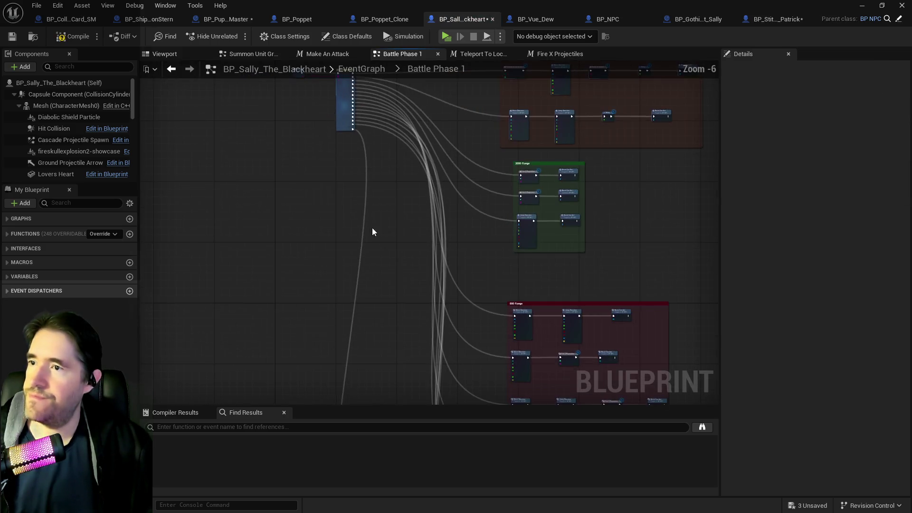
key("ctrl+v")
scroll(418, 187, "up", 1)
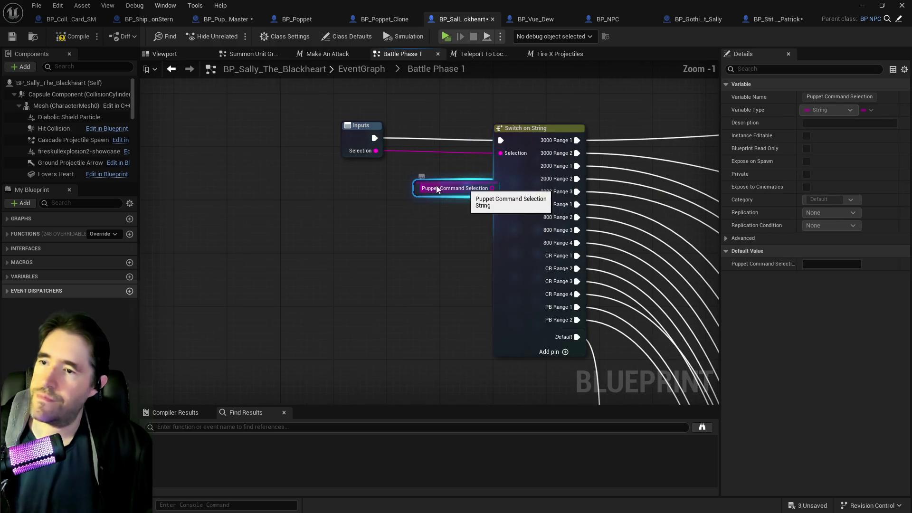
mouse_move(448, 185)
left_mouse_down()
mouse_move(406, 170)
mouse_move(501, 153)
left_mouse_up()
mouse_move(345, 141)
left_mouse_down()
mouse_move(285, 154)
mouse_move(265, 141)
left_mouse_up()
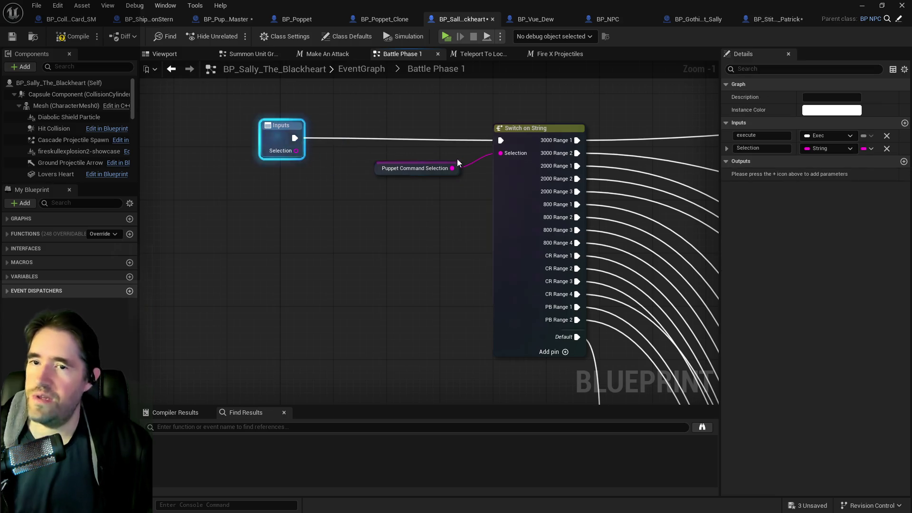
- Delete the unused Selection input, then compile and save the boss blueprint
left_click(872, 148)
left_click(884, 148)
left_click(884, 149)
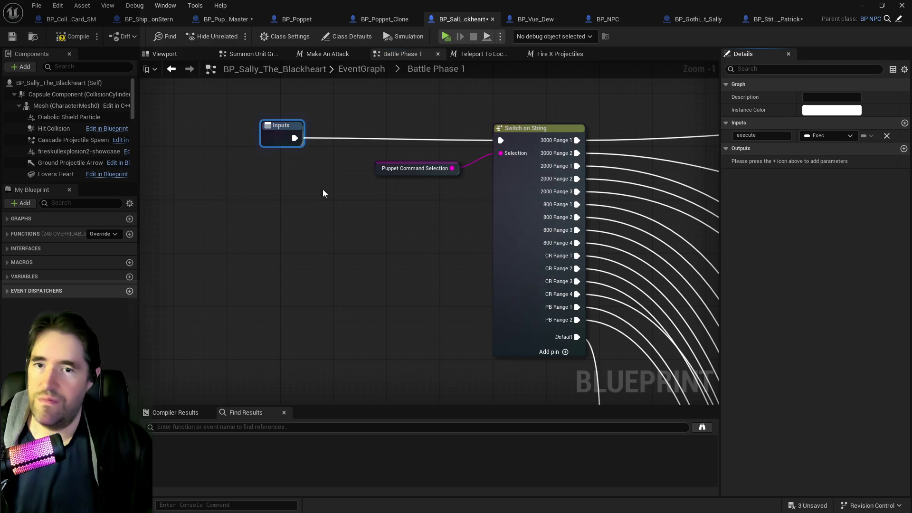
left_click(72, 37)
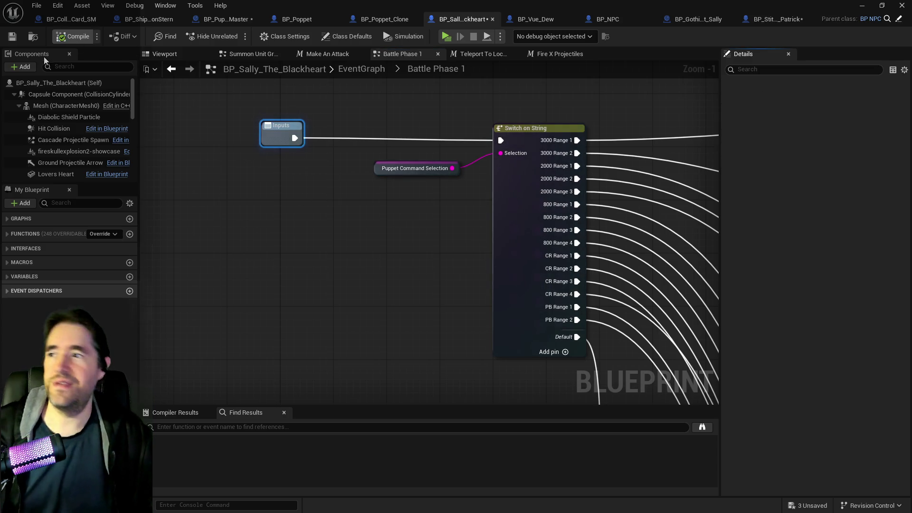
left_click(13, 38)
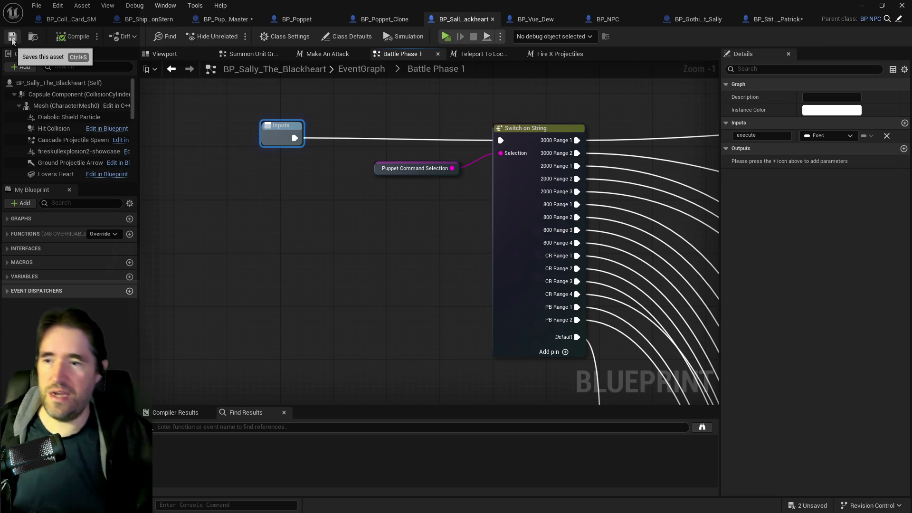
left_click_drag(163, 121, 142, 99)
- Select the lower Move Direction, Jump Direction, Delay and Reset Can Act row in 3000 Range
scroll(263, 169, "down", 1)
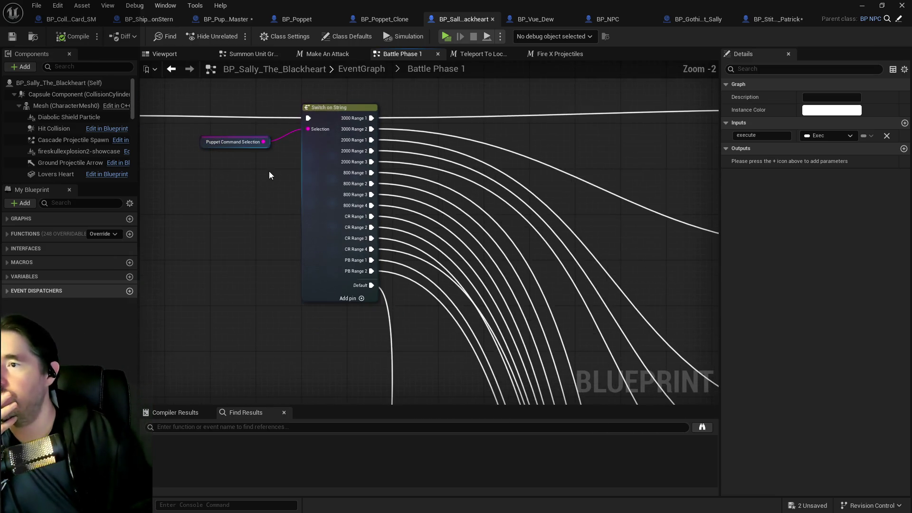
left_click_drag(270, 172, 230, 118)
scroll(386, 171, "down", 1)
mouse_move(385, 171)
left_mouse_down()
mouse_move(253, 171)
mouse_move(384, 269)
left_mouse_up()
left_click_drag(477, 257, 301, 248)
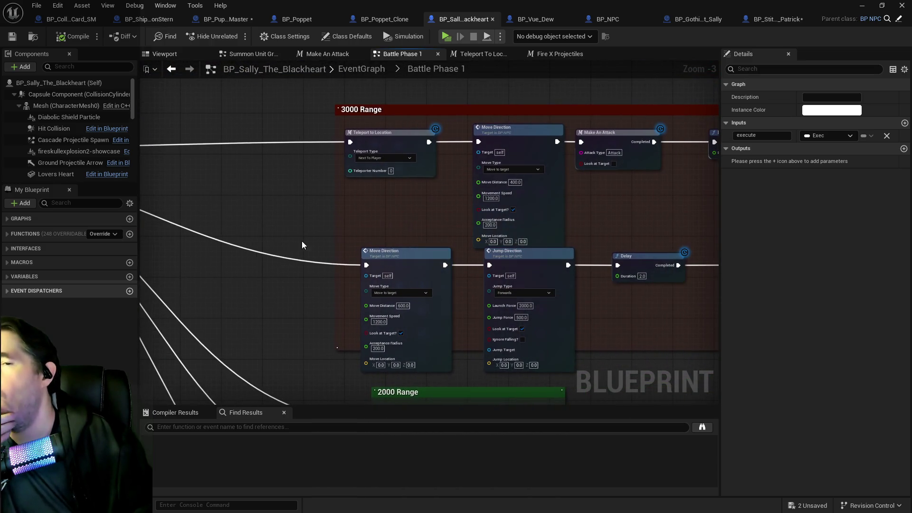
left_click_drag(423, 215, 281, 207)
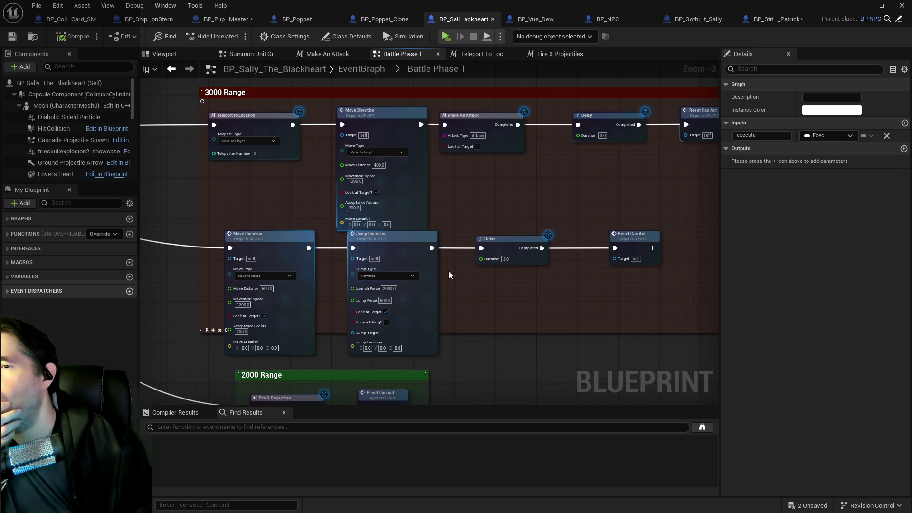
left_click_drag(351, 247, 294, 235)
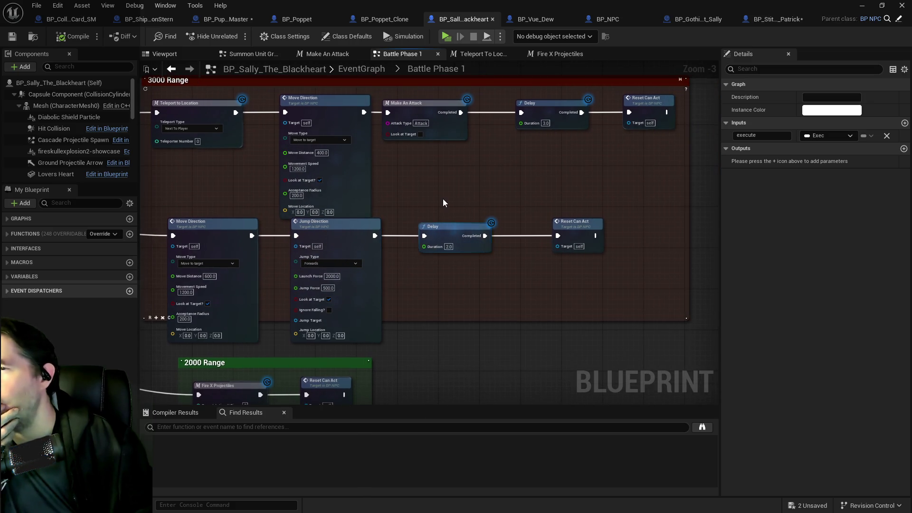
left_click_drag(444, 203, 476, 173)
mouse_move(649, 247)
left_mouse_down()
mouse_move(338, 240)
mouse_move(213, 230)
mouse_move(201, 214)
left_mouse_up()
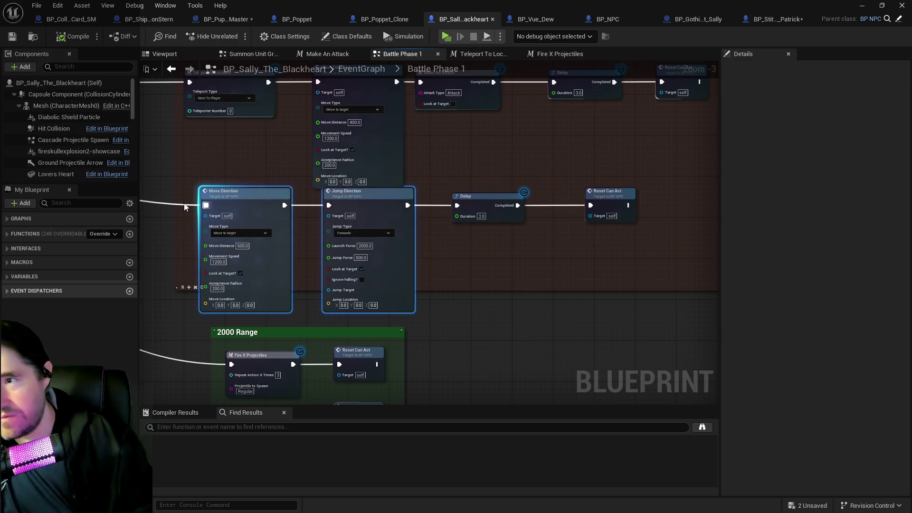
left_click(474, 196, "ctrl")
left_click(610, 191, "ctrl")
left_click_drag(625, 240, 625, 292)
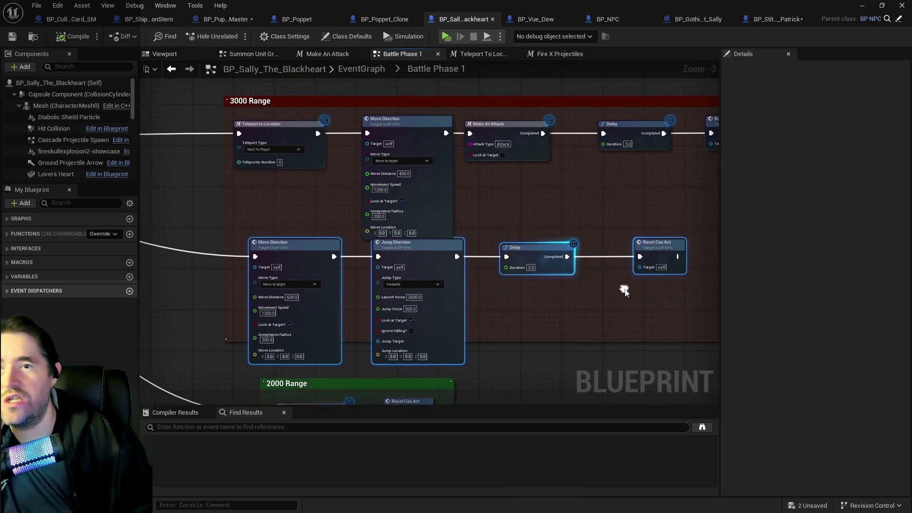
mouse_move(600, 198)
left_mouse_down()
mouse_move(465, 201)
mouse_move(591, 204)
left_mouse_up()
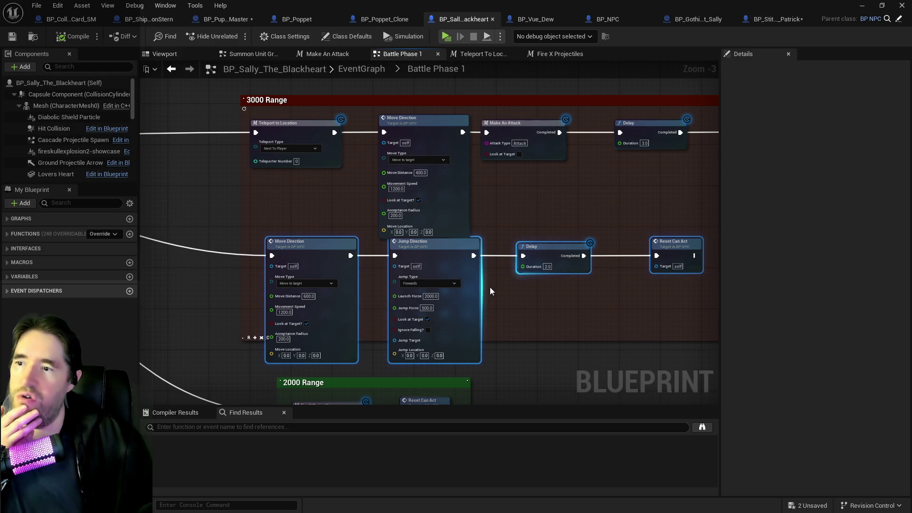
- Delete the selected row, pan back to the switch, and begin undoing the deletion
key("Delete")
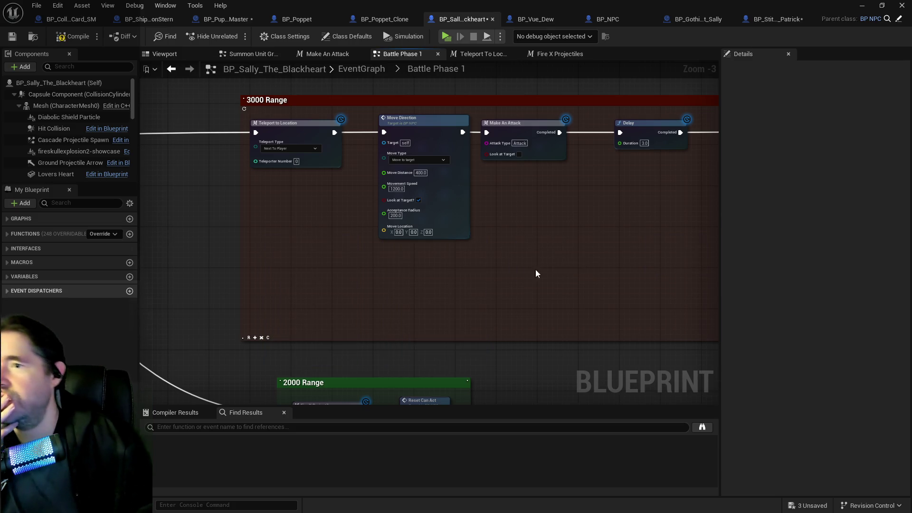
scroll(392, 182, "up", 3)
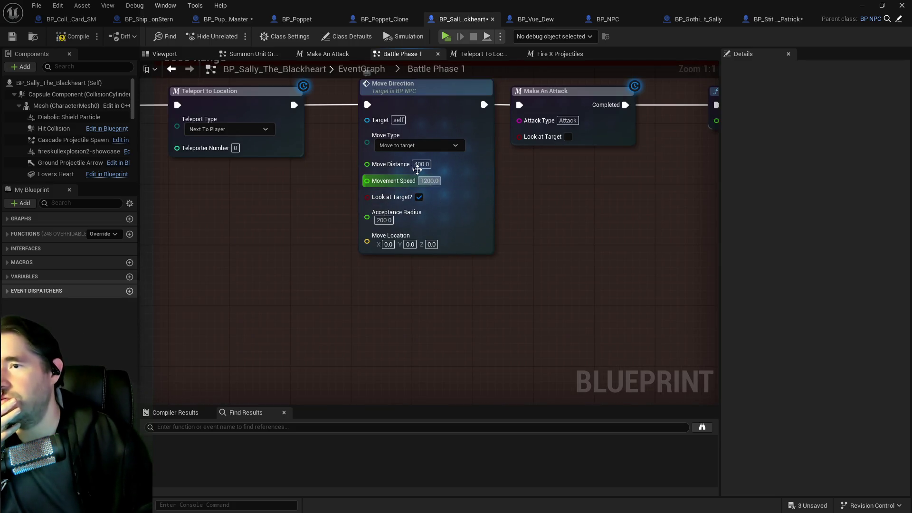
scroll(264, 228, "down", 2)
left_click_drag(263, 228, 629, 216)
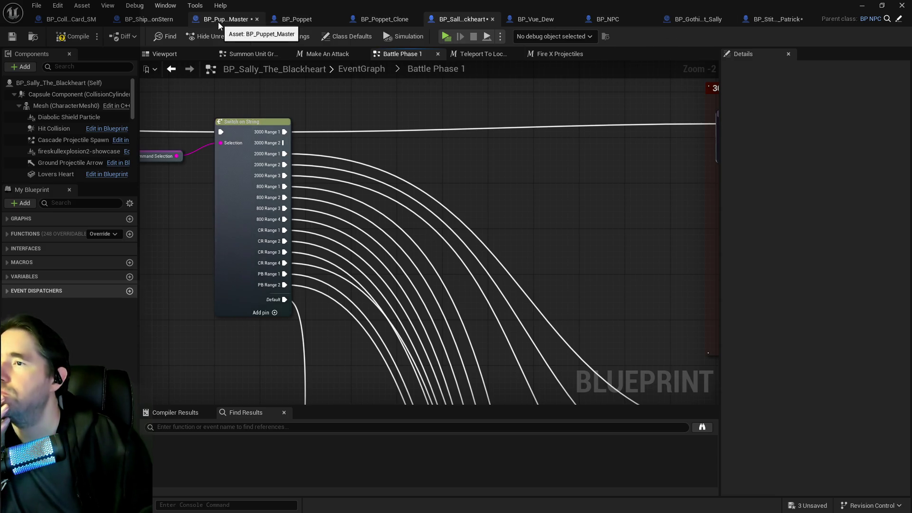
left_click(57, 5)
- Undo the node deletion, then duplicate Battle Phase 1 in the EventGraph as a node named Battle Phase 2
left_click(71, 31)
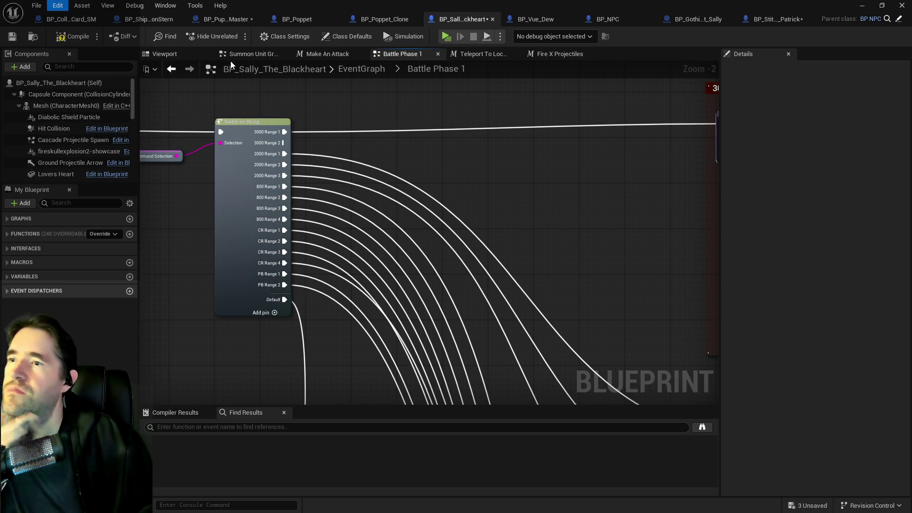
left_click(350, 69)
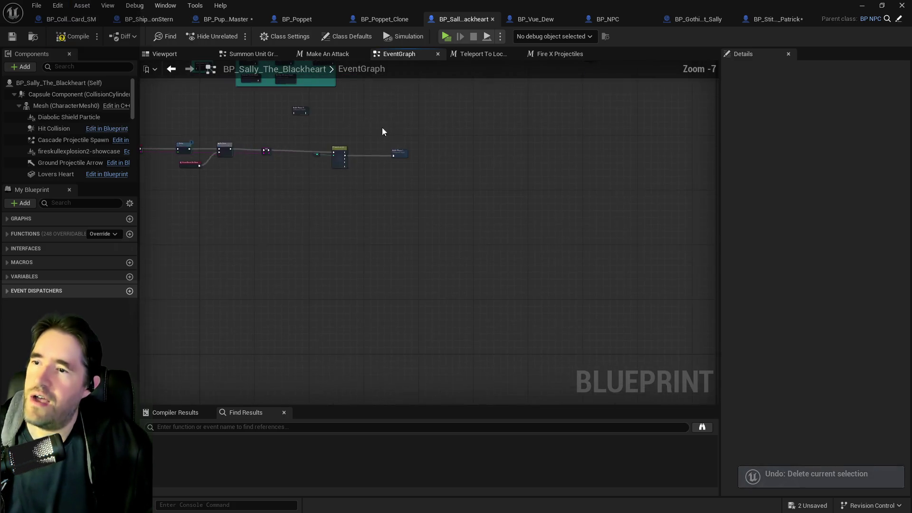
left_click(446, 196)
key("ctrl+c")
key("ctrl+v")
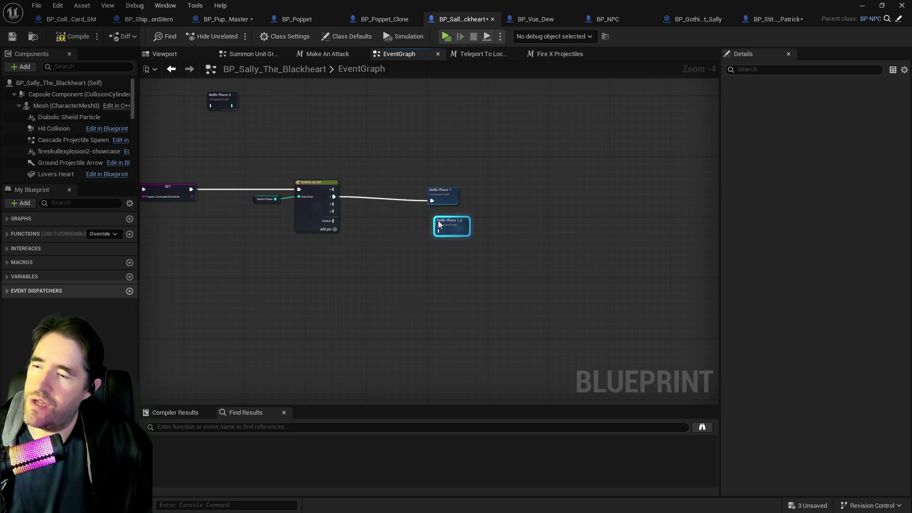
left_click_drag(452, 218, 443, 218)
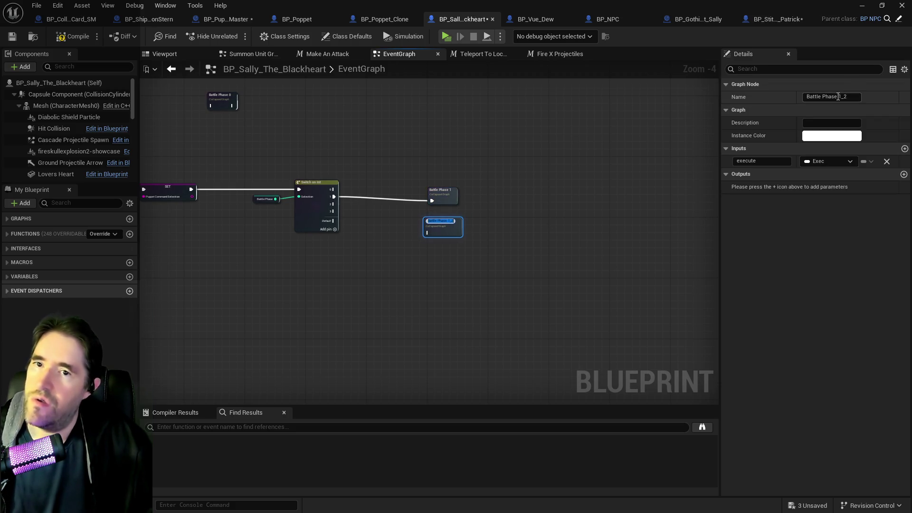
left_click(837, 97)
key("Delete")
key("Delete")
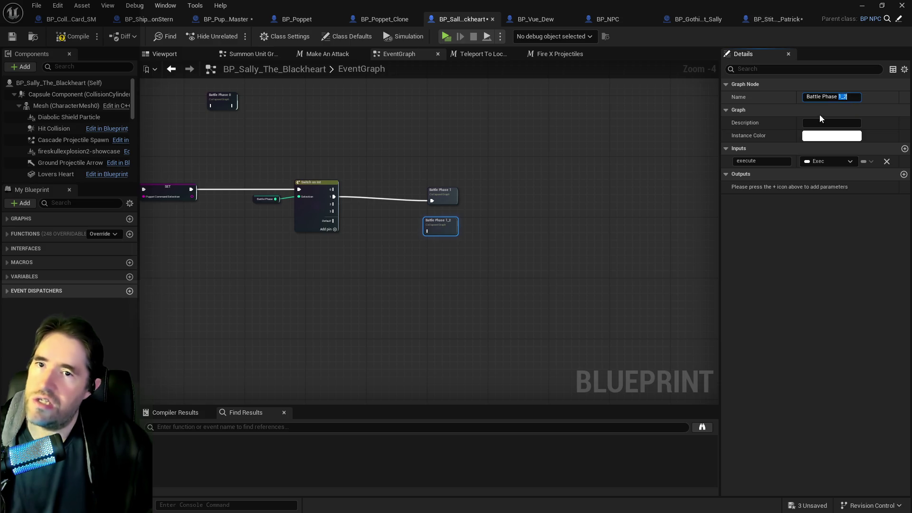
key("Return")
- Wire Switch on Int output 2 to Battle Phase 2, then duplicate it as Battle Phase 3 on output 3
left_click(559, 228)
scroll(385, 199, "up", 1)
scroll(384, 200, "up", 3)
left_click_drag(263, 210, 456, 265)
left_click(472, 249)
key("ctrl+c")
key("ctrl+v")
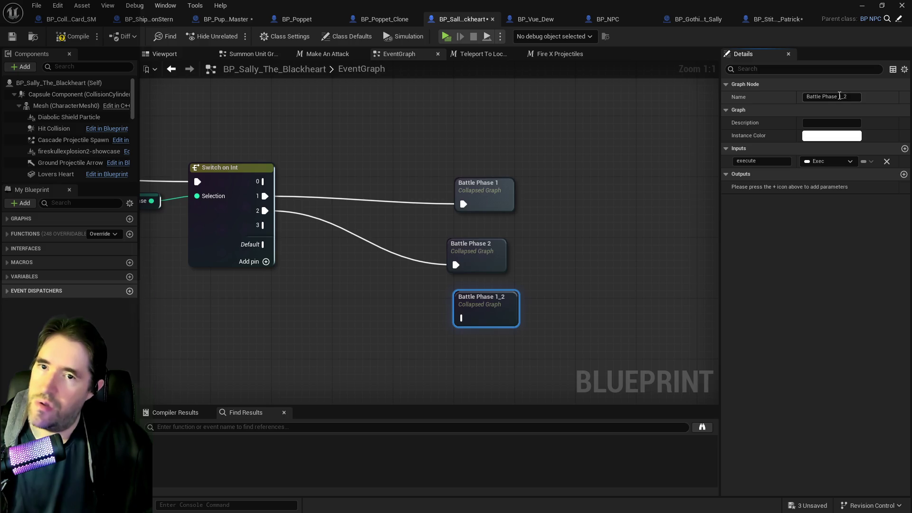
type("3")
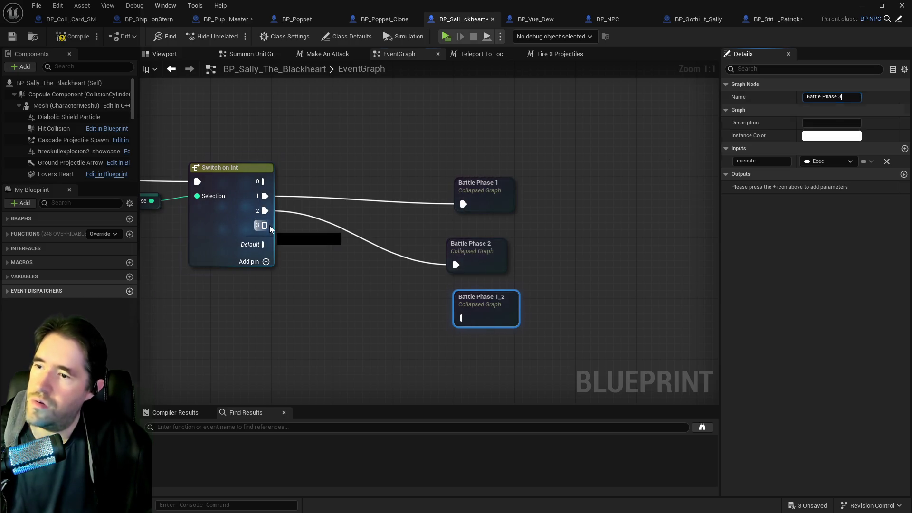
left_click(265, 225)
left_click_drag(265, 225, 461, 318)
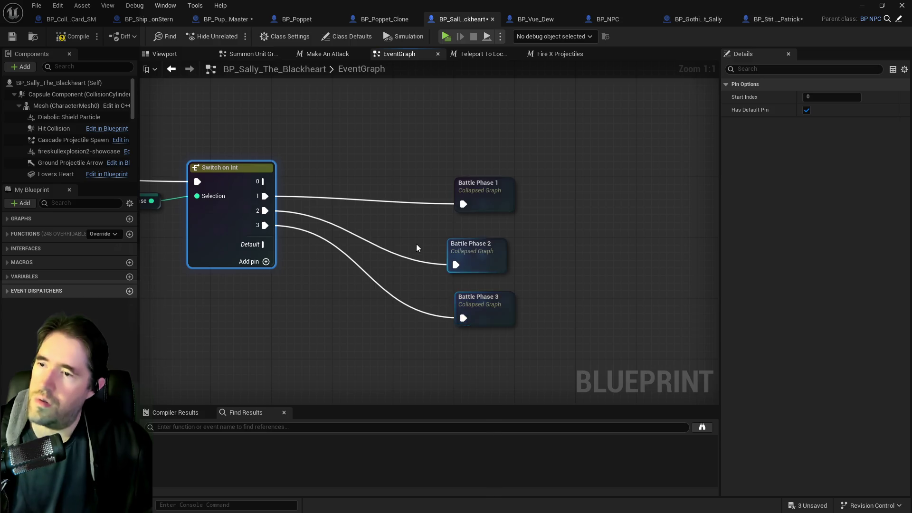
- Move Battle Phase 0 beside the switch, wire output 0 to it, and open its collapsed graph
left_click(491, 233)
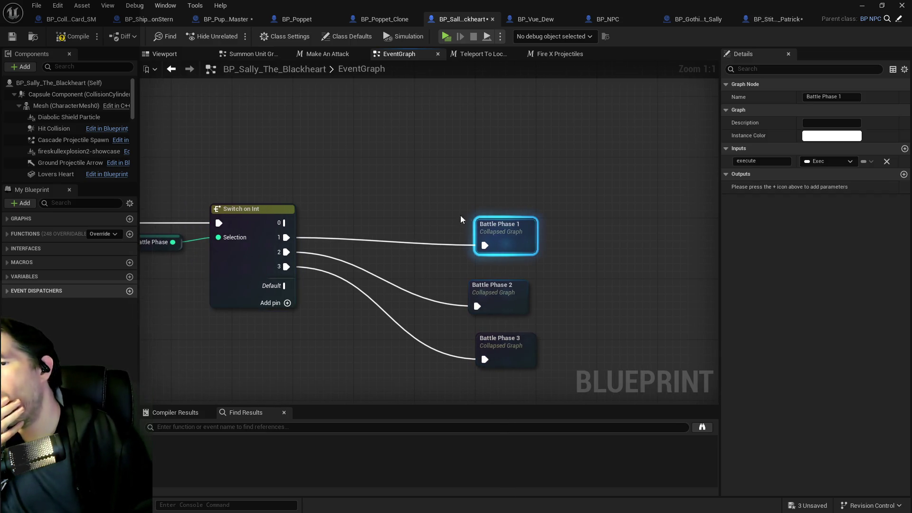
scroll(426, 257, "down", 2)
mouse_move(426, 257)
left_mouse_down()
mouse_move(463, 312)
mouse_move(586, 337)
left_mouse_up()
left_click_drag(314, 202, 624, 270)
mouse_move(484, 345)
left_mouse_down()
mouse_move(566, 296)
mouse_move(612, 300)
mouse_move(622, 282)
left_mouse_up()
double_click(622, 282)
- Delete the landed-event node, the Set Global Time Dilation node and the trailing Delay node
scroll(499, 180, "up", 5)
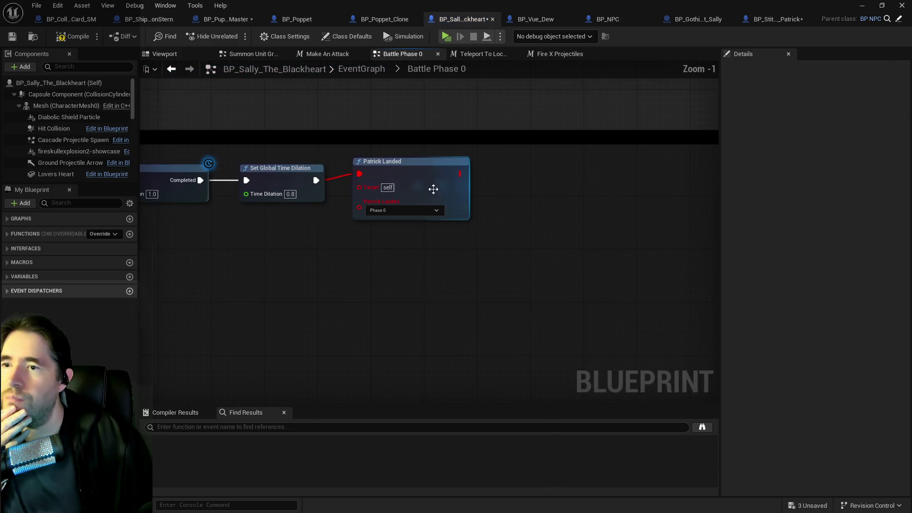
mouse_move(329, 162)
left_mouse_down()
mouse_move(452, 228)
mouse_move(517, 237)
left_mouse_up()
key("Delete")
scroll(516, 237, "down", 1)
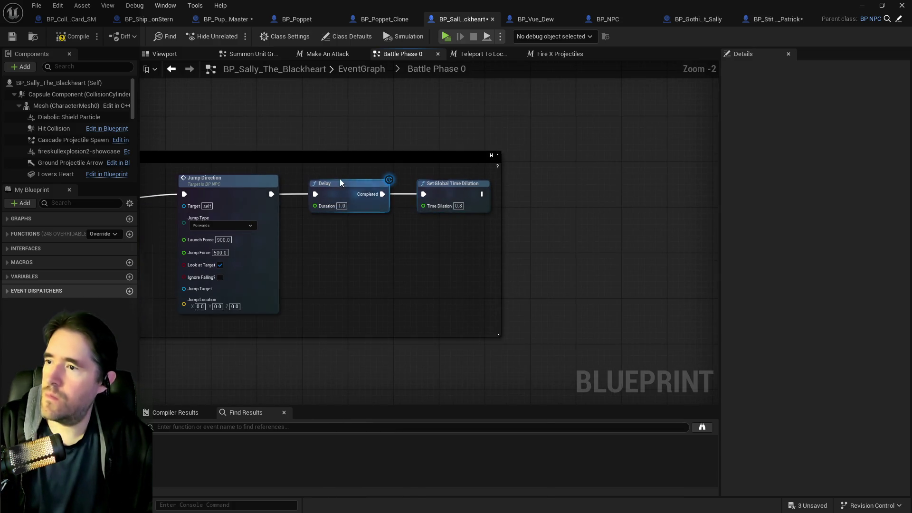
left_click(456, 193)
key("Delete")
left_click_drag(451, 230, 542, 223)
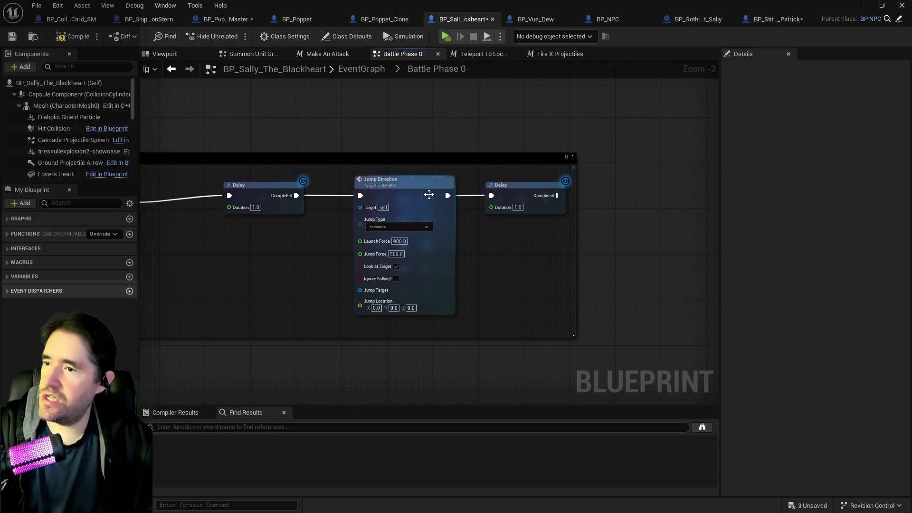
left_click(503, 186)
key("Delete")
- Remove the Delay and Jump Direction nodes from Sally's Battle Phase 0 graph
left_click_drag(181, 217, 509, 178)
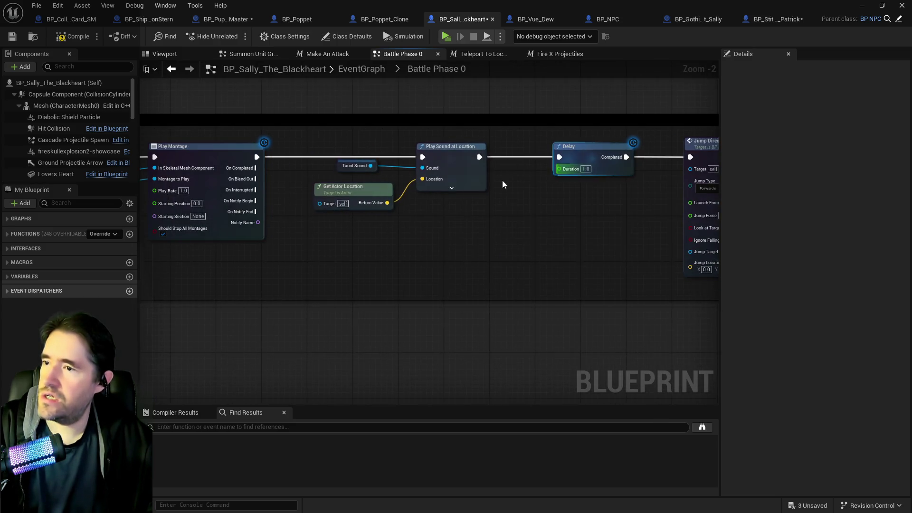
left_click_drag(519, 142, 700, 199)
key("Delete")
left_click_drag(223, 204, 585, 187)
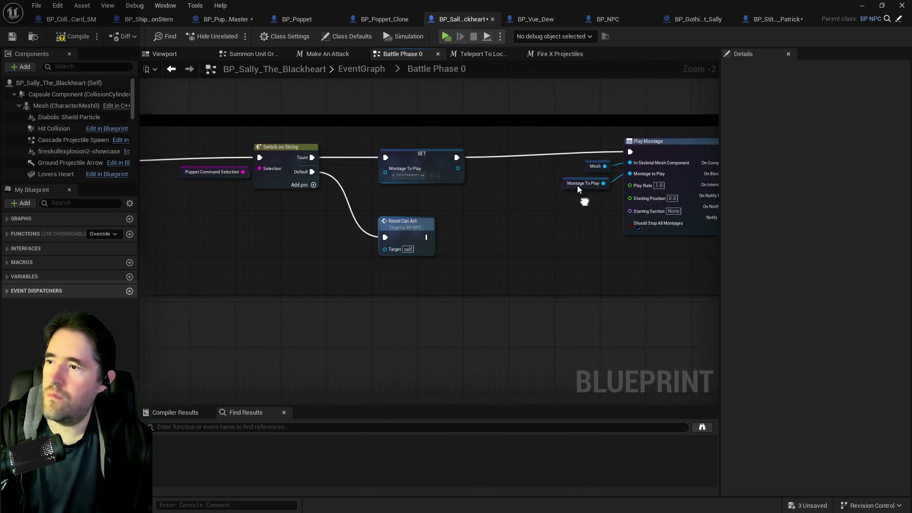
left_click_drag(457, 195, 571, 192)
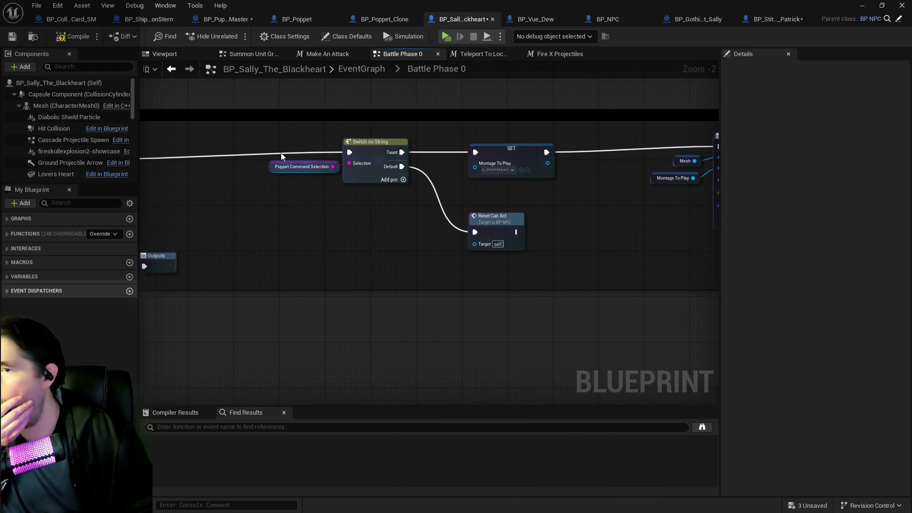
scroll(270, 150, "down", 1)
- Nudge the remaining phase nodes slightly higher, then switch to the BP_Stitch_Patrick blueprint
left_click_drag(270, 150, 797, 269)
left_click_drag(611, 240, 612, 241)
mouse_move(221, 151)
left_mouse_down()
mouse_move(366, 178)
mouse_move(350, 181)
mouse_move(499, 223)
left_mouse_up()
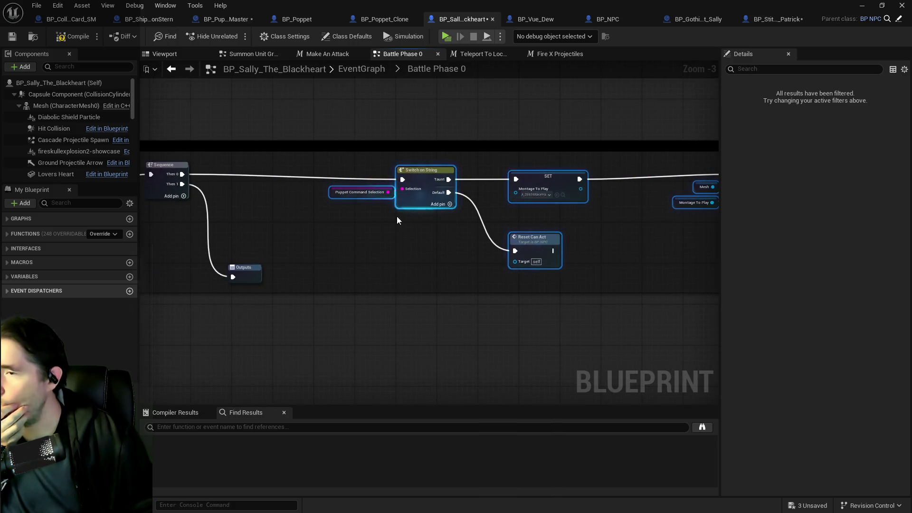
left_click_drag(417, 175, 420, 170)
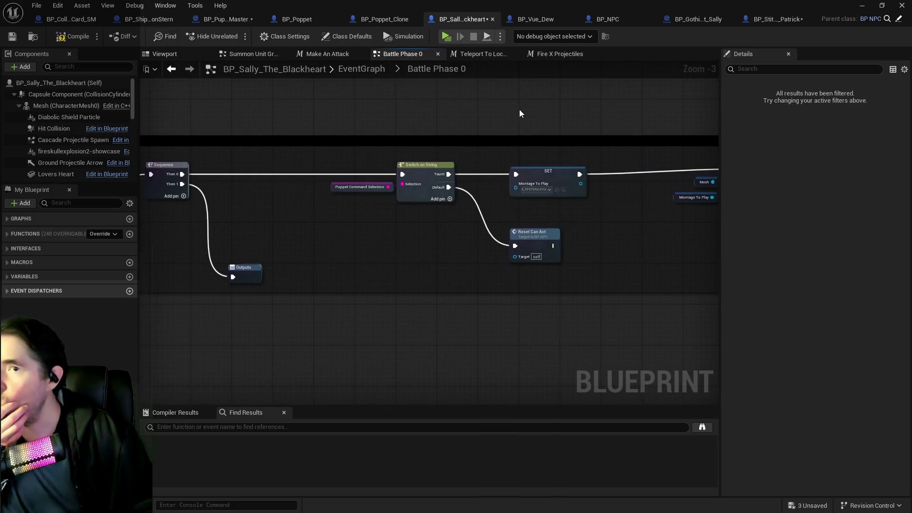
left_click(757, 25)
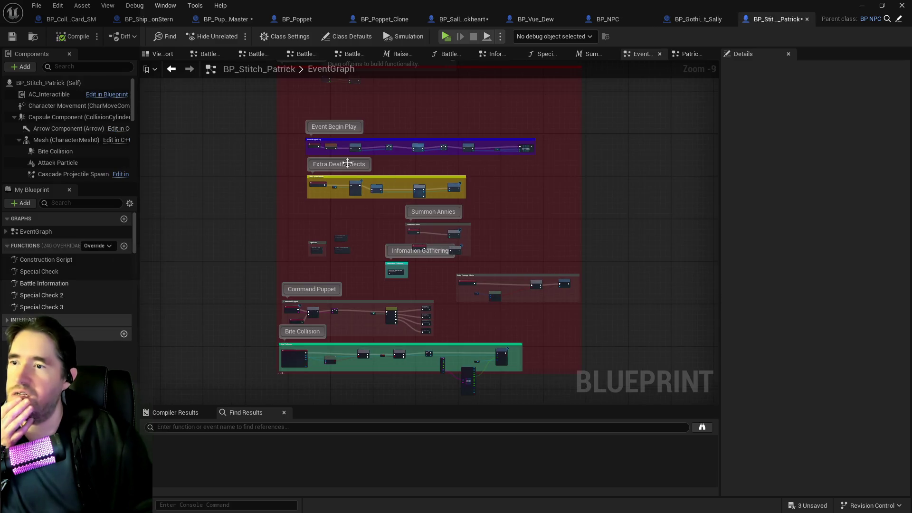
- Find and open Patrick Landed via a 'patrick l' search, then select its SET Battle Phase and Reset Can Act nodes
left_click(119, 200)
type("pa")
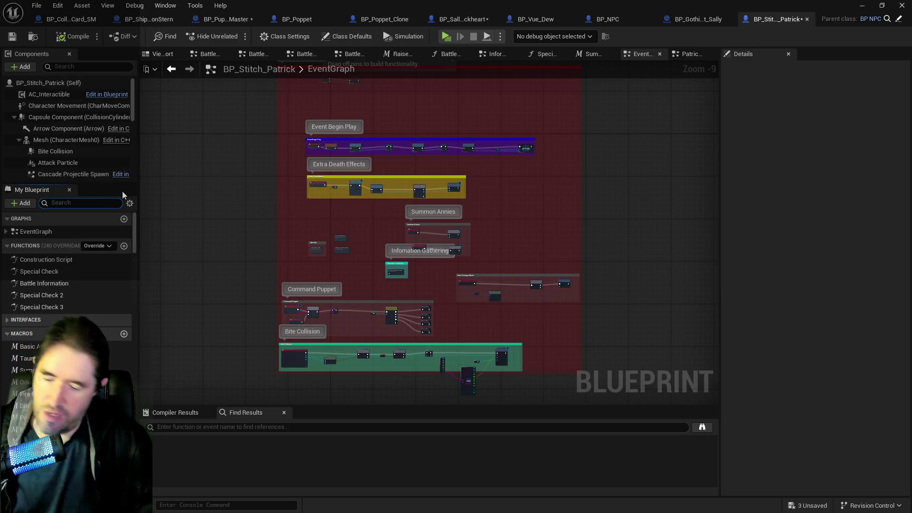
type("trick l")
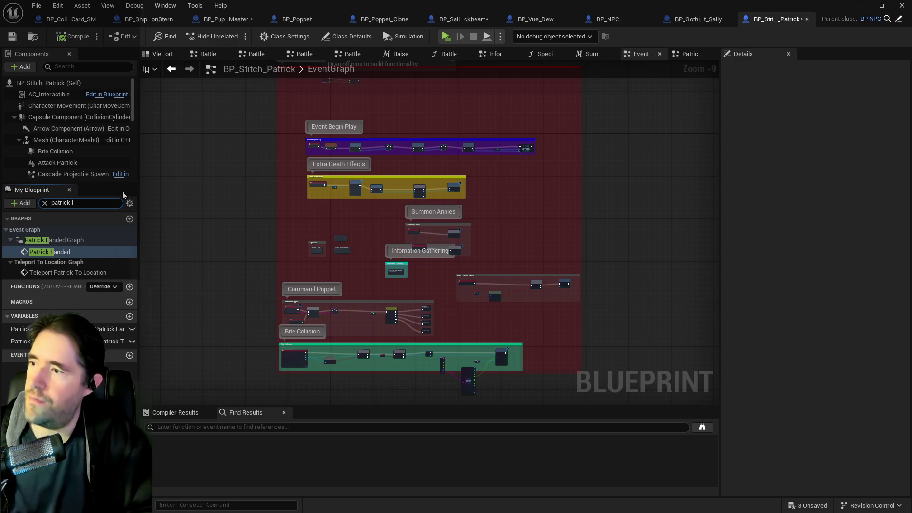
double_click(47, 252)
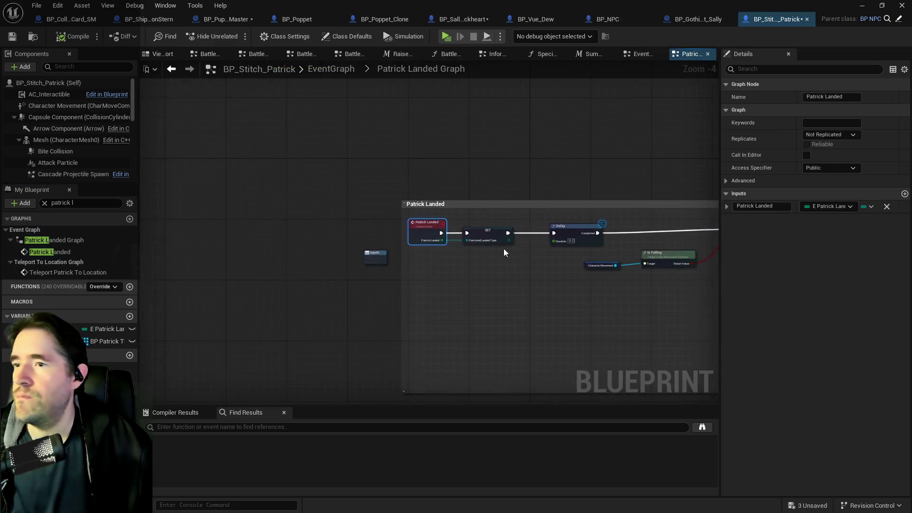
scroll(419, 242, "down", 3)
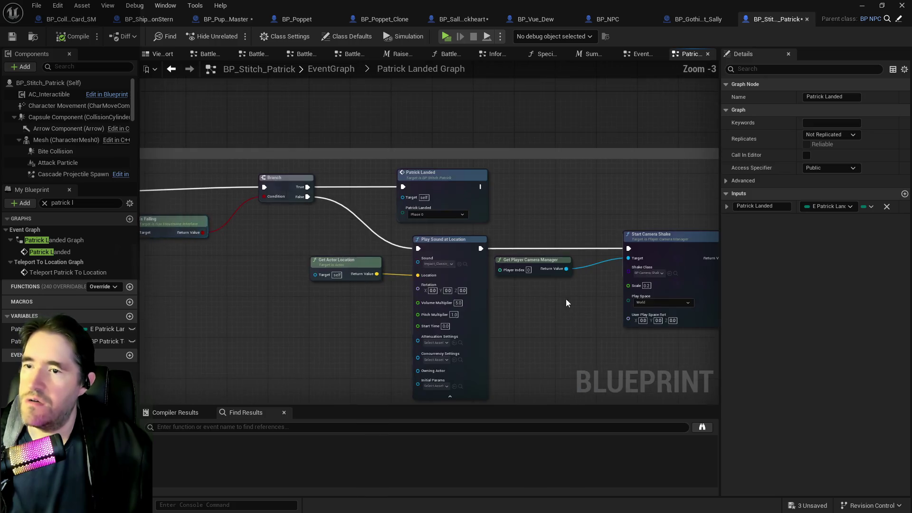
left_click_drag(451, 275, 304, 268)
left_click_drag(514, 252, 347, 251)
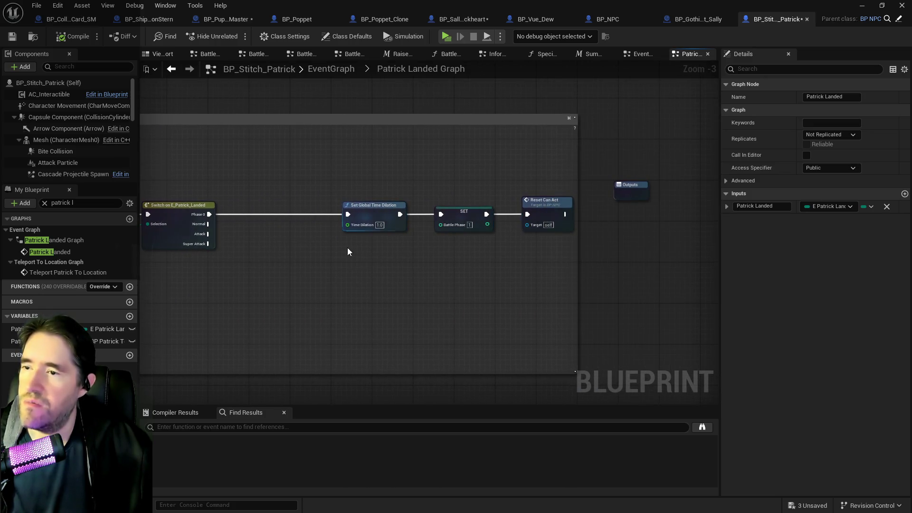
scroll(452, 255, "up", 1)
scroll(433, 289, "up", 1)
left_click(385, 215)
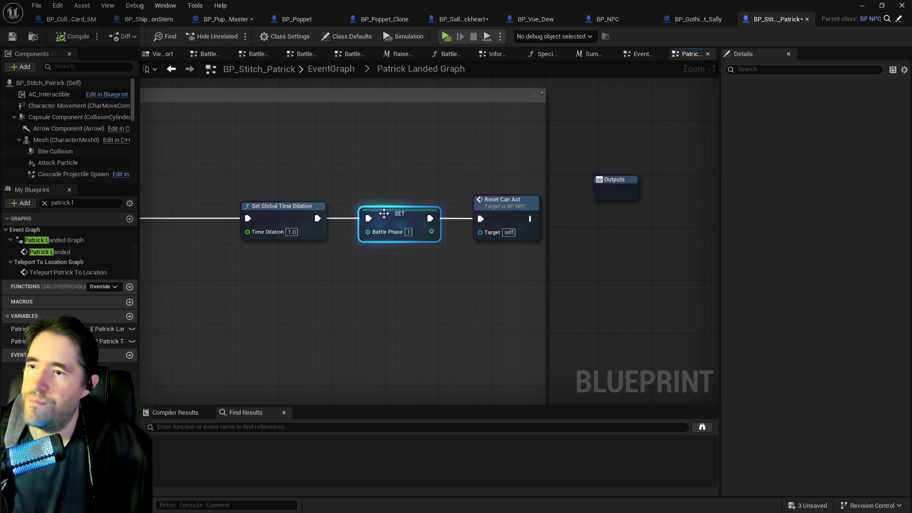
left_click_drag(315, 182, 543, 239)
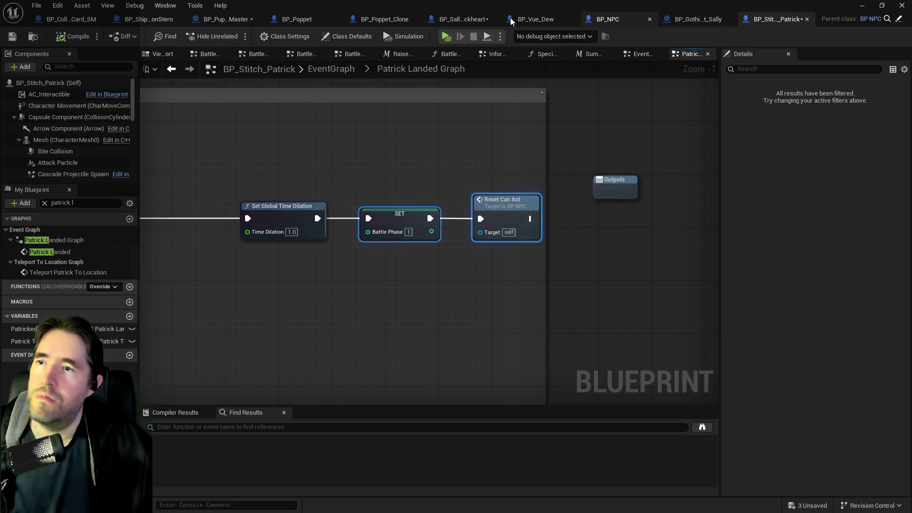
- In Sally's Battle Phase 0 graph, reposition the Reset Can Act and Outputs nodes
left_click(474, 19)
scroll(283, 198, "down", 2)
scroll(283, 198, "down", 1)
scroll(463, 194, "up", 4)
mouse_move(437, 212)
left_mouse_down()
mouse_move(541, 251)
mouse_move(489, 243)
mouse_move(701, 240)
left_mouse_up()
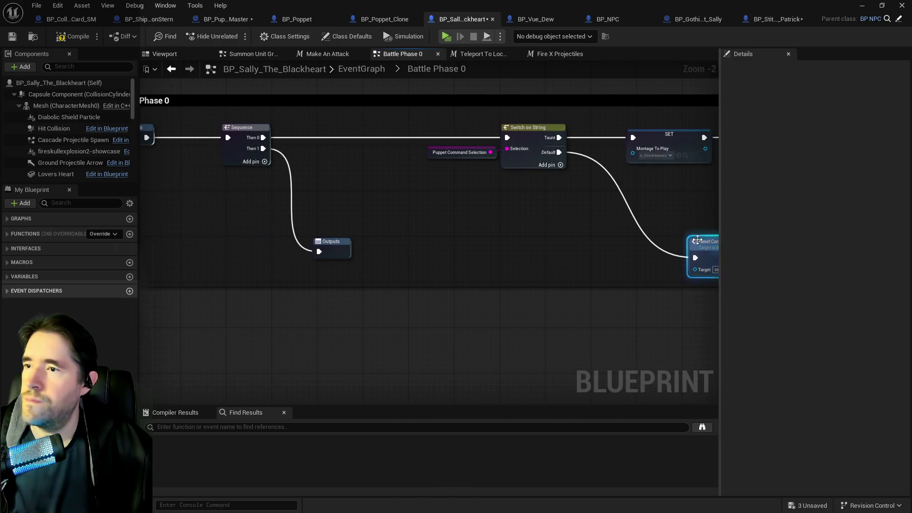
mouse_move(333, 243)
left_mouse_down()
mouse_move(354, 260)
mouse_move(589, 309)
mouse_move(695, 362)
left_mouse_up()
mouse_move(712, 323)
left_mouse_down()
mouse_move(515, 303)
mouse_move(267, 249)
left_mouse_up()
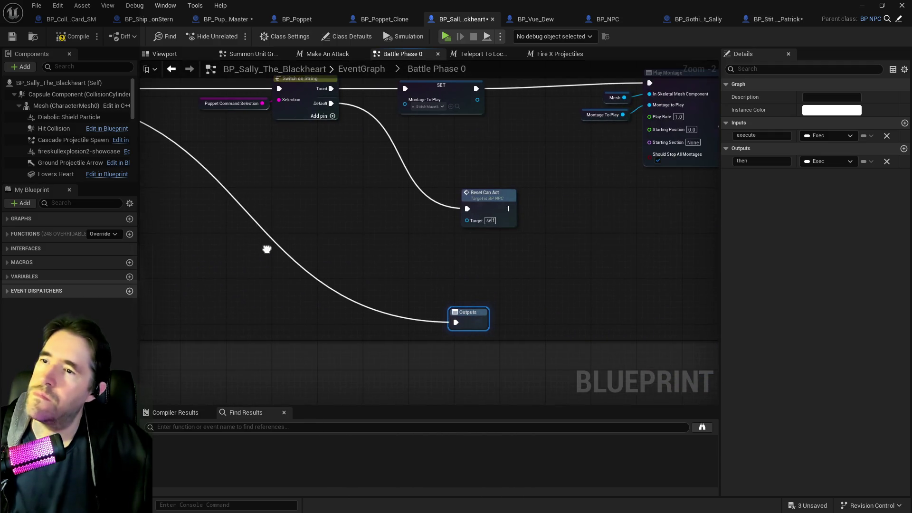
- From Patrick's EventGraph, open the Battle Phase 0 collapsed graph and inspect its Switch on String and SET nodes
left_click(770, 20)
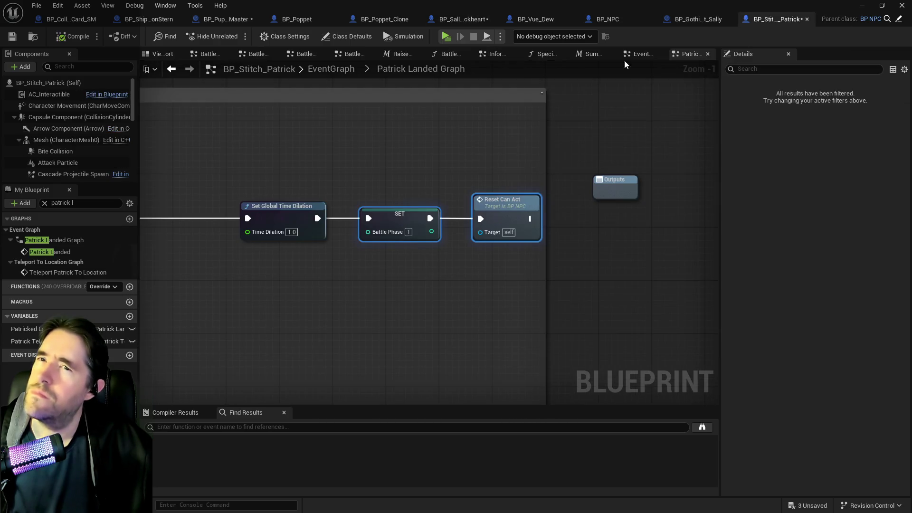
scroll(464, 231, "down", 4)
scroll(494, 211, "up", 3)
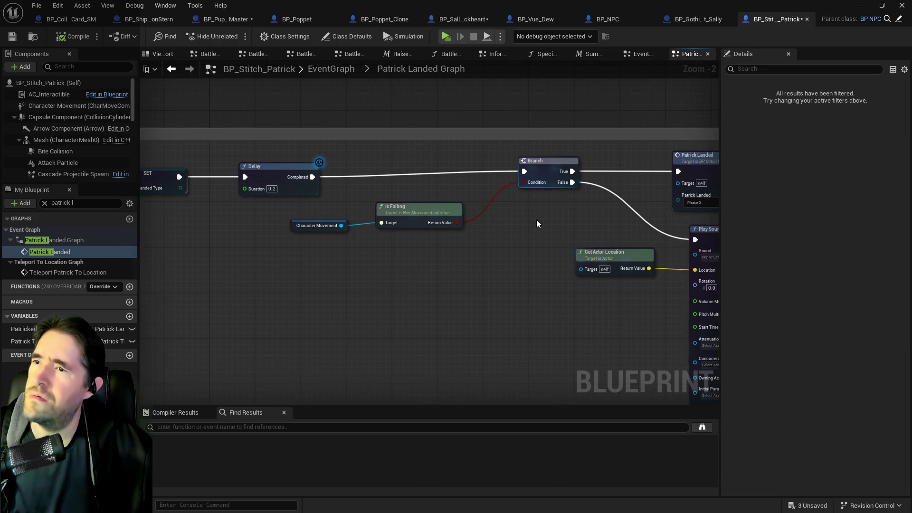
scroll(536, 224, "down", 2)
left_click(323, 70)
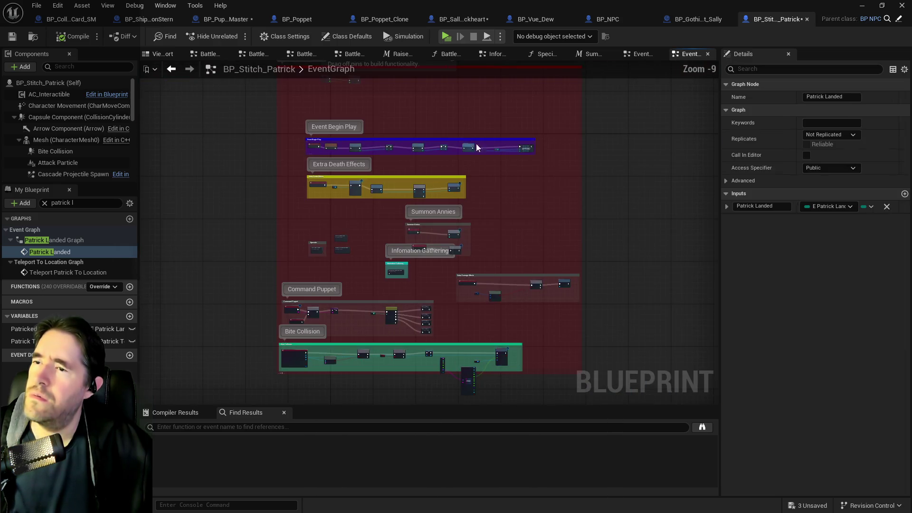
scroll(435, 187, "up", 4)
left_click_drag(400, 329, 437, 229)
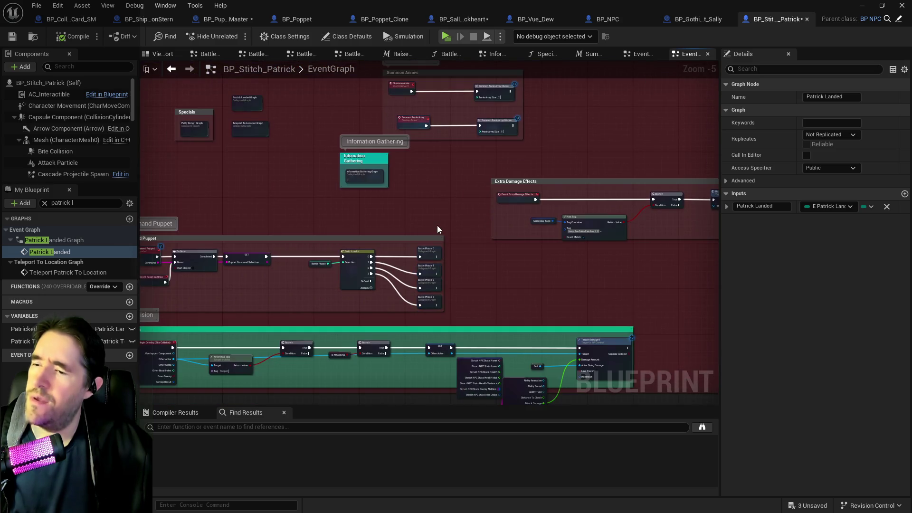
double_click(425, 253)
scroll(418, 232, "up", 4)
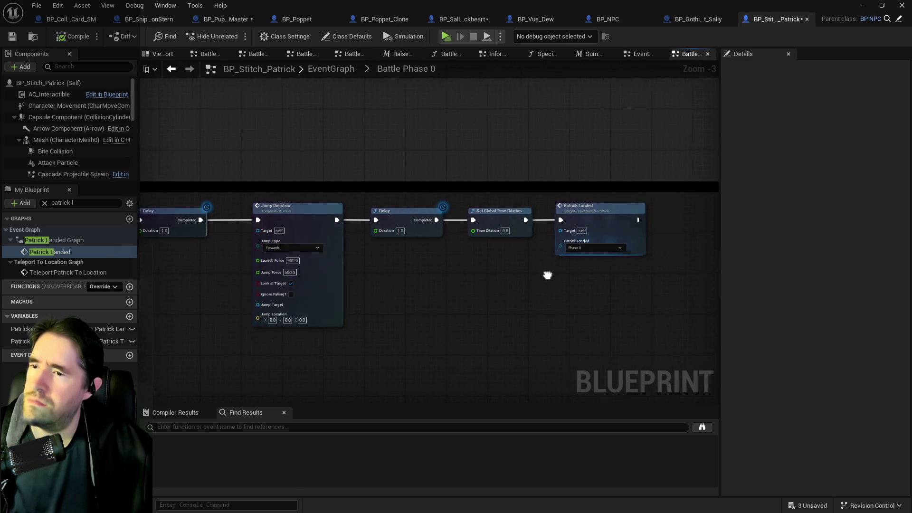
left_click_drag(464, 271, 588, 275)
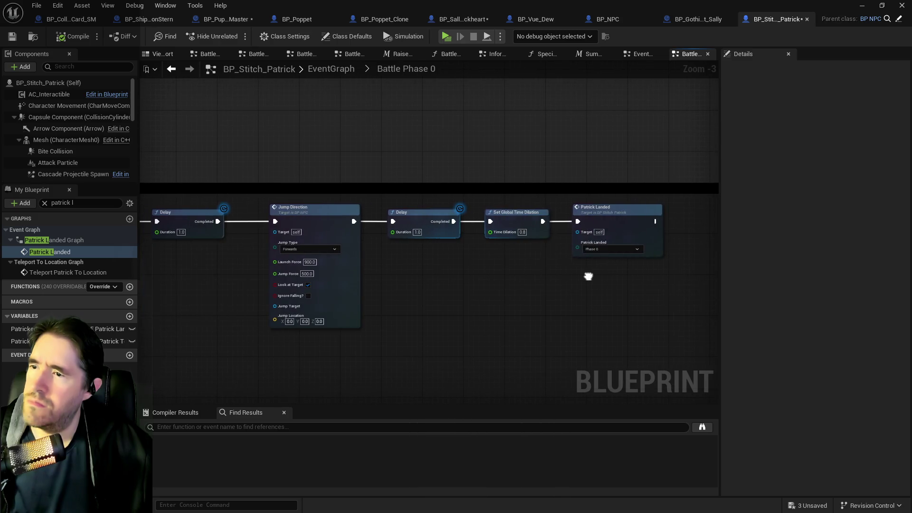
mouse_move(534, 185)
left_mouse_down()
mouse_move(664, 134)
mouse_move(713, 137)
mouse_move(608, 135)
left_mouse_up()
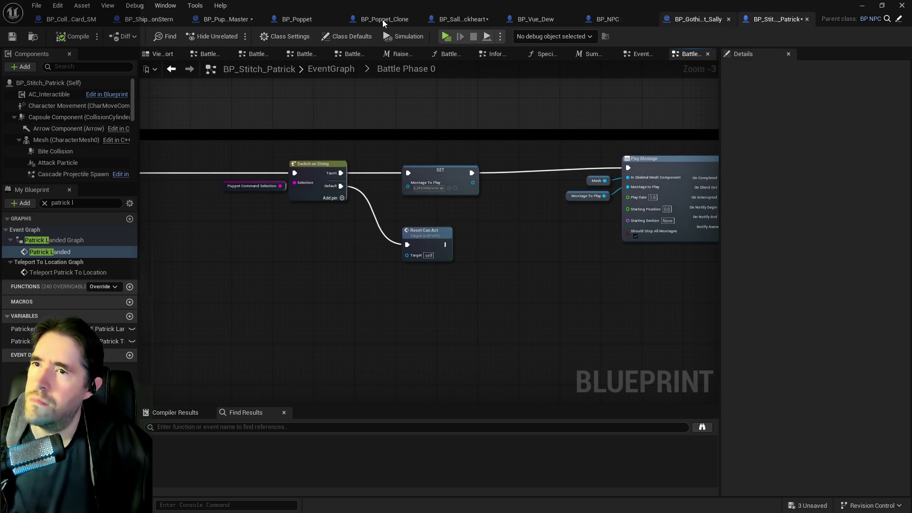
- Paste the SET Battle Phase and Reset Can Act nodes into Sally's Battle Phase 0 and wire them in
left_click(226, 21)
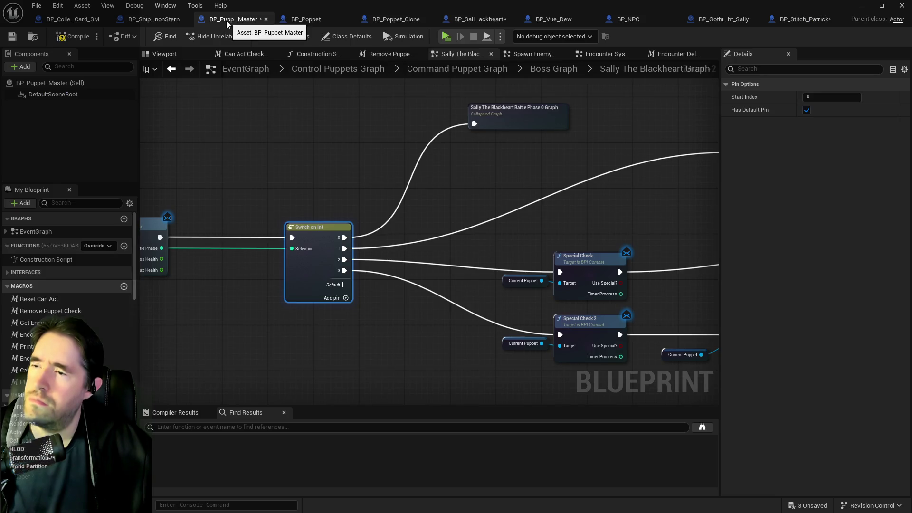
left_click(457, 22)
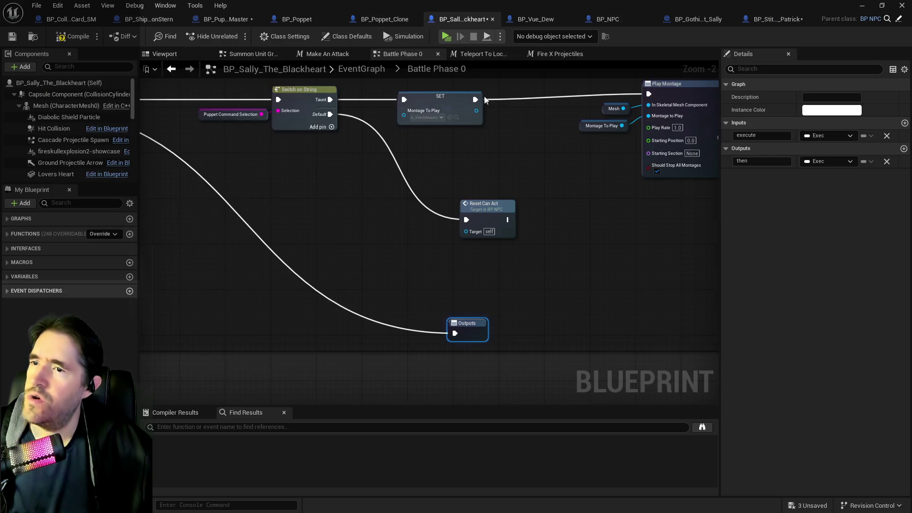
scroll(519, 190, "down", 1)
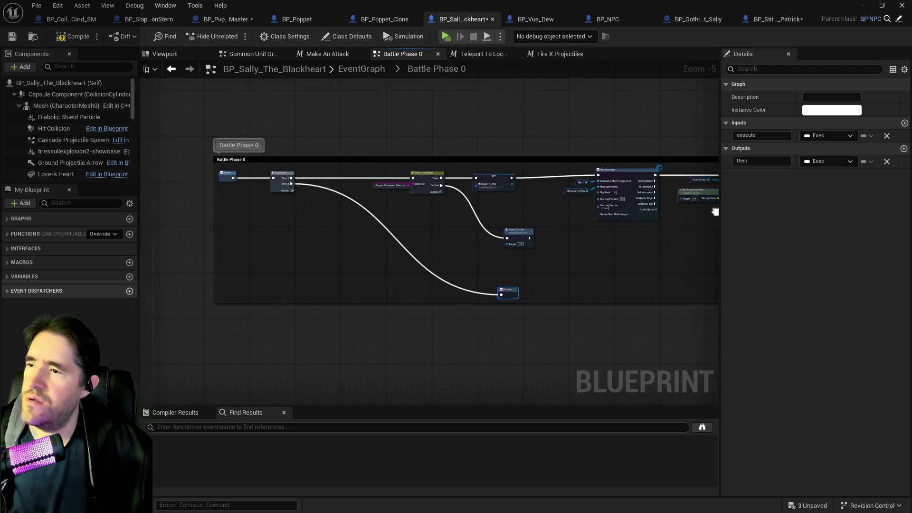
left_click_drag(443, 209, 323, 199)
key("ctrl+v")
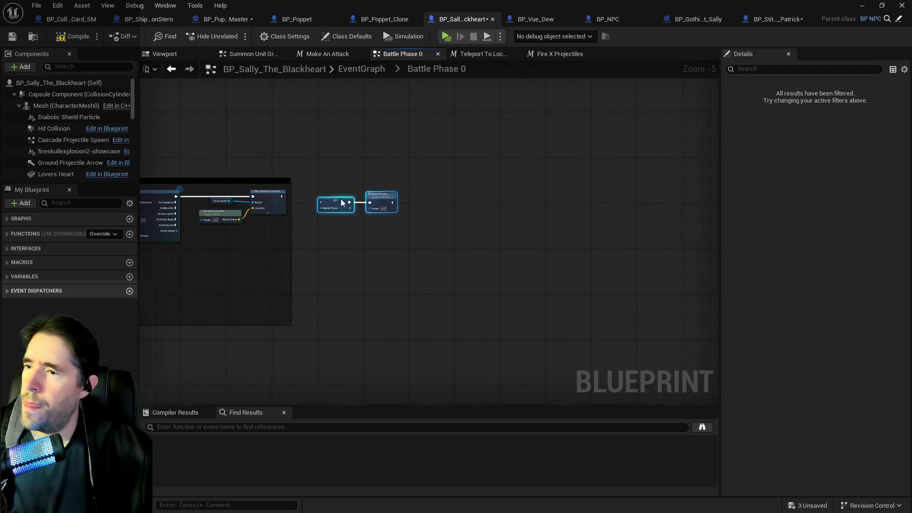
scroll(288, 209, "up", 5)
left_click_drag(182, 181, 299, 203)
left_click_drag(496, 226, 291, 188)
left_click_drag(345, 201, 360, 178)
- Delete the leftover Sequence node next to the Inputs node
scroll(261, 243, "down", 3)
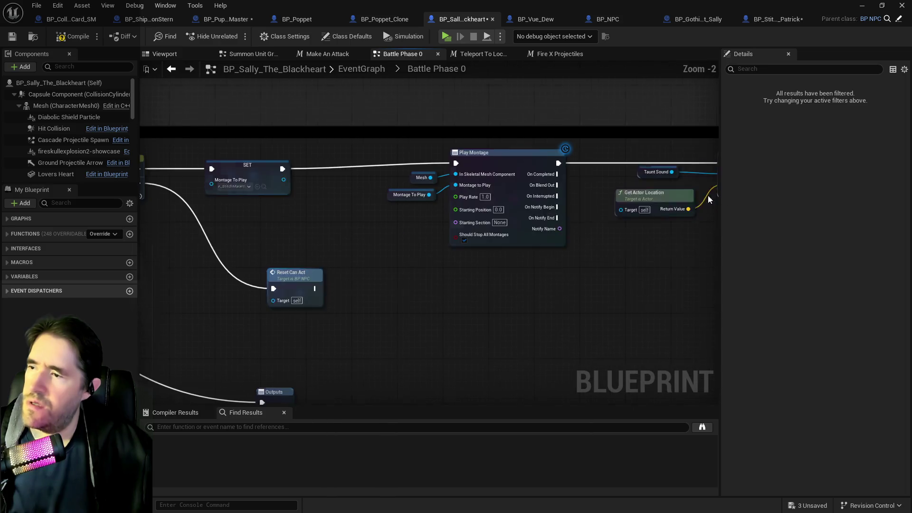
left_click_drag(266, 266, 618, 266)
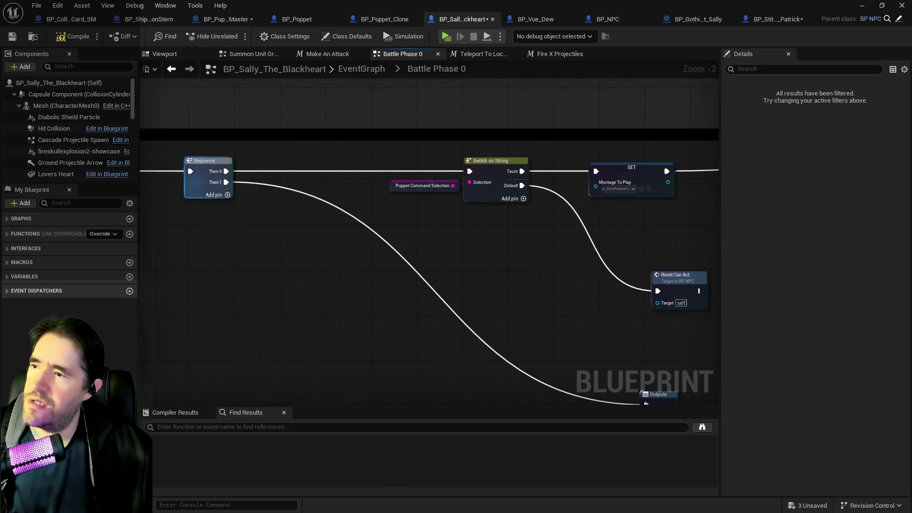
left_click_drag(246, 189, 379, 208)
left_click(246, 189)
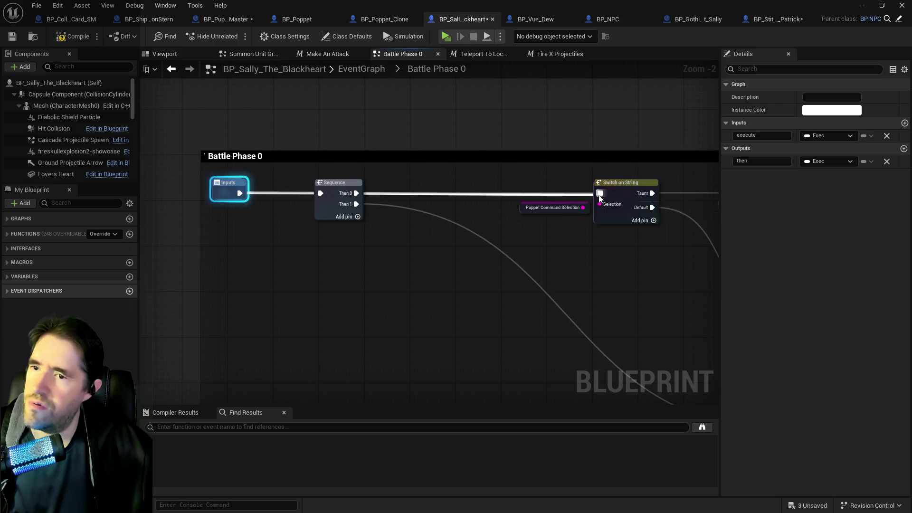
left_click_drag(482, 224, 350, 174)
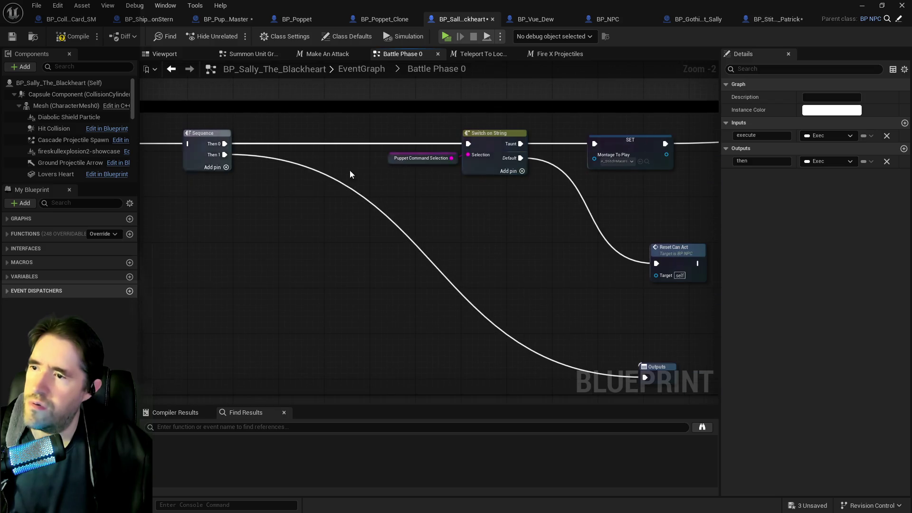
left_click(183, 160)
key("Delete")
- Remove the unused 'then' output from the Outputs node, then save and compile the blueprint
scroll(361, 250, "down", 3)
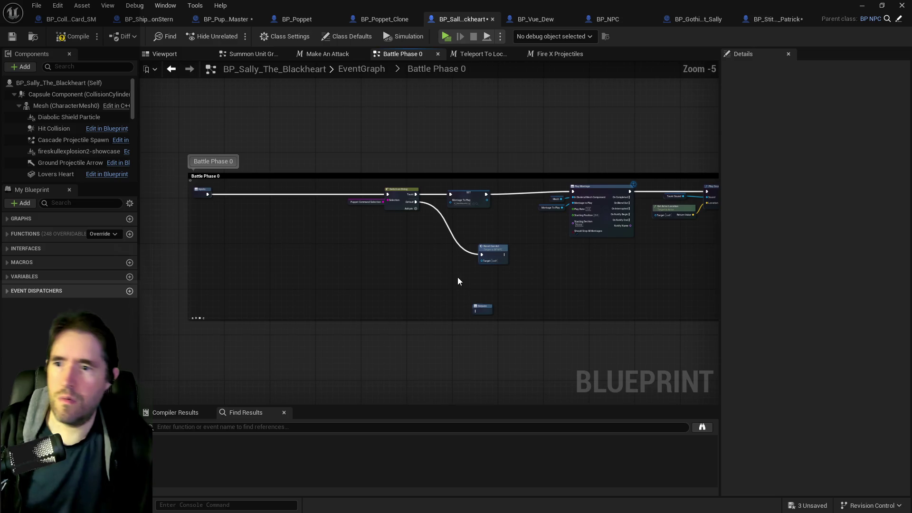
mouse_move(477, 304)
left_mouse_down()
mouse_move(755, 280)
mouse_move(704, 209)
left_mouse_up()
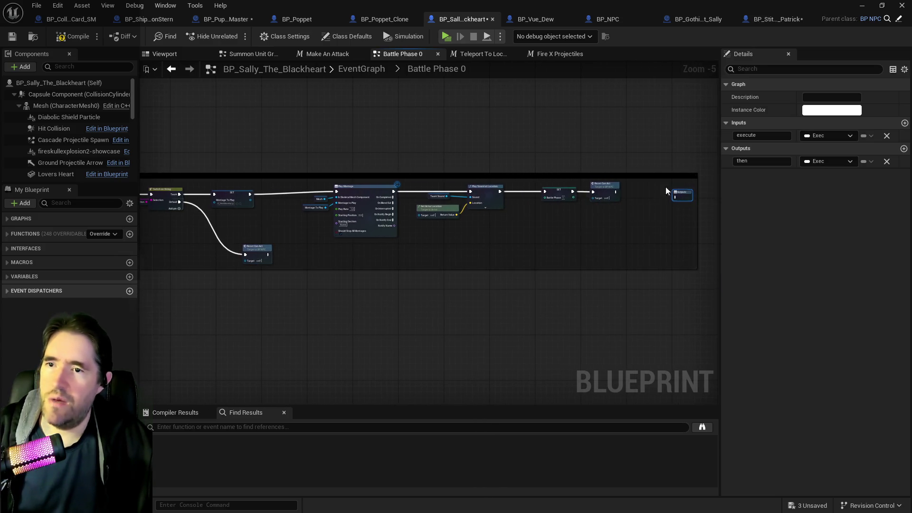
scroll(614, 196, "up", 3)
scroll(614, 196, "down", 3)
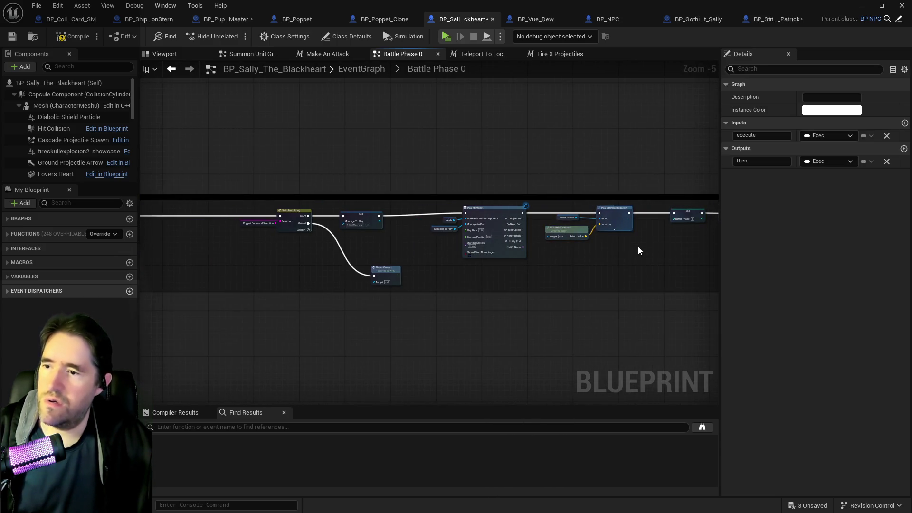
left_click_drag(459, 239, 682, 226)
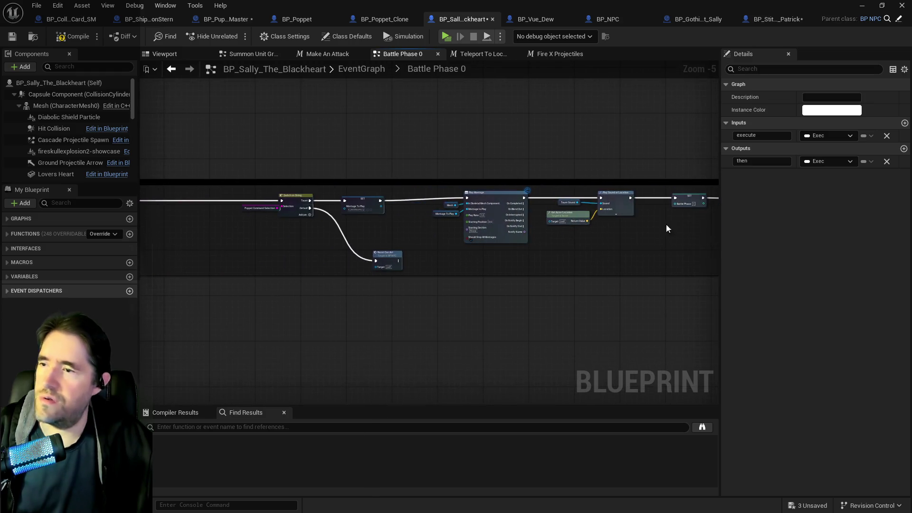
left_click(12, 36)
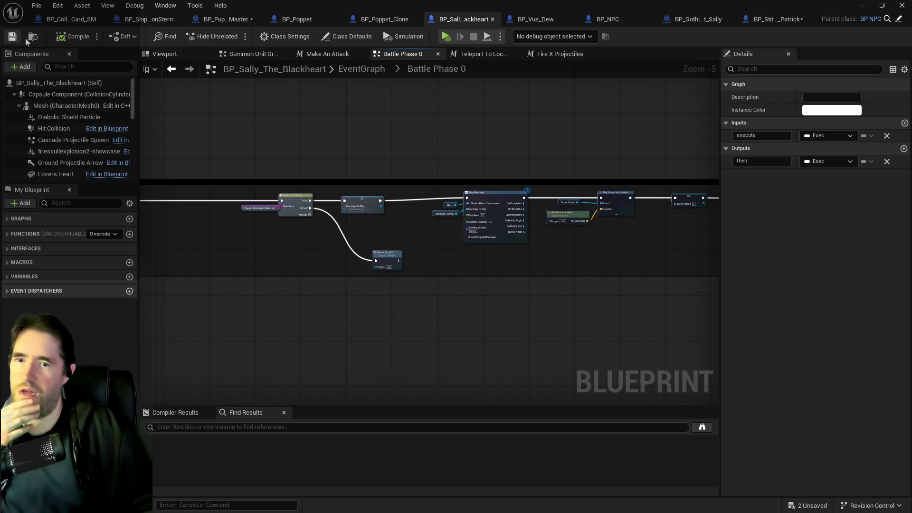
left_click(886, 161)
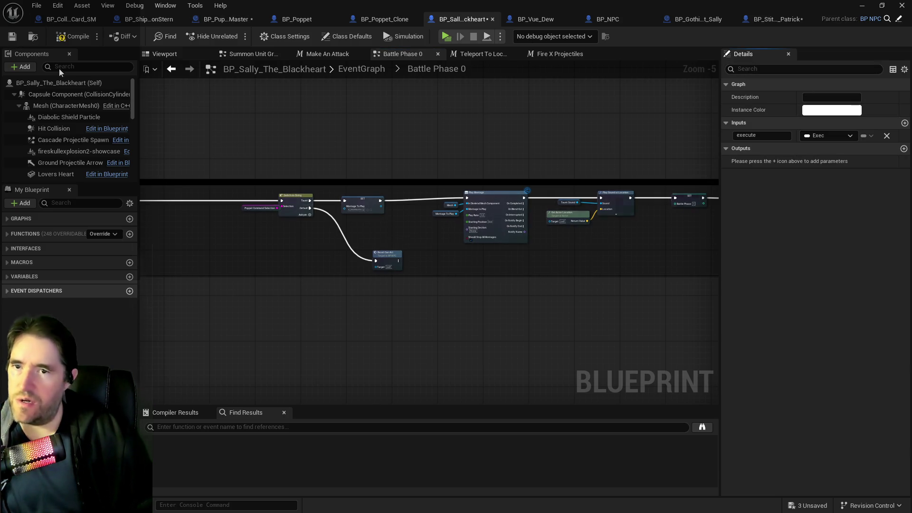
left_click(8, 39)
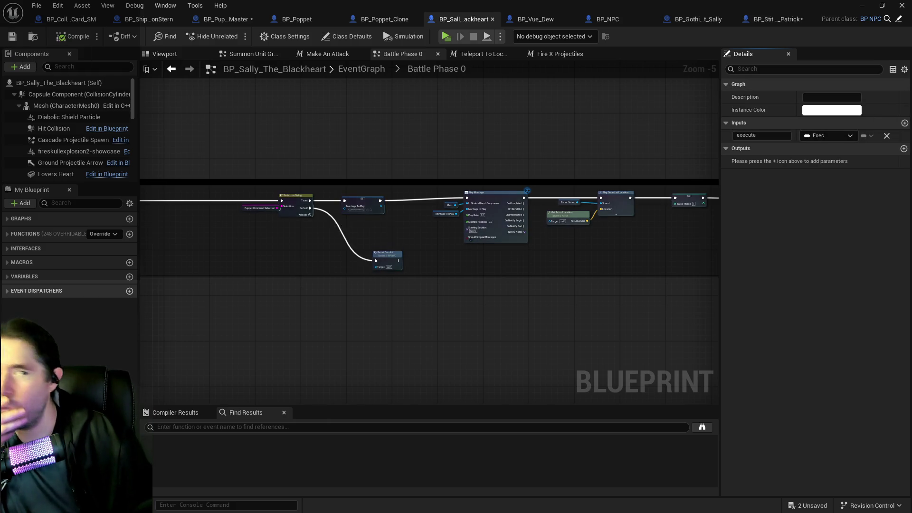
- Inspect the Mesh component and class default properties, searching 'gas' and then clearing the filter
left_click_drag(490, 61, 293, 47)
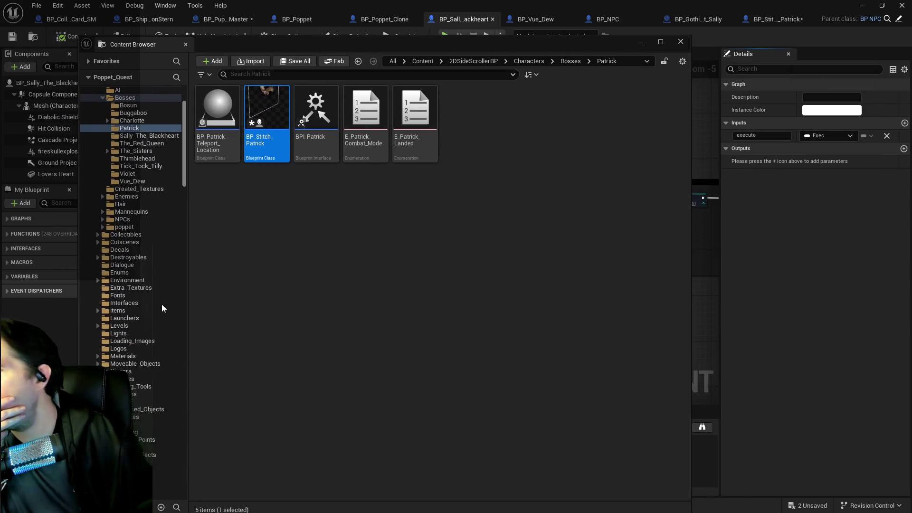
left_click(256, 37)
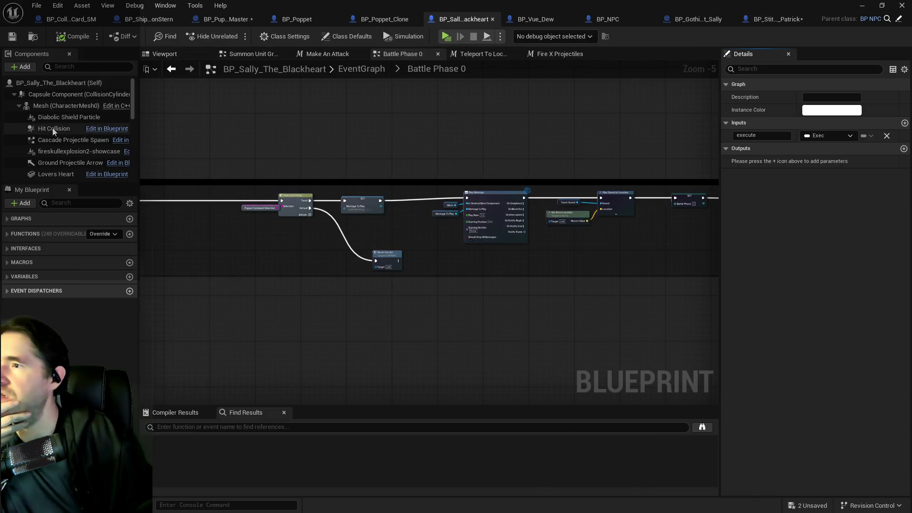
scroll(44, 149, "down", 3)
scroll(44, 158, "down", 3)
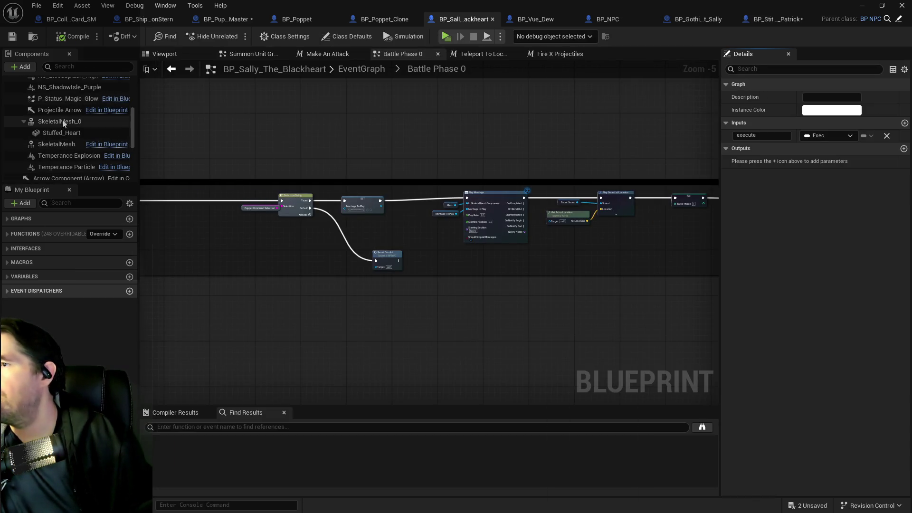
scroll(52, 121, "up", 5)
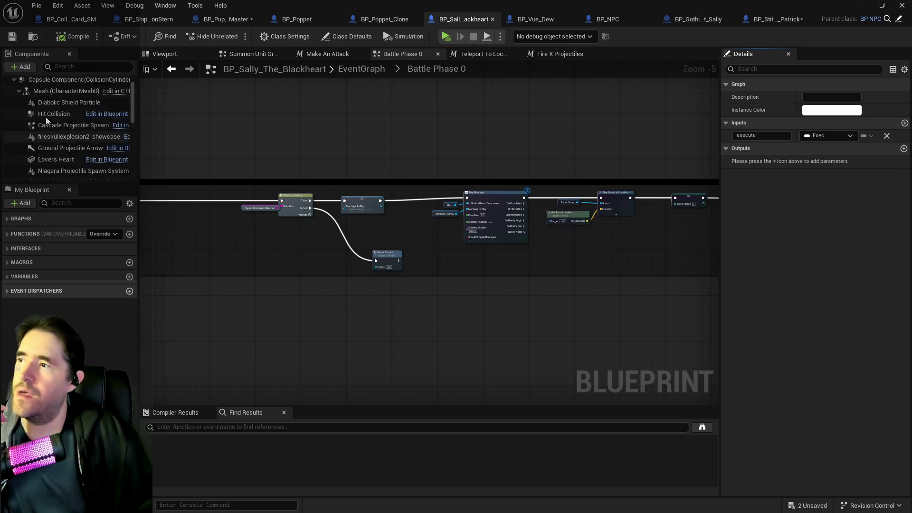
left_click(47, 105)
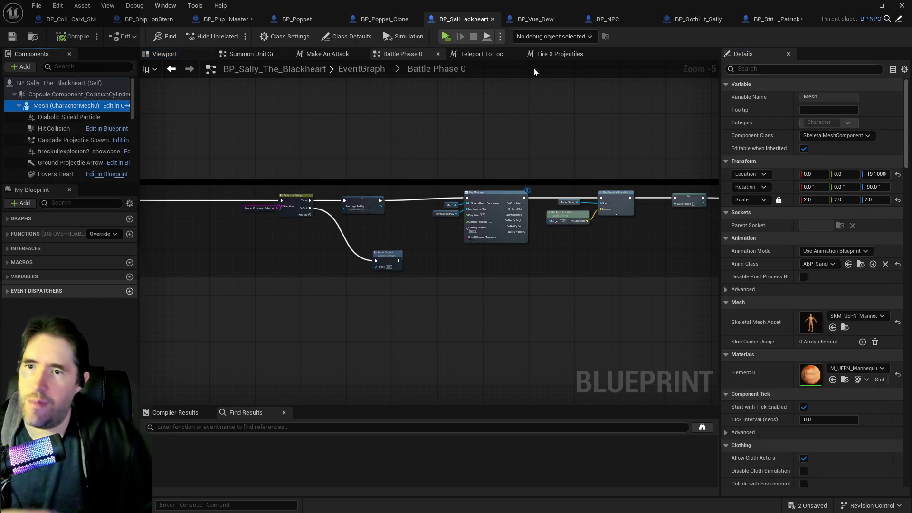
left_click(40, 83)
left_click(747, 68)
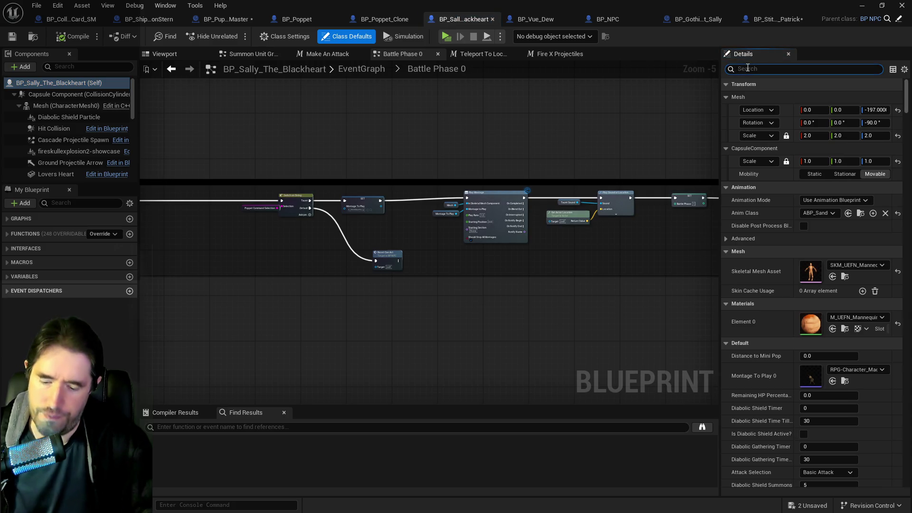
type("gas")
key("BackSpace")
key("BackSpace")
key("BackSpace")
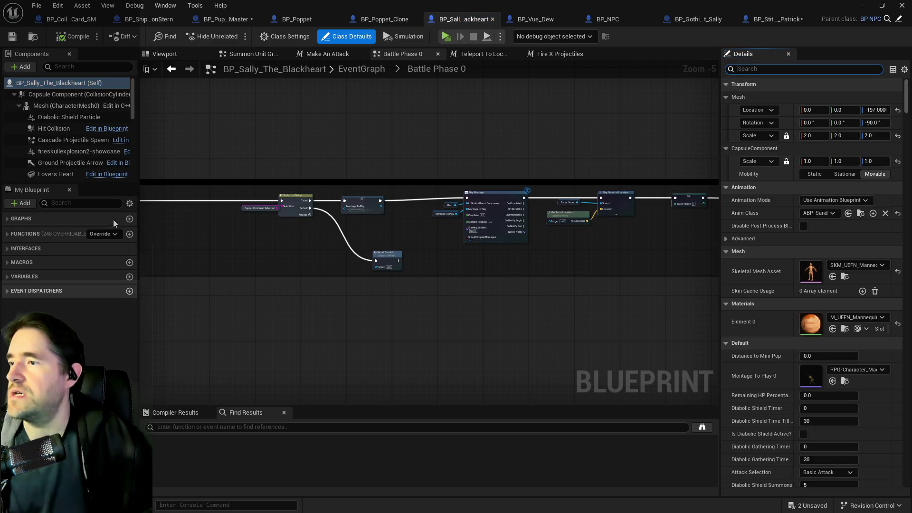
- Search My Blueprint for 'gameplay tag' and view the boss's default Gameplay Tags
left_click(91, 204)
type("gamepla")
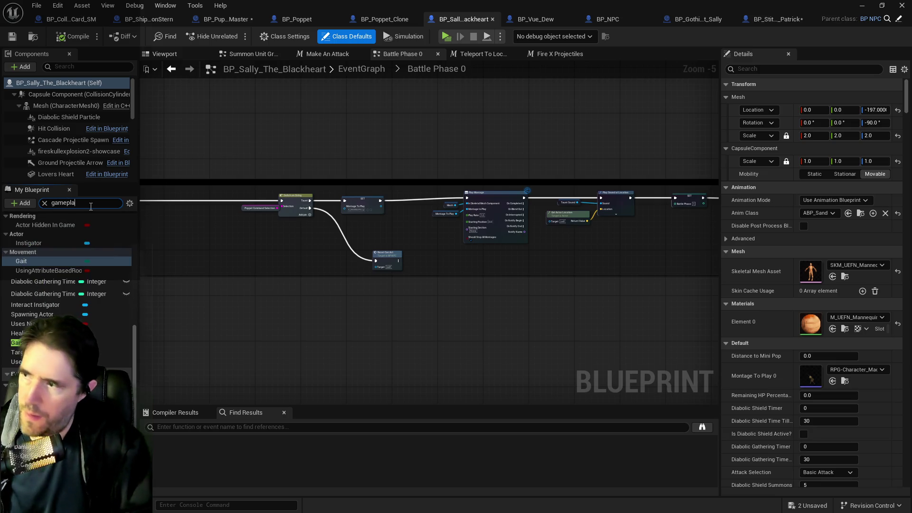
type("y tag")
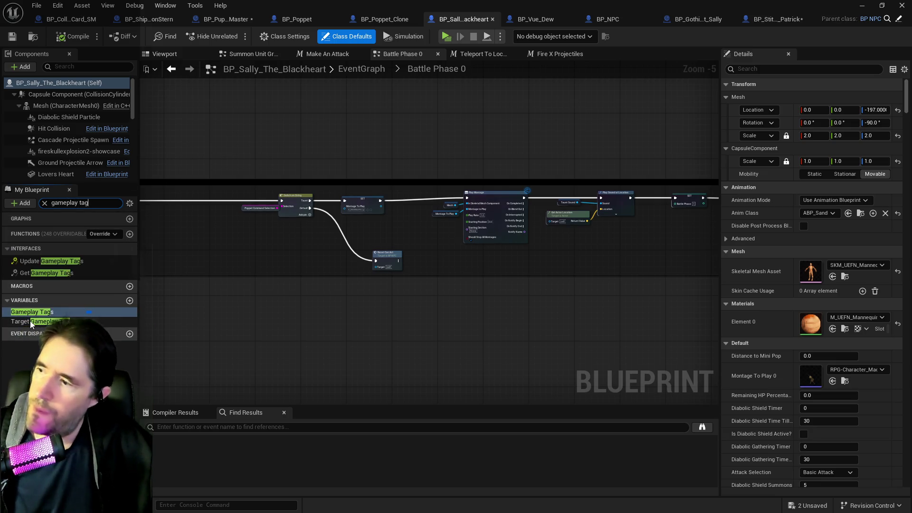
left_click(30, 320)
left_click(28, 312)
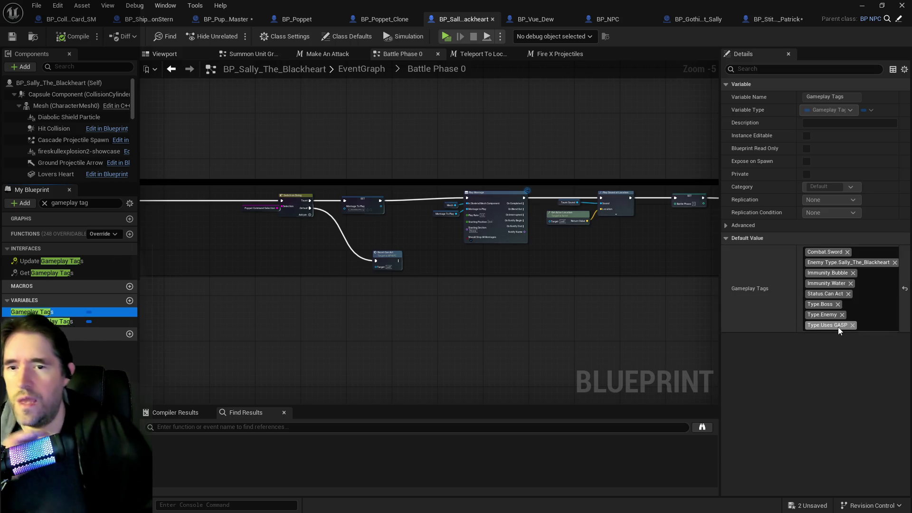
- Bring up the asset browser showing the Characters/Bosses/Patrick folder
key("alt+Tab")
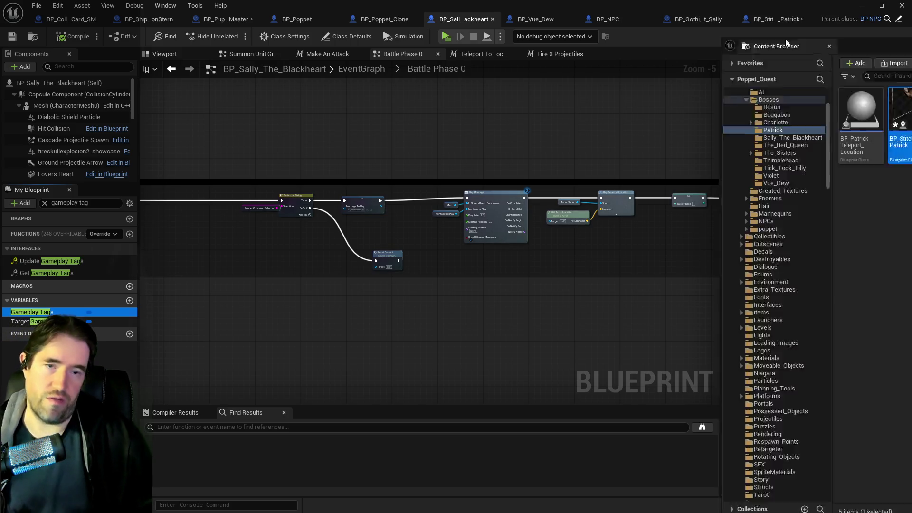
left_click_drag(405, 13, 395, 10)
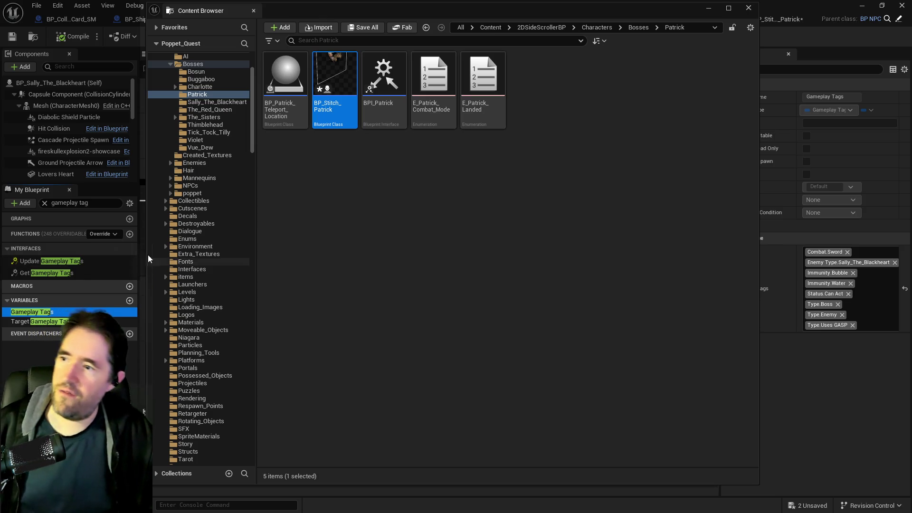
scroll(168, 213, "down", 5)
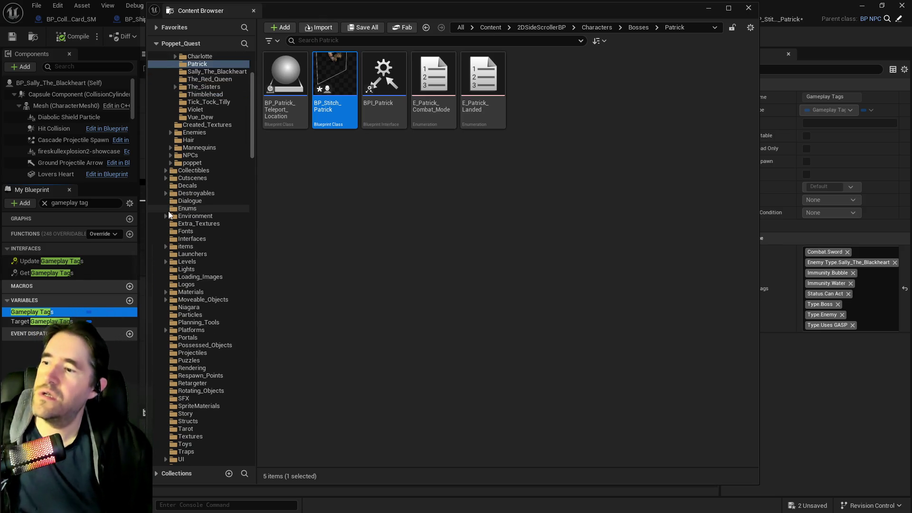
scroll(168, 215, "down", 5)
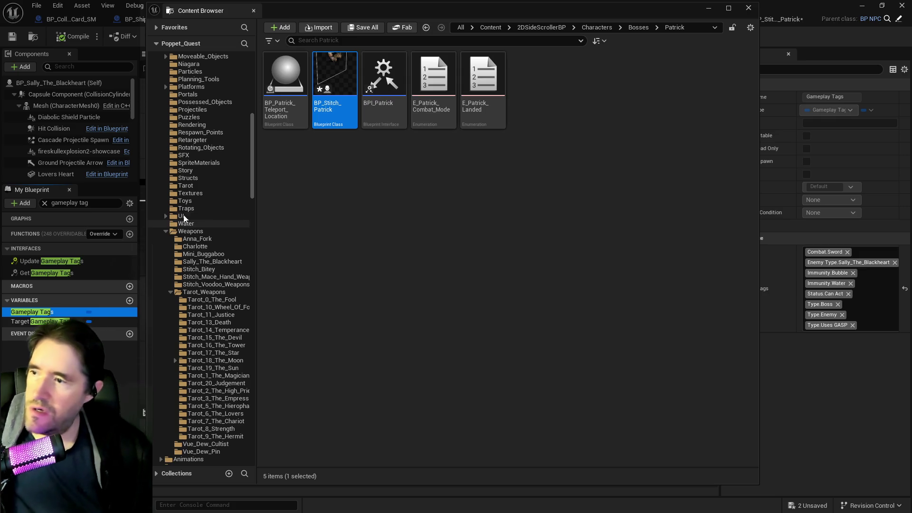
left_click_drag(252, 188, 251, 285)
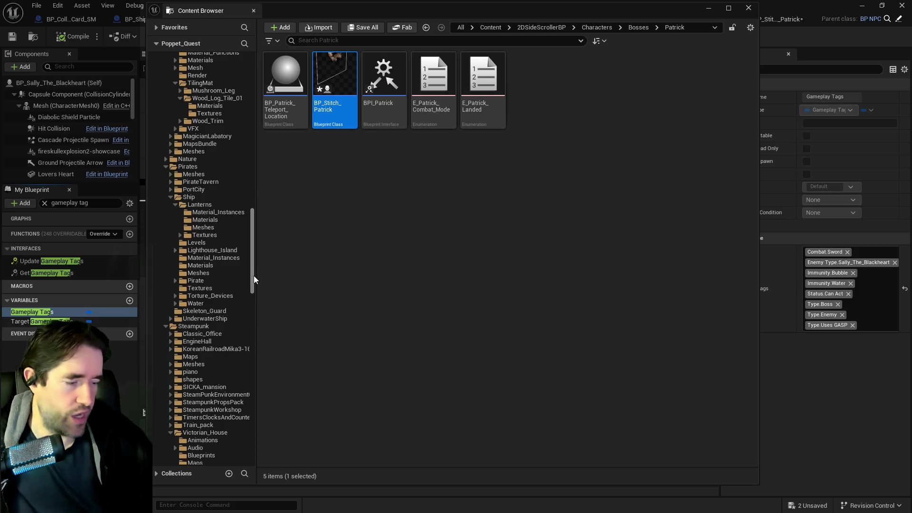
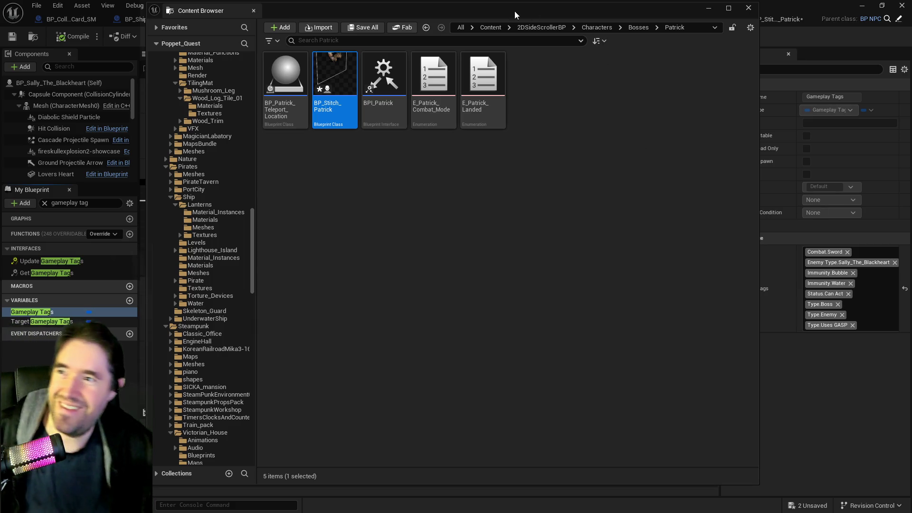
- Save all unsaved blueprints with Save All and Save Selected
left_click(357, 28)
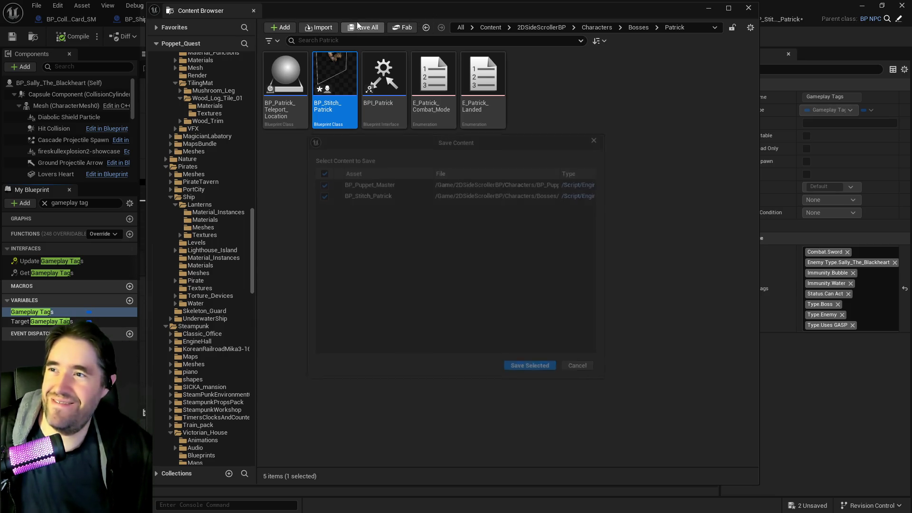
left_click(524, 369)
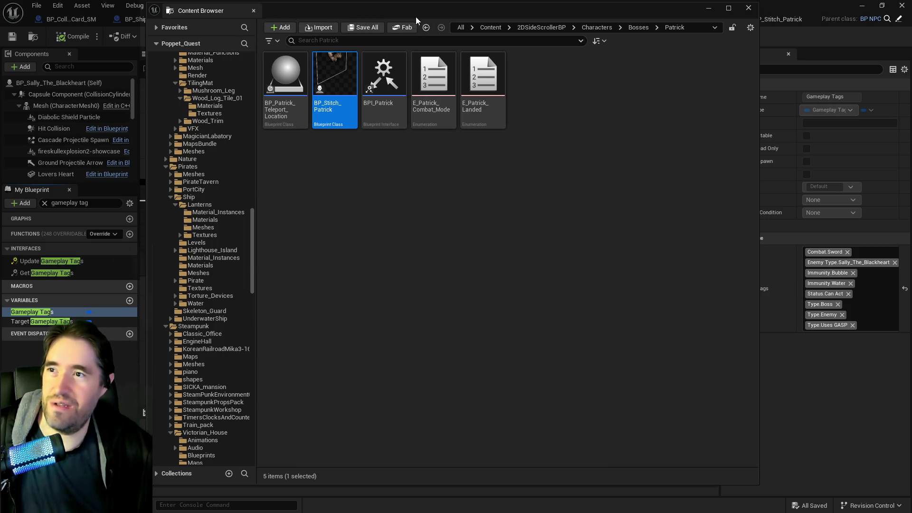
left_click_drag(517, 10, 911, 14)
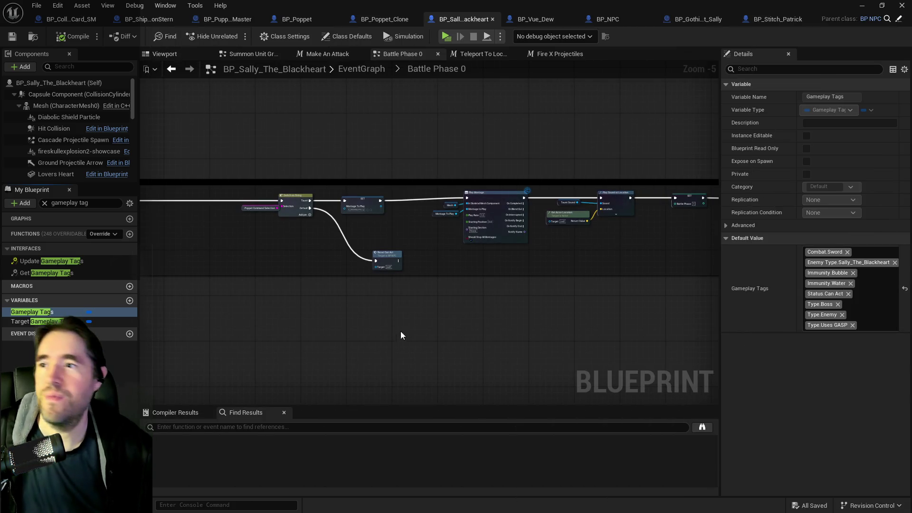
mouse_move(911, 133)
left_mouse_down()
mouse_move(595, 126)
mouse_move(520, 64)
left_mouse_up()
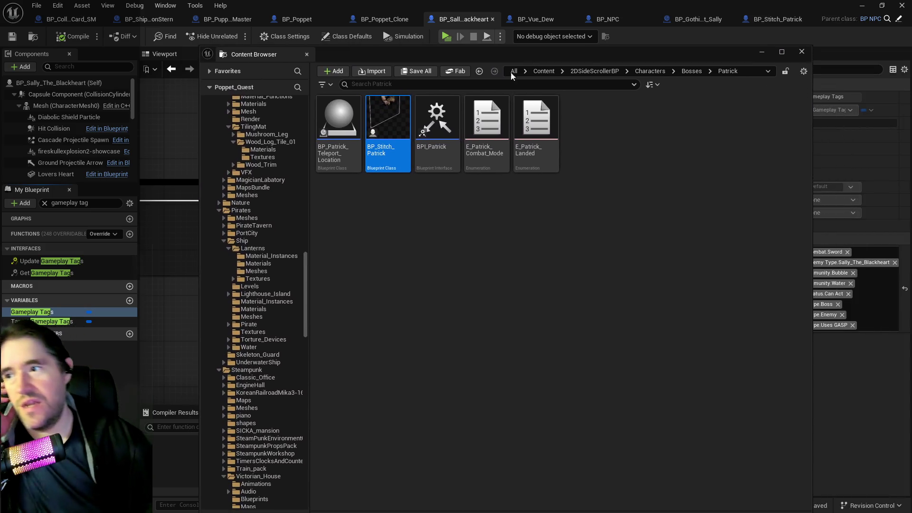
- Browse Characters > UEFN_Mannequin > Animations in the Content Browser and open the RPG folder
scroll(233, 268, "up", 10)
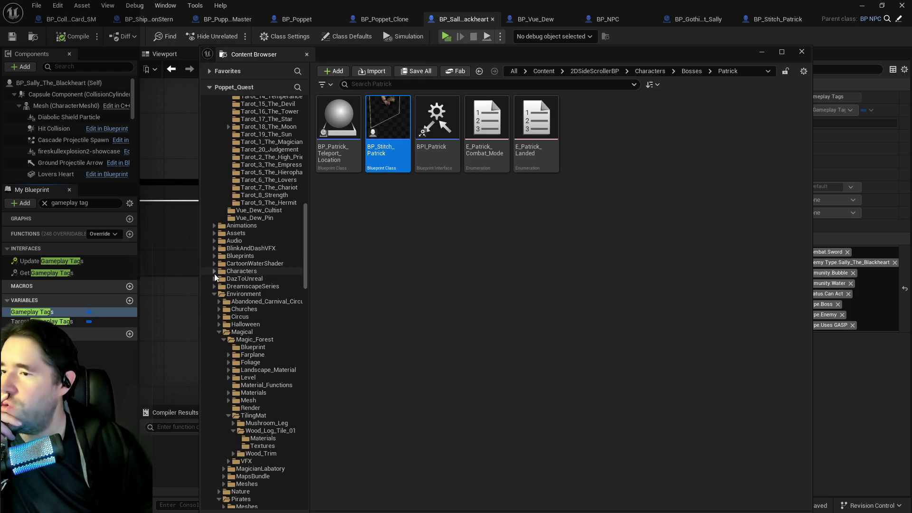
left_click(214, 271)
scroll(221, 394, "down", 7)
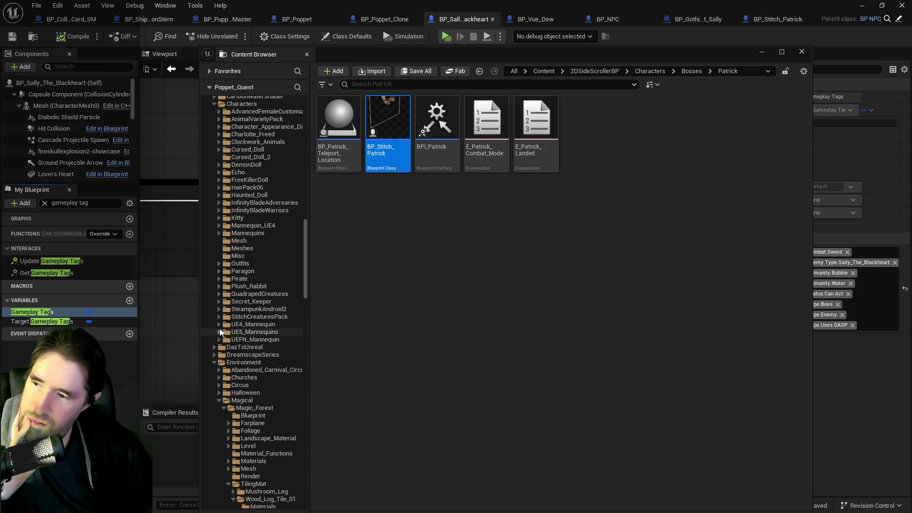
left_click(216, 339)
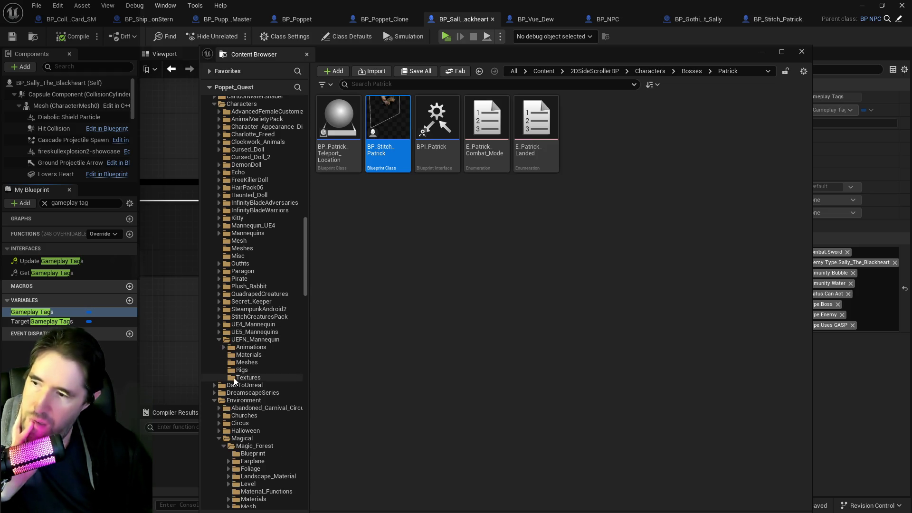
left_click(225, 347)
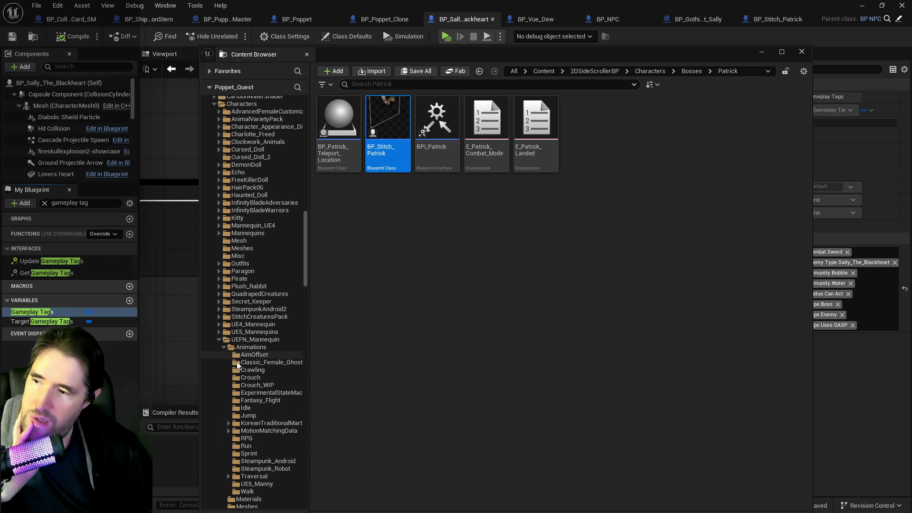
left_click(236, 377)
scroll(247, 384, "down", 6)
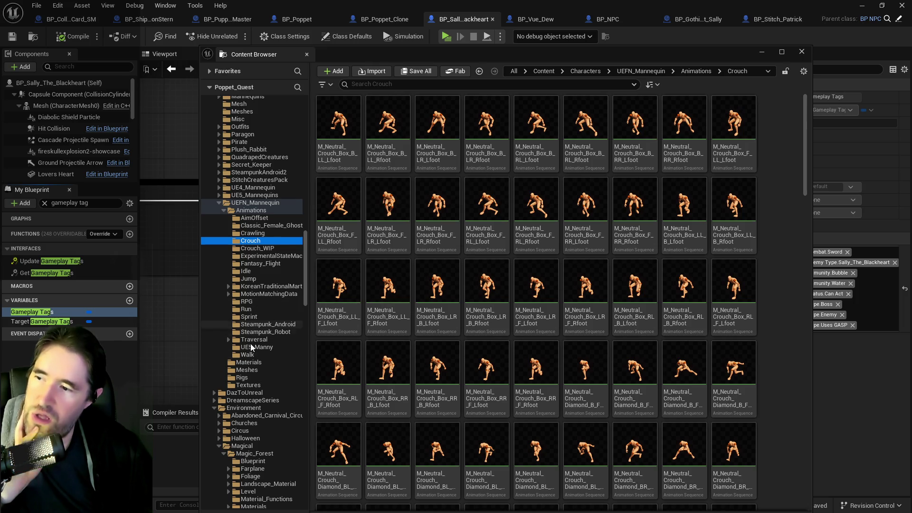
left_click(251, 347)
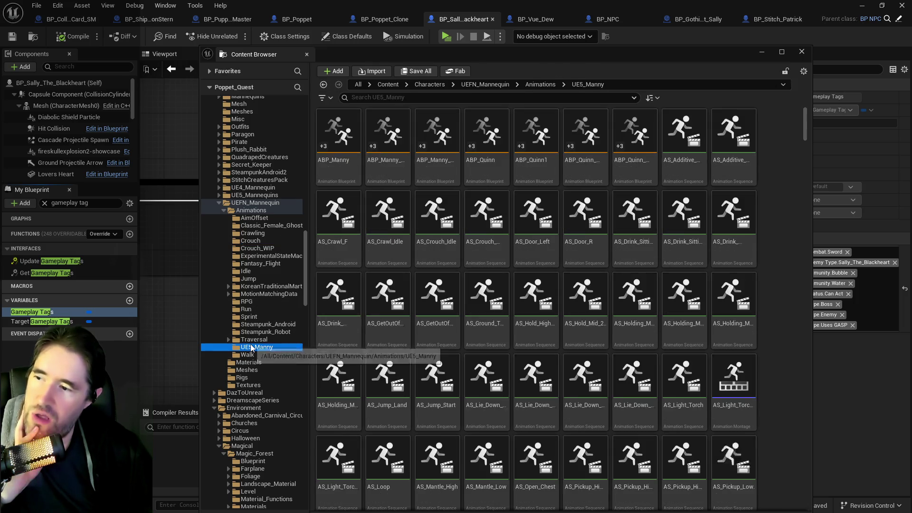
left_click(247, 301)
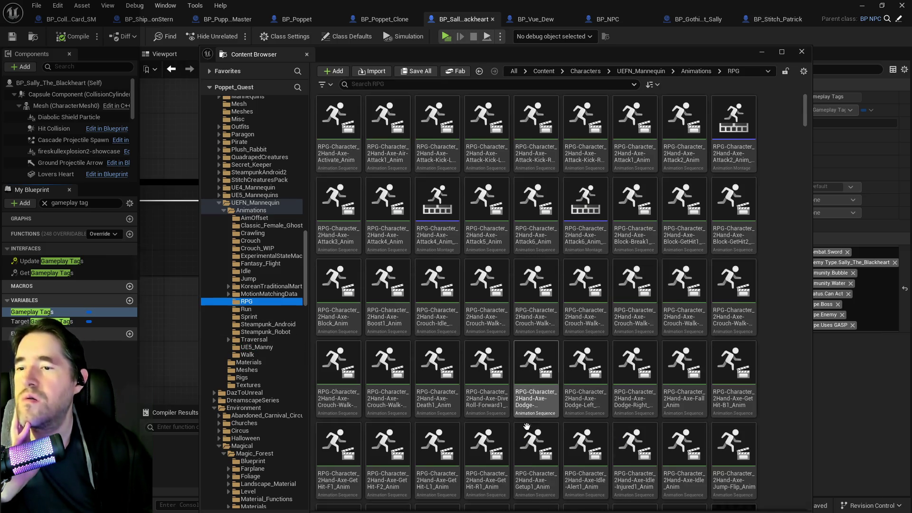
- Search the RPG animations for 'taunt', then clear the filter and scroll the clips
left_click(520, 89)
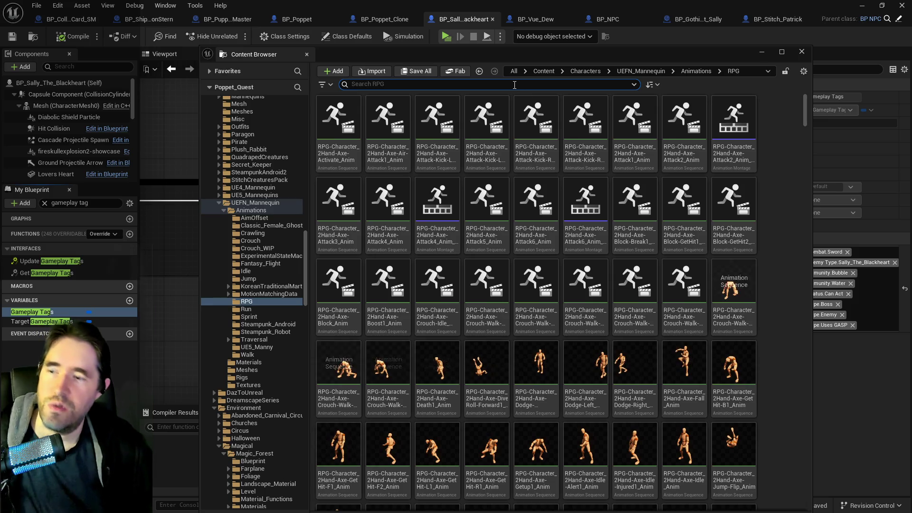
type("taunt")
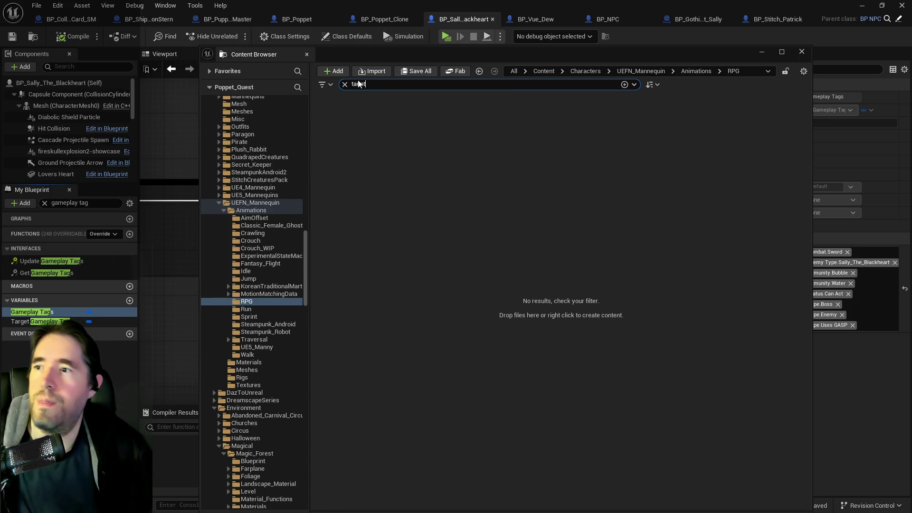
left_click(345, 84)
scroll(430, 264, "down", 1)
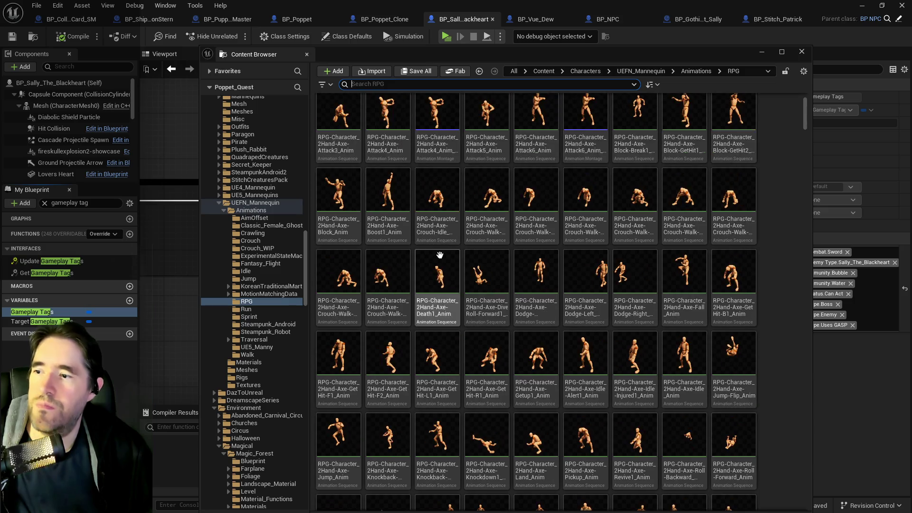
scroll(429, 264, "down", 10)
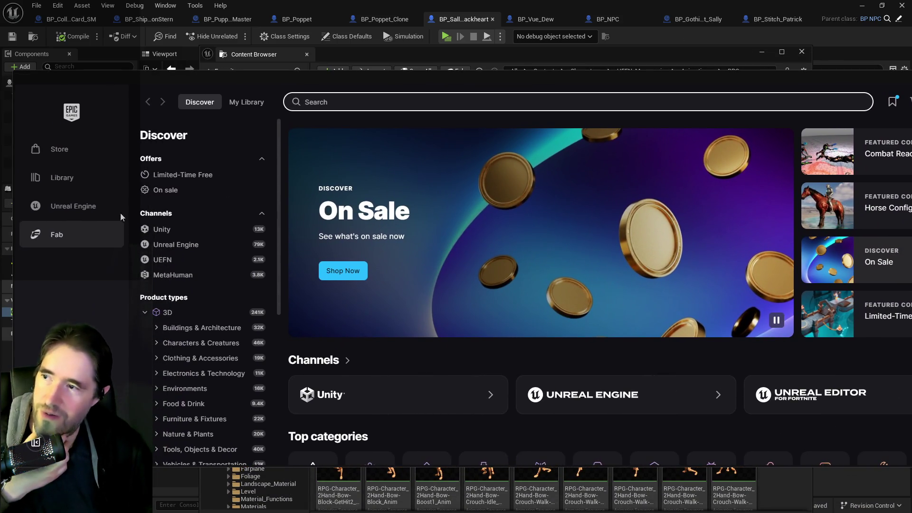
- Open the Unreal Engine Library and search the Fab Library for animation packs
left_click(73, 207)
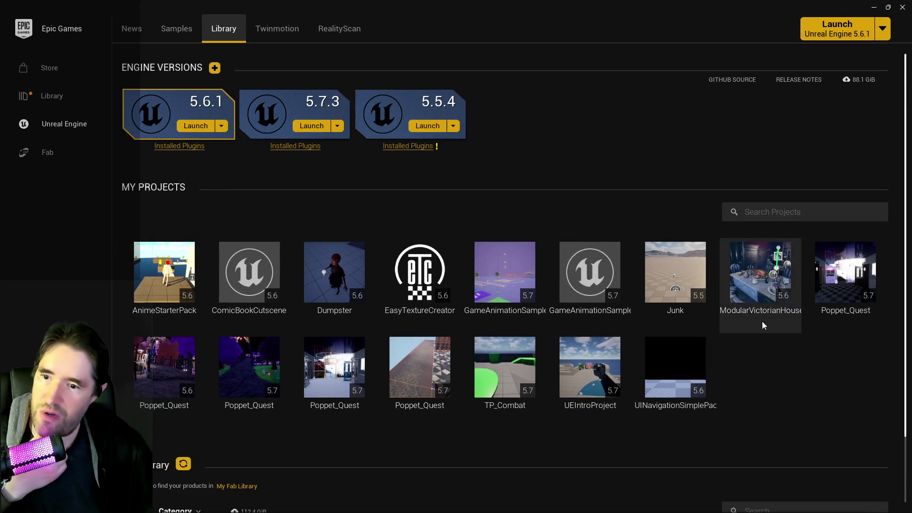
scroll(757, 380, "down", 2)
scroll(757, 454, "down", 1)
left_click(770, 448)
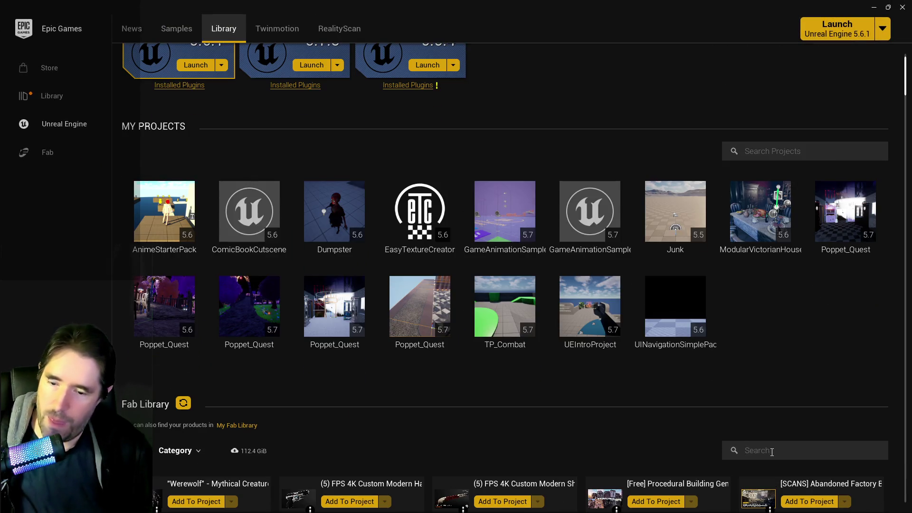
type("animation")
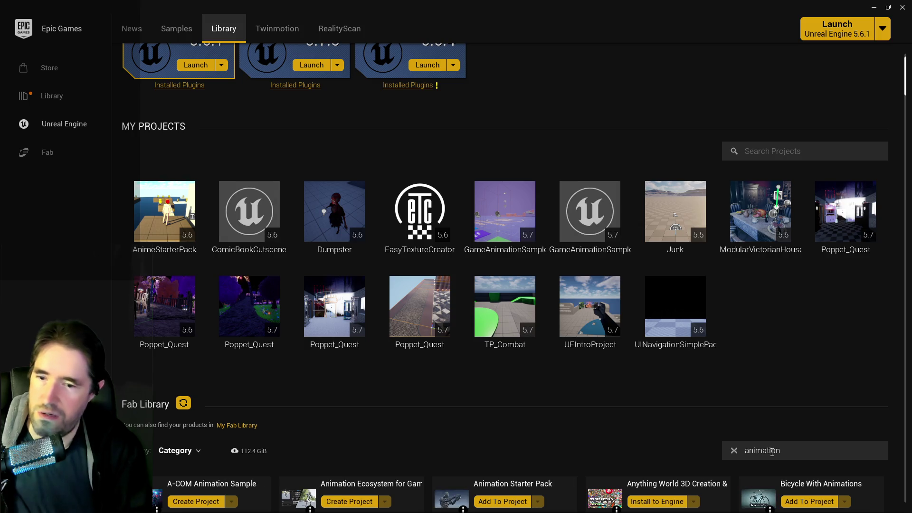
scroll(455, 402, "down", 5)
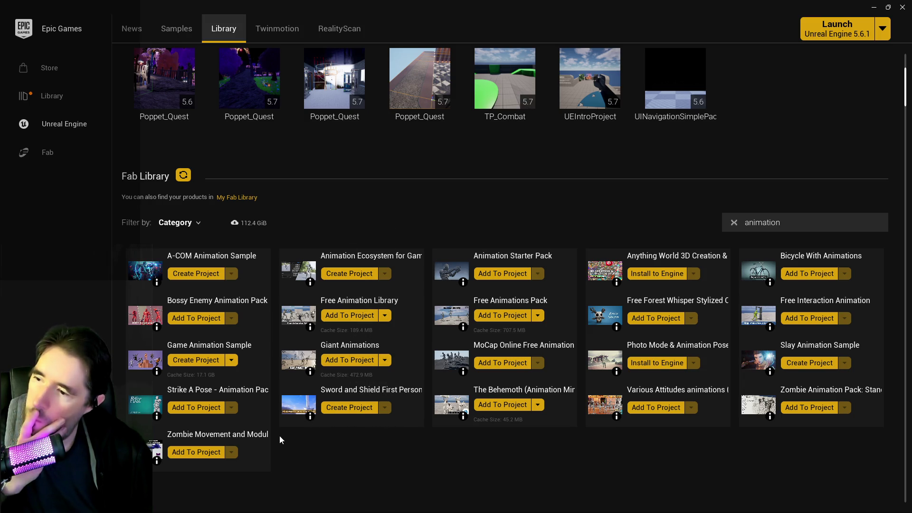
- Open the Strike A Pose animation pack and expand its full description
left_click(139, 410)
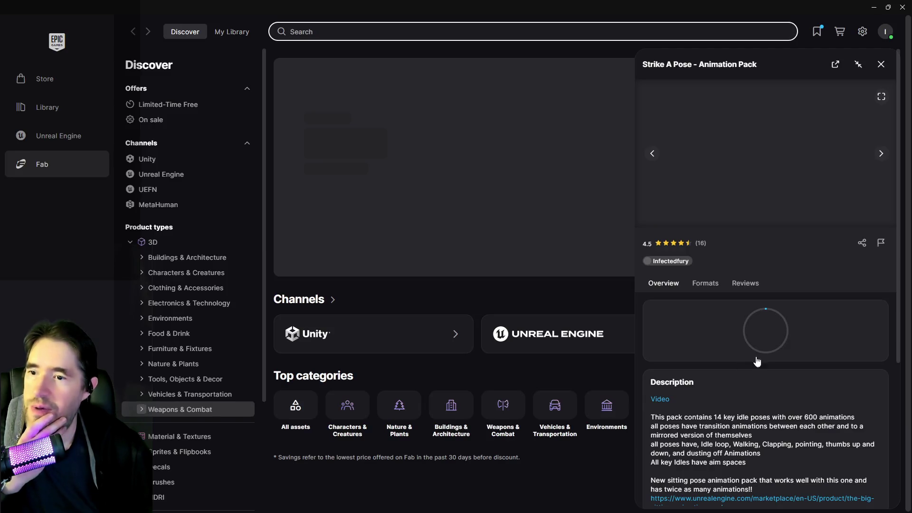
scroll(762, 426, "down", 4)
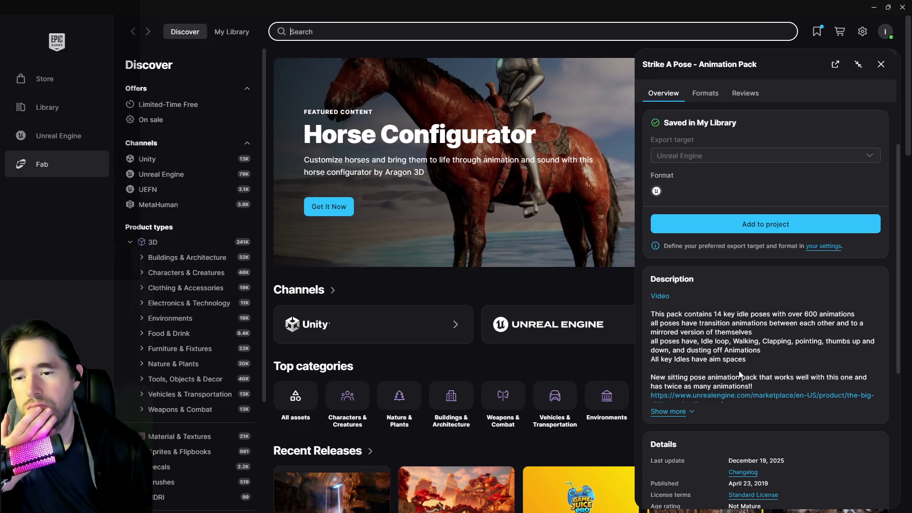
left_click(680, 411)
scroll(715, 380, "down", 3)
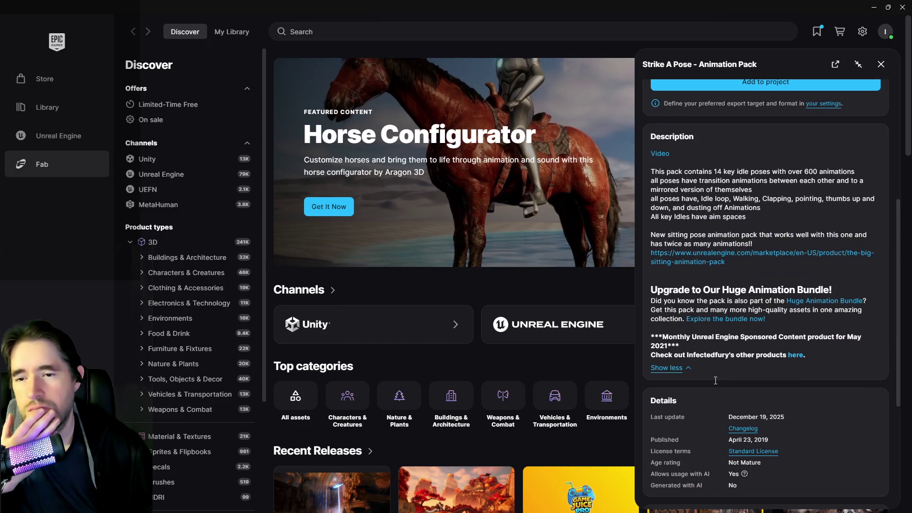
scroll(715, 384, "up", 7)
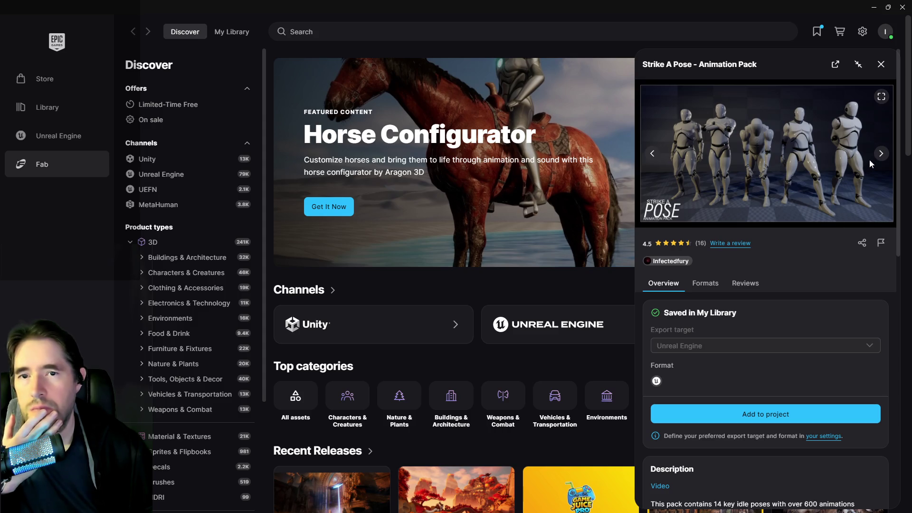
- Page through Strike A Pose's preview images, close the panel, and return to the RPG animations search
left_click(881, 153)
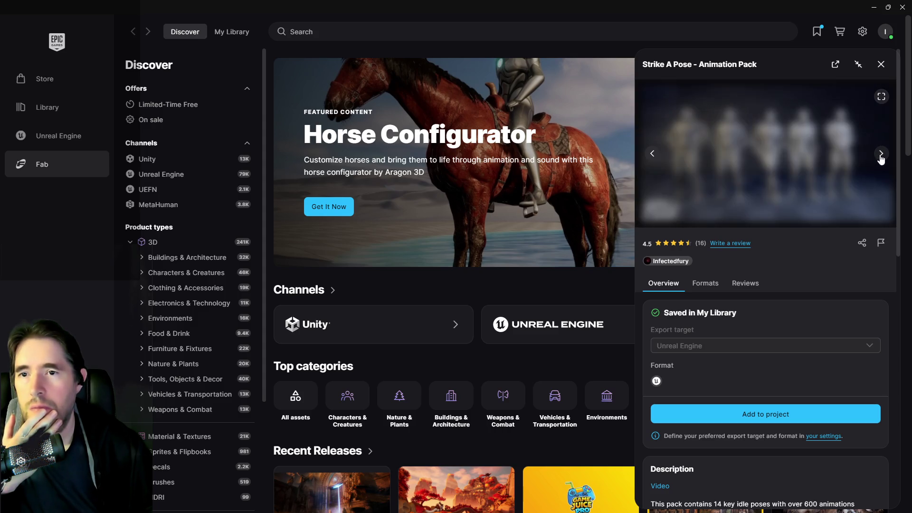
left_click(880, 153)
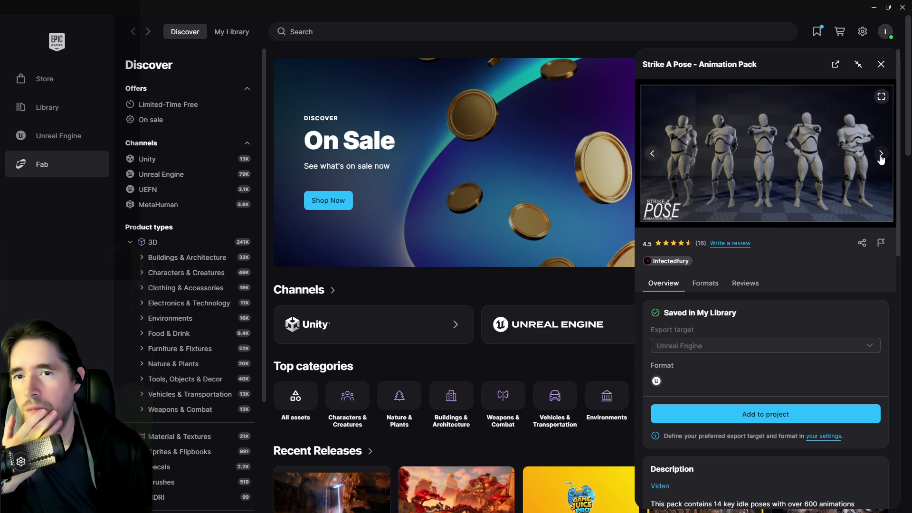
left_click(652, 155)
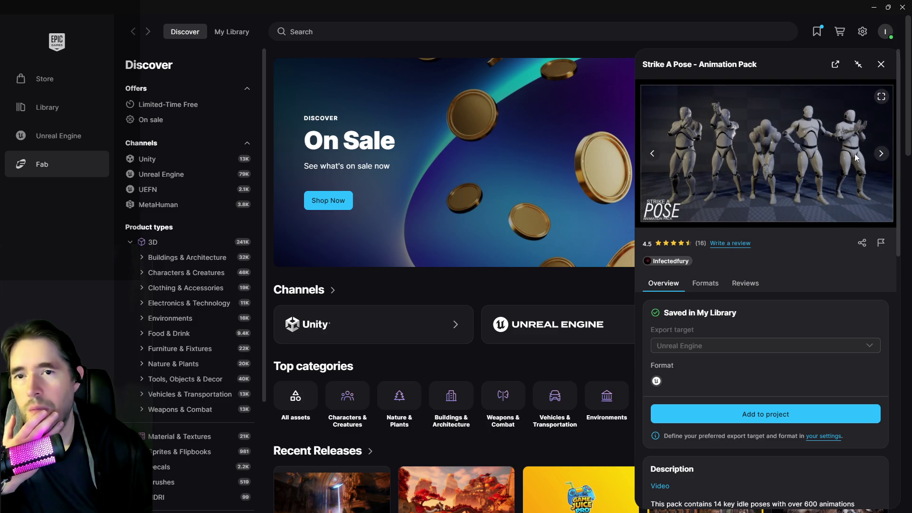
left_click(880, 154)
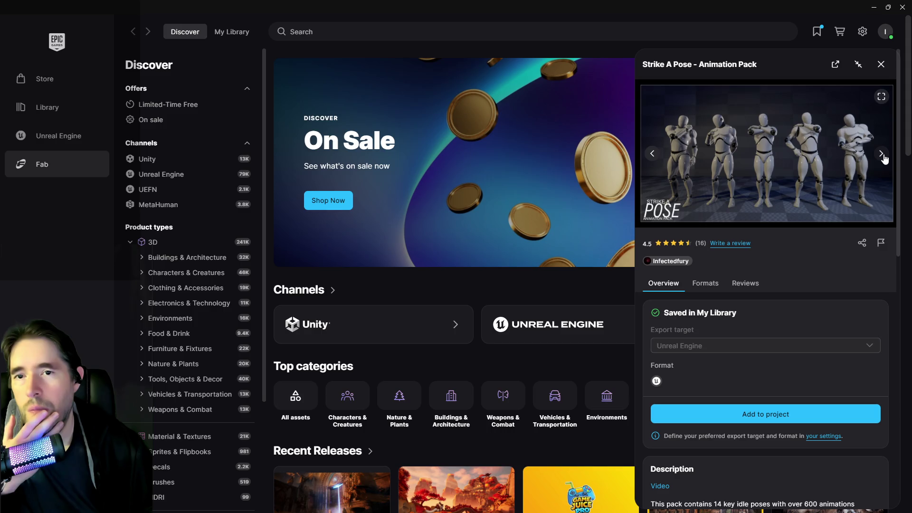
left_click(882, 155)
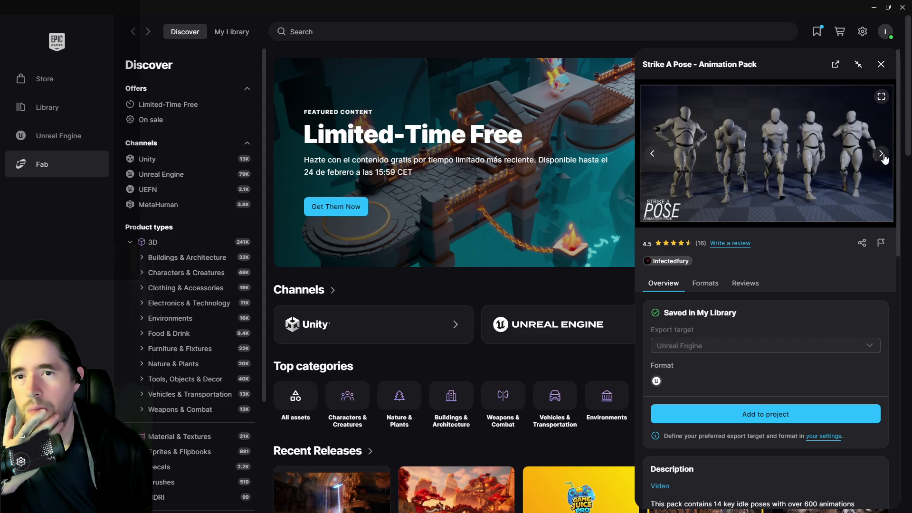
left_click(881, 64)
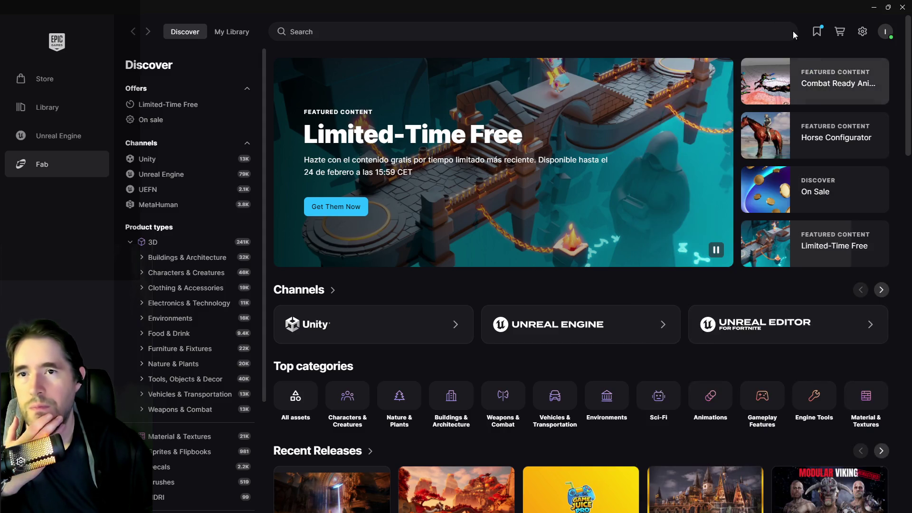
key("alt+Tab")
left_click(461, 84)
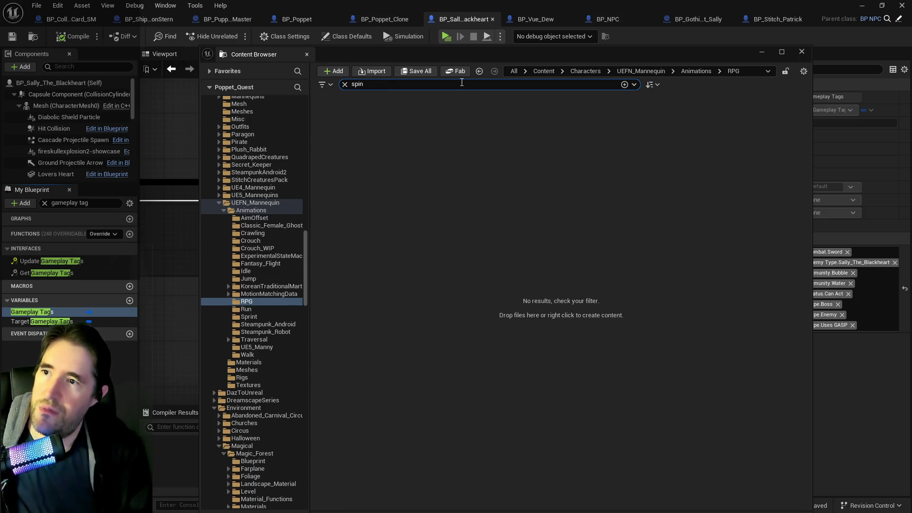
- Search the whole Animations folder for 'spin' and open ClassicFemaleGhost_Idle_TranceSpin
key("BackSpace")
key("BackSpace")
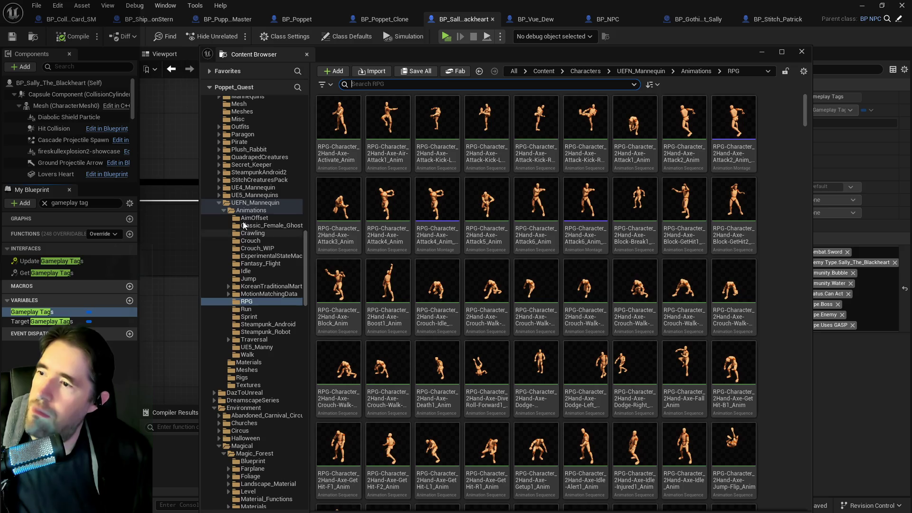
left_click(251, 210)
left_click(445, 85)
type("spin")
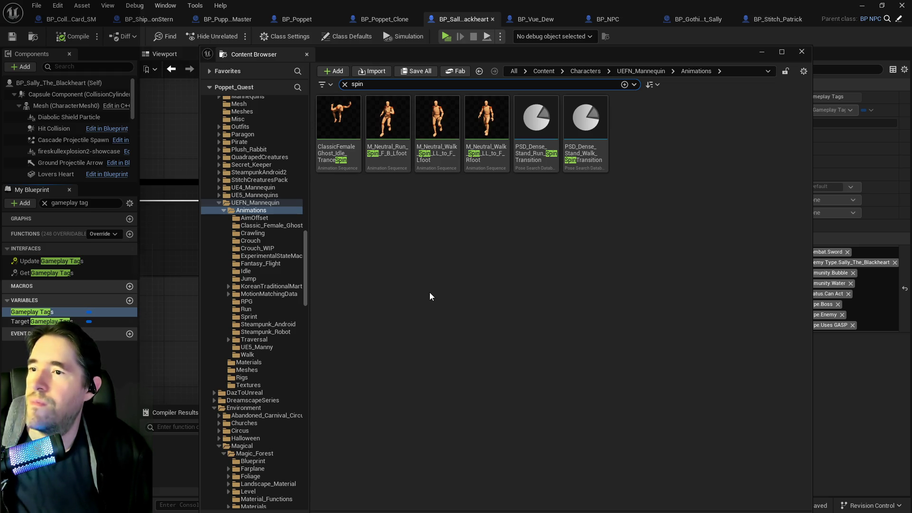
double_click(338, 123)
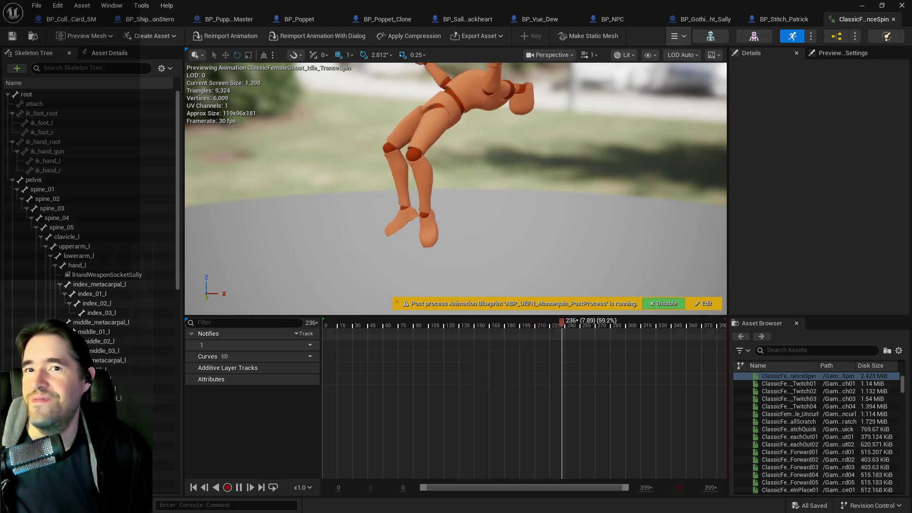
- Create a ClassicFemaleGhost_Idle_TranceSpin AnimMontage with its default name and save it
left_click(893, 19)
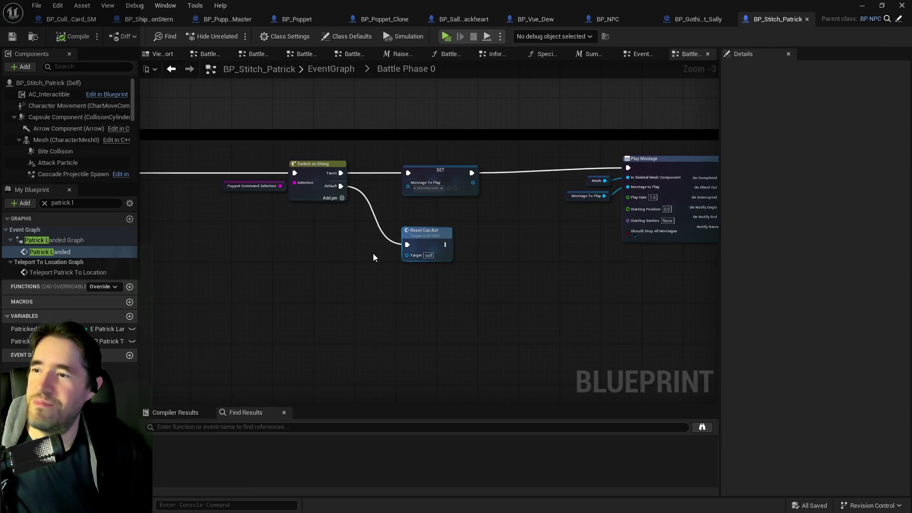
key("ctrl+space")
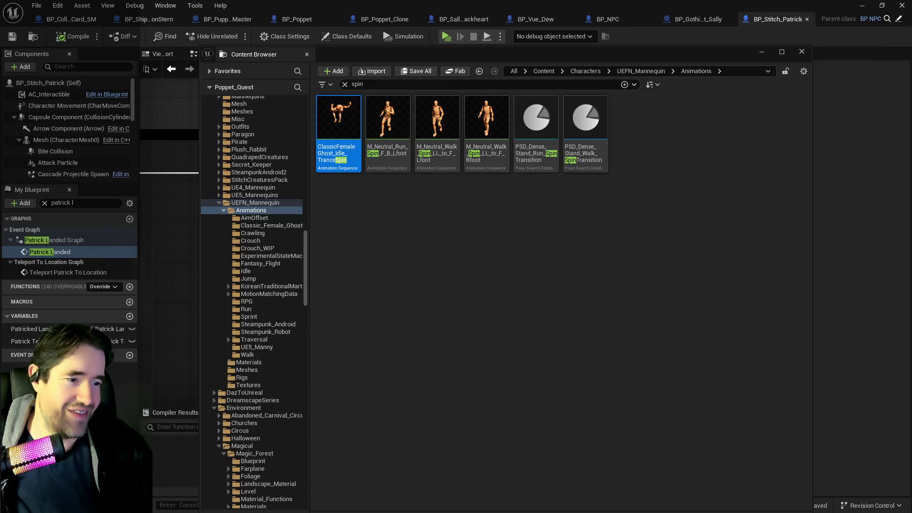
right_click(341, 107)
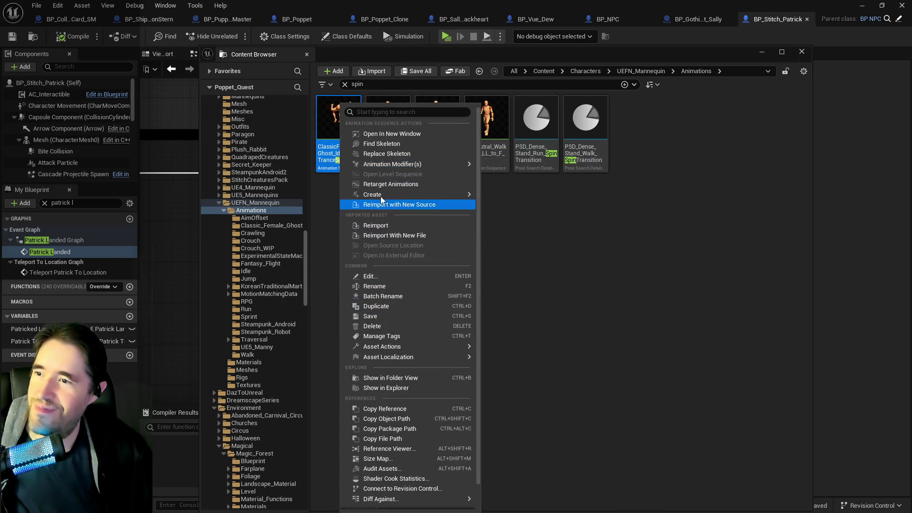
mouse_move(395, 195)
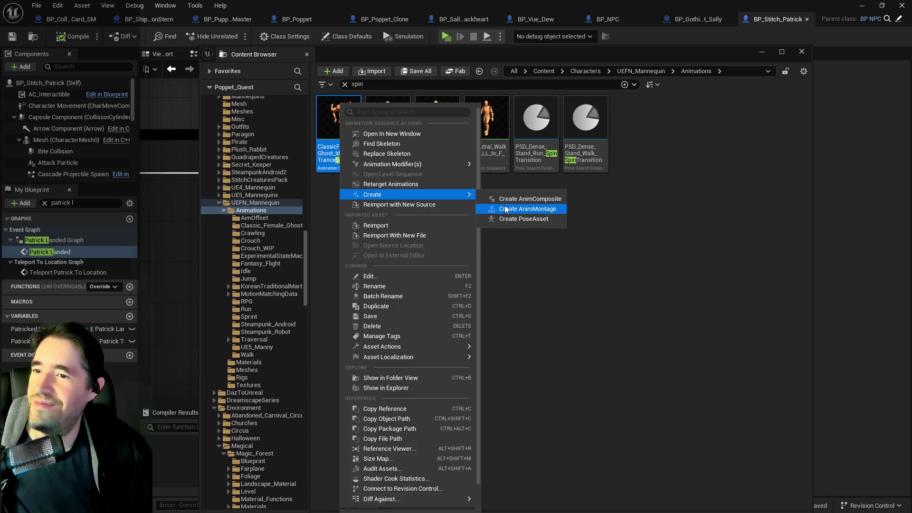
left_click(504, 207)
key("Return")
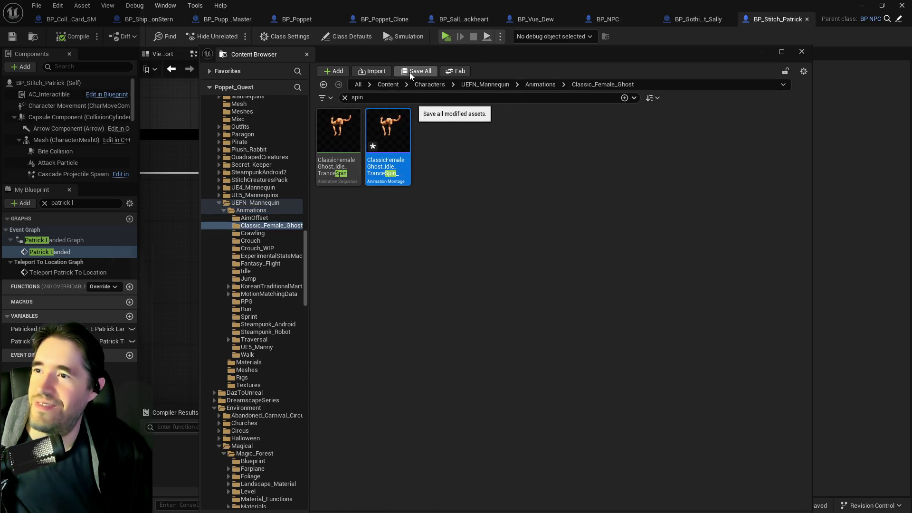
left_click(409, 71)
left_click(532, 369)
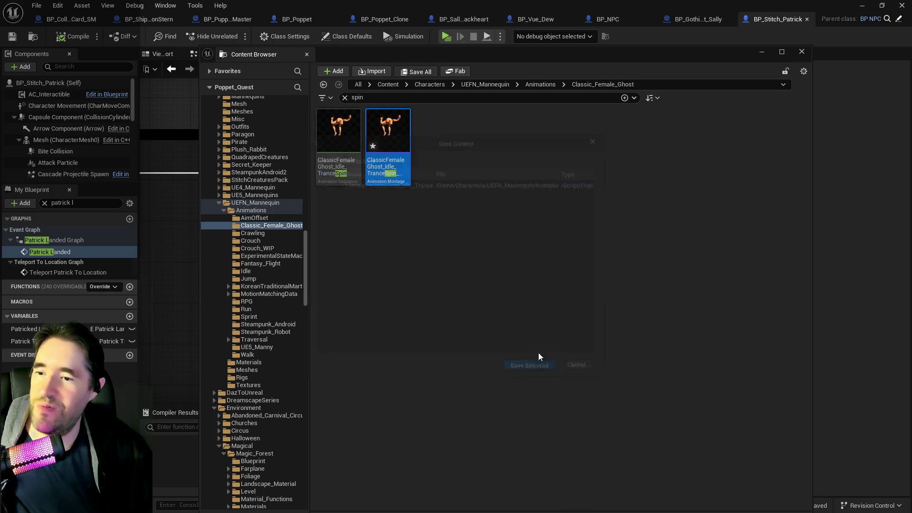
left_click(761, 51)
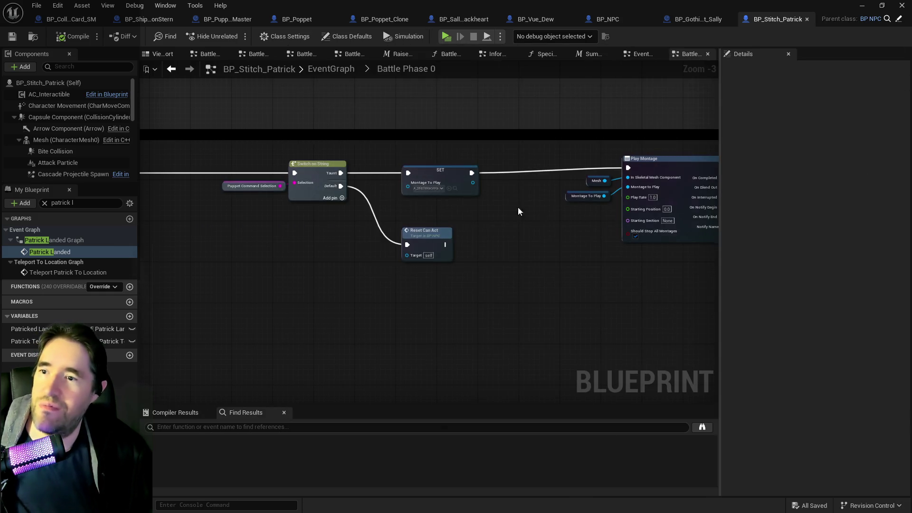
- Set the SET node's Montage To Play to the ghost spin montage, then compile and save BP_Stitch_Patrick
scroll(389, 193, "up", 3)
left_click(477, 186)
left_click(478, 186)
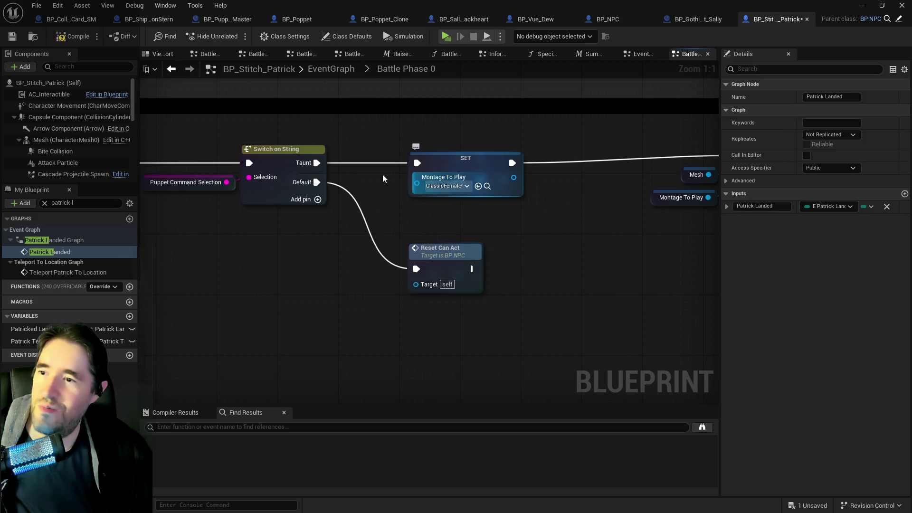
left_click(46, 40)
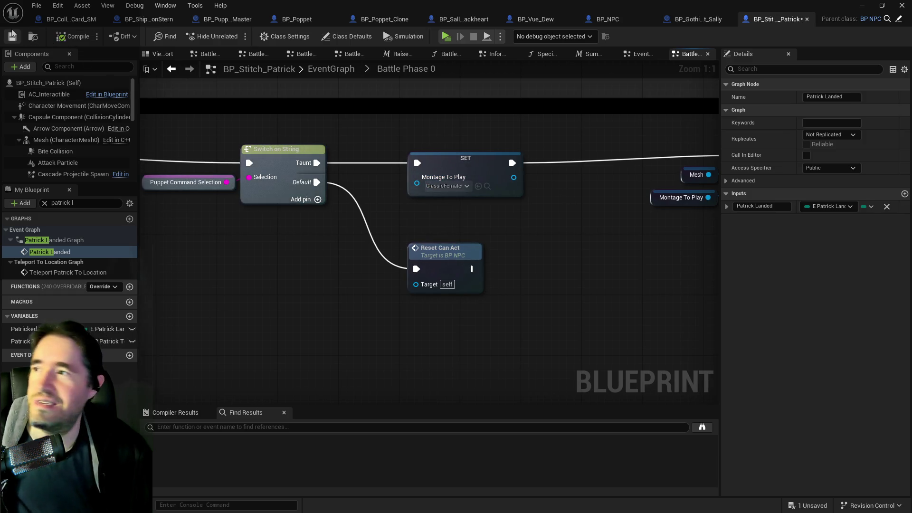
left_click(13, 36)
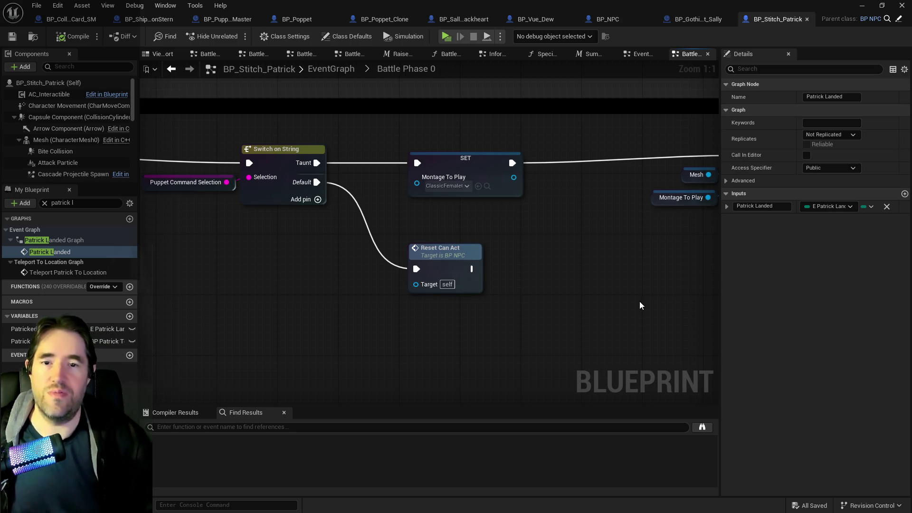
- Review the Play Montage, sound, delay nodes and Taunt Sound value, then return to the main EventGraph
left_click_drag(641, 299, 522, 279)
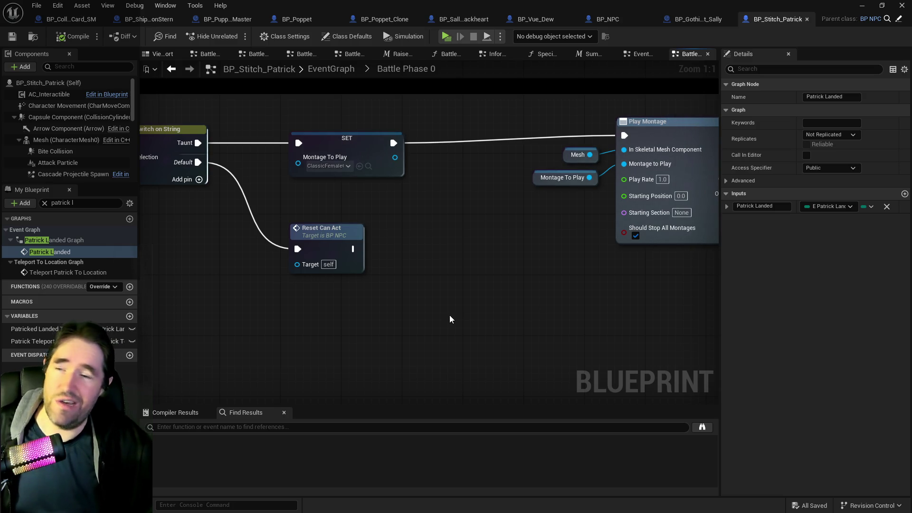
scroll(451, 319, "down", 2)
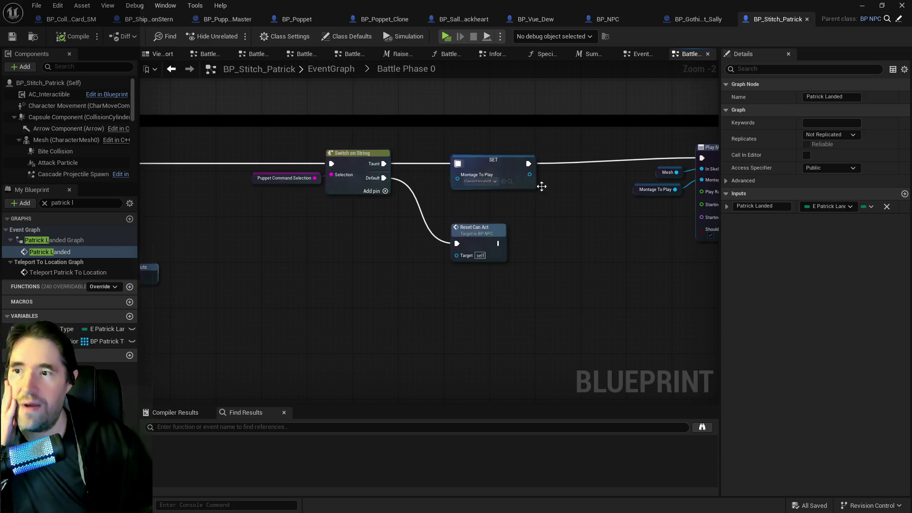
left_click_drag(529, 184, 218, 183)
left_click_drag(449, 218, 323, 214)
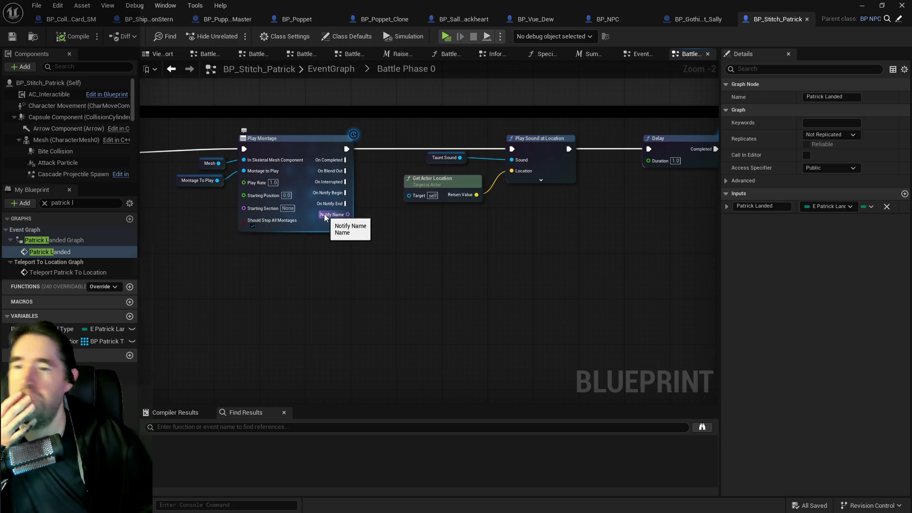
left_click_drag(281, 275, 400, 294)
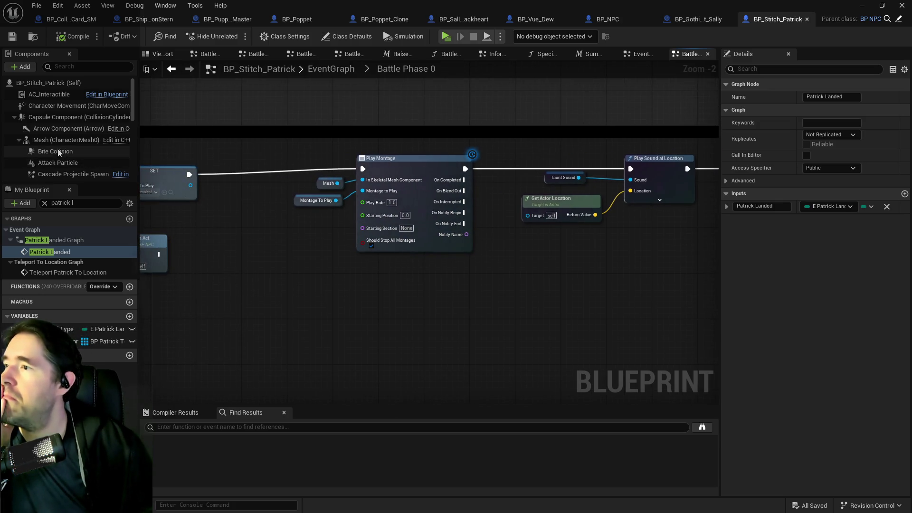
scroll(52, 146, "down", 10)
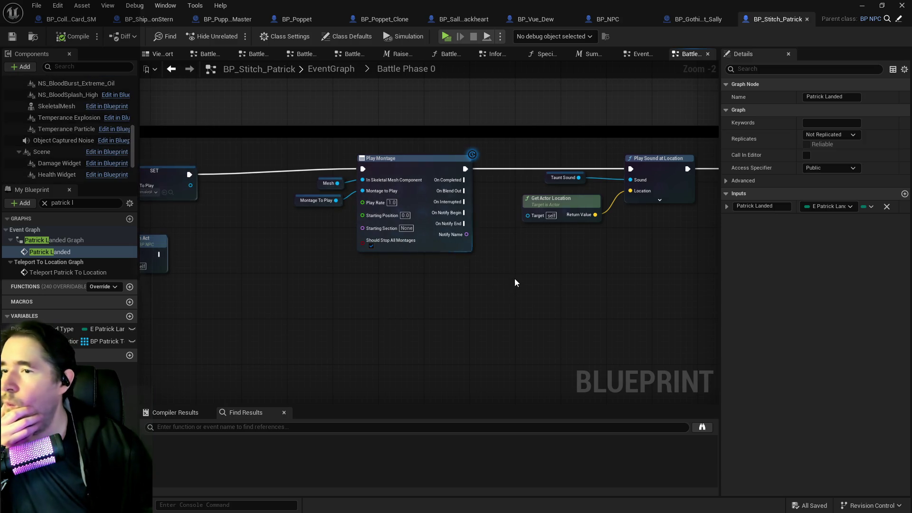
left_click_drag(503, 274, 269, 284)
mouse_move(571, 274)
left_mouse_down()
mouse_move(385, 266)
mouse_move(566, 252)
left_mouse_up()
left_click(382, 209)
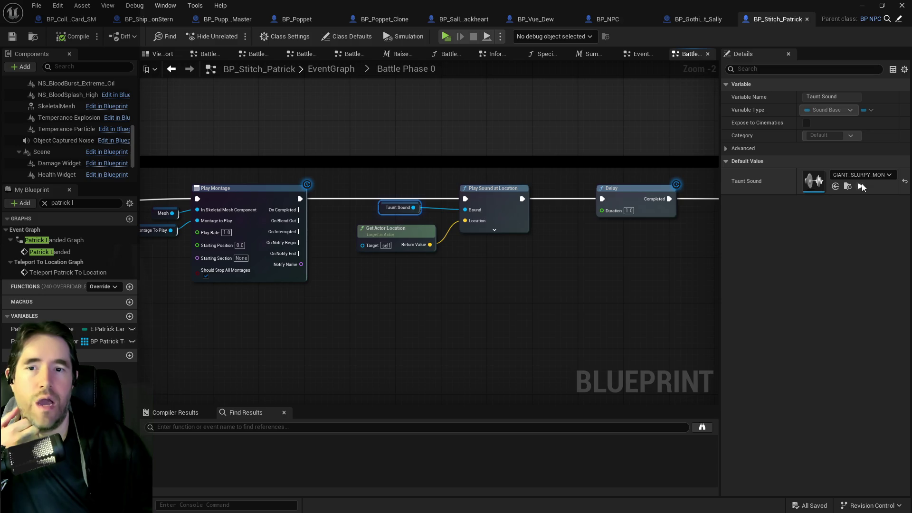
left_click(9, 41)
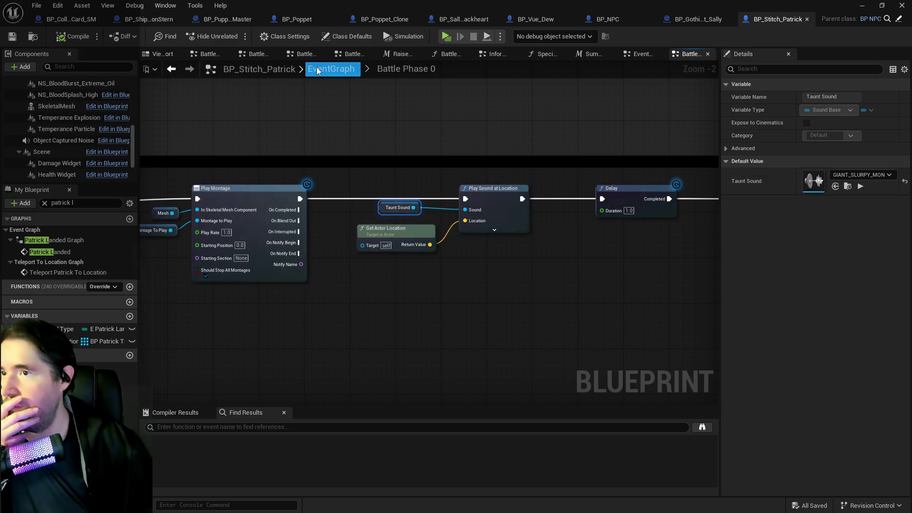
left_click(317, 70)
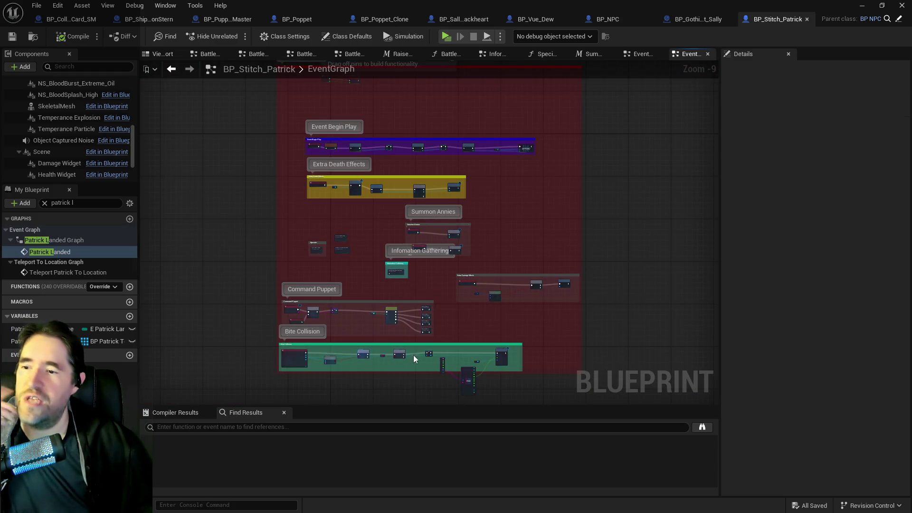
scroll(444, 315, "up", 8)
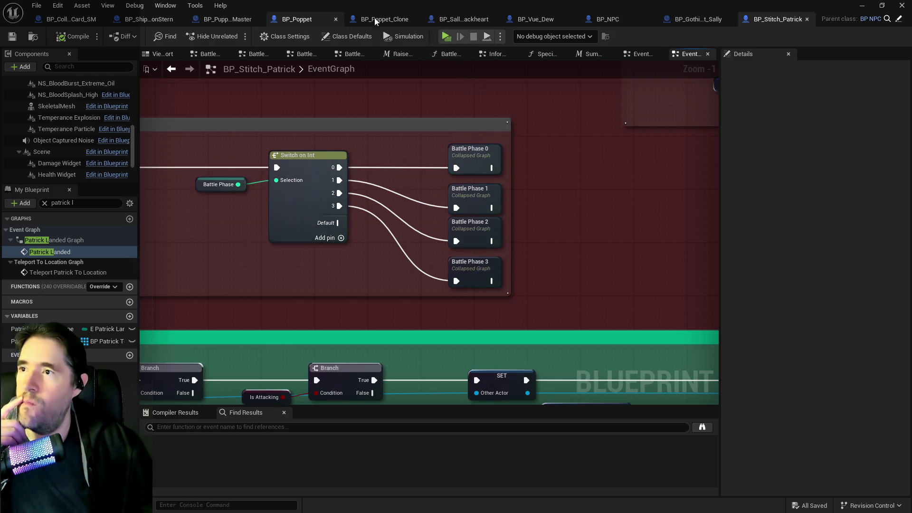
- In Sally's blueprint, straighten the collapsed Battle Phase 0–2 nodes in her EventGraph
left_click(463, 18)
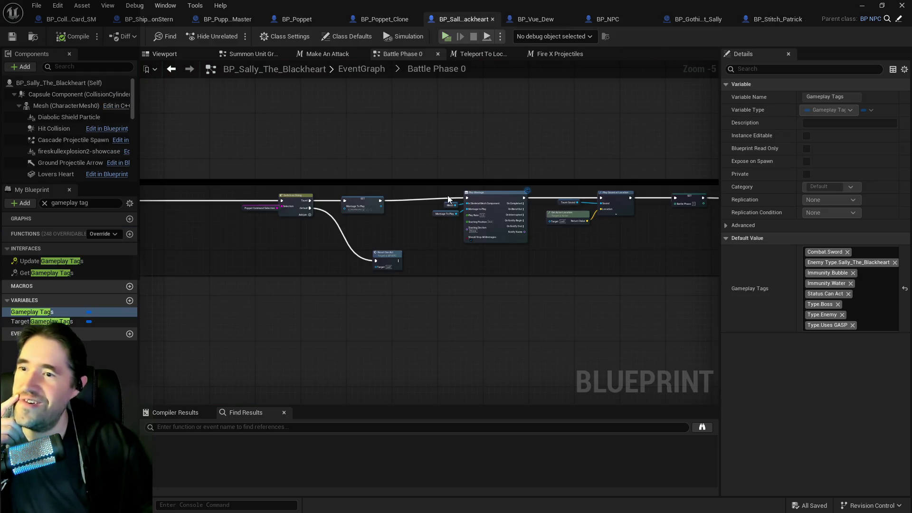
left_click_drag(338, 101, 266, 117)
left_click(357, 71)
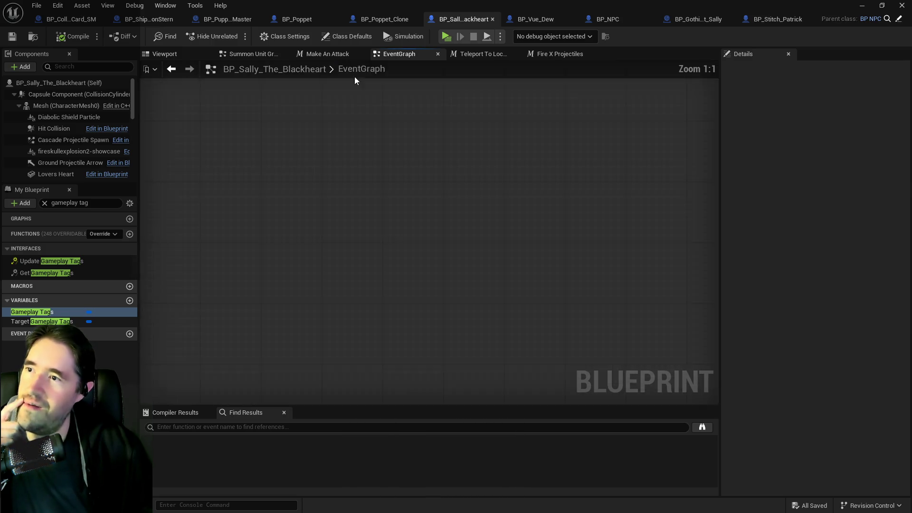
scroll(421, 199, "up", 4)
mouse_move(423, 232)
left_mouse_down()
mouse_move(438, 262)
mouse_move(436, 300)
mouse_move(434, 279)
left_mouse_up()
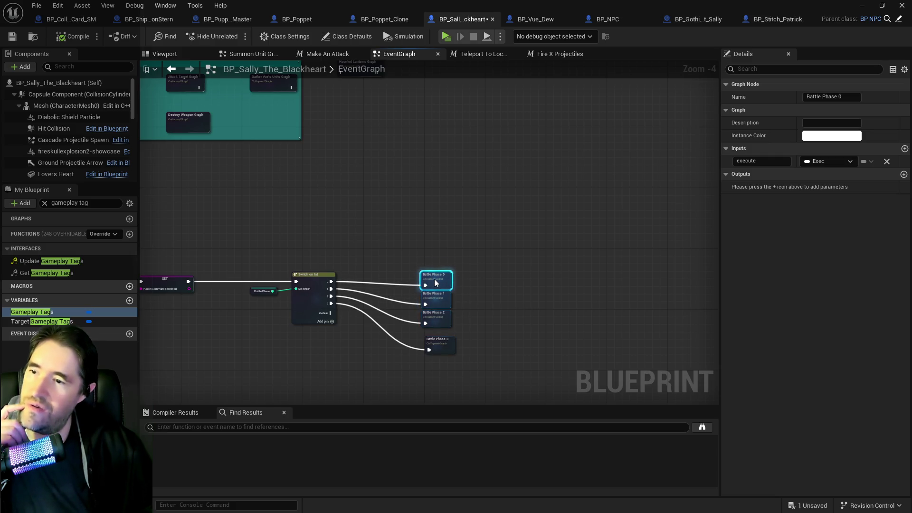
key("q")
left_click_drag(433, 321, 436, 343)
scroll(433, 324, "up", 3)
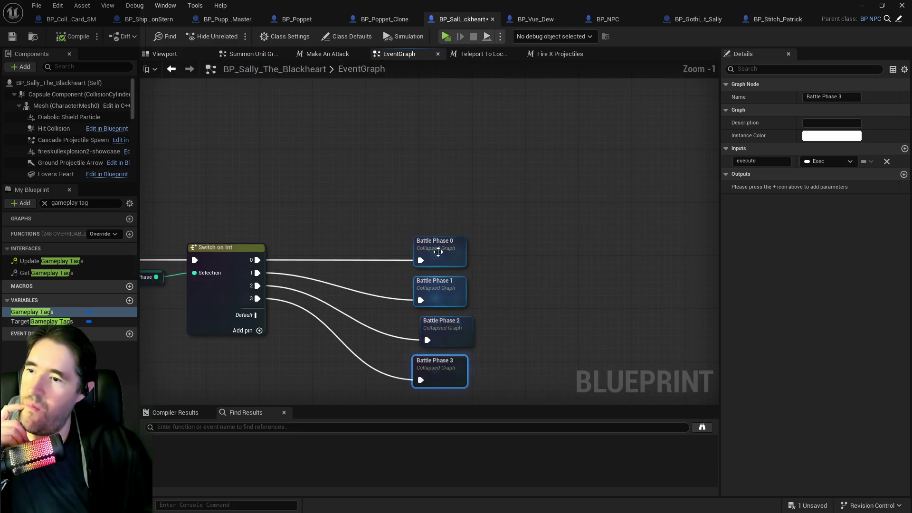
- Open Sally's Battle Phase 1 graph and review its logic, centering the 2000 Range group
double_click(431, 298)
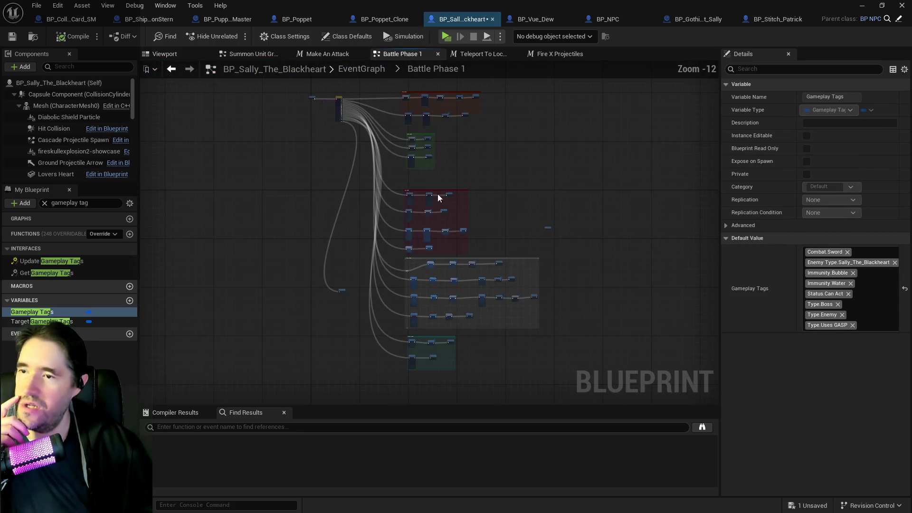
scroll(402, 129, "up", 5)
scroll(380, 253, "up", 3)
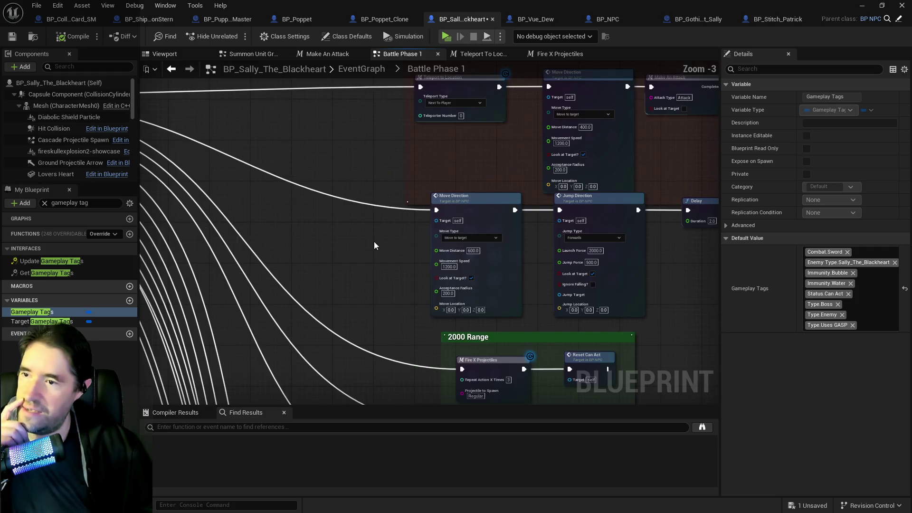
left_click_drag(349, 247, 272, 252)
scroll(273, 256, "down", 5)
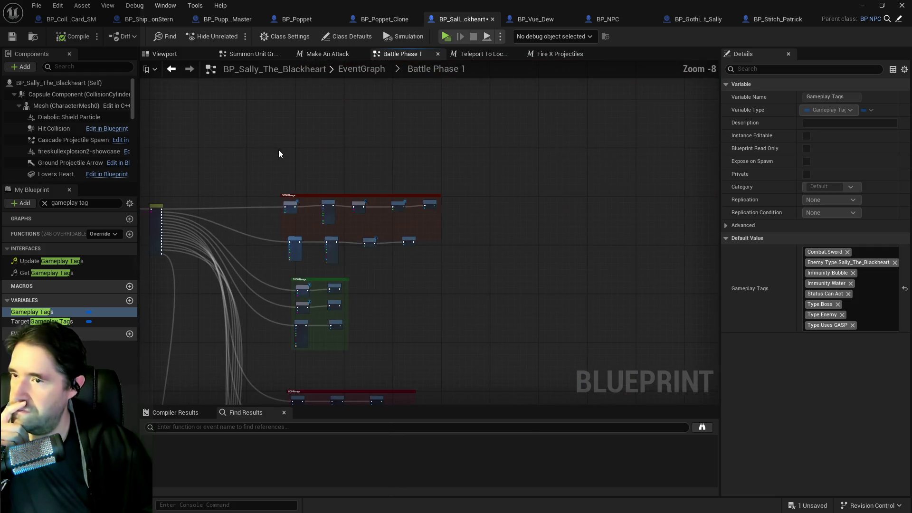
left_click_drag(279, 151, 533, 256)
scroll(295, 240, "up", 6)
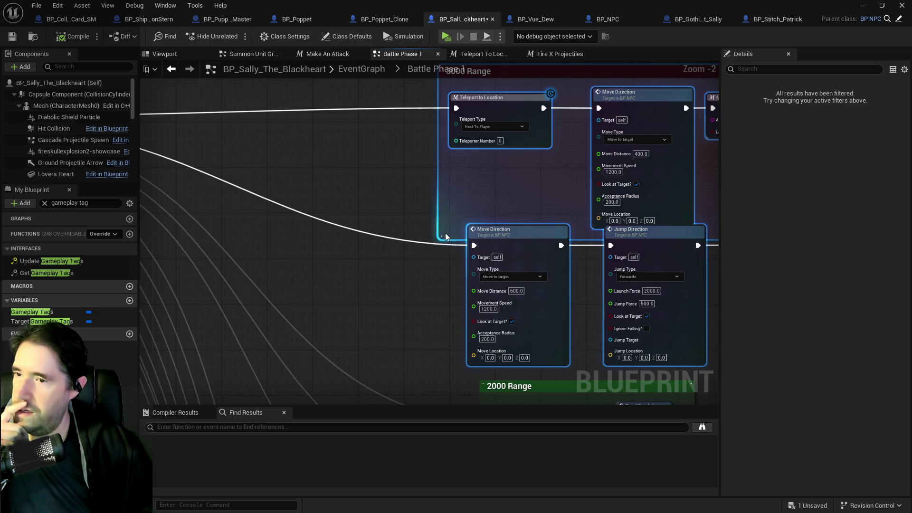
left_click(352, 255)
scroll(351, 251, "down", 4)
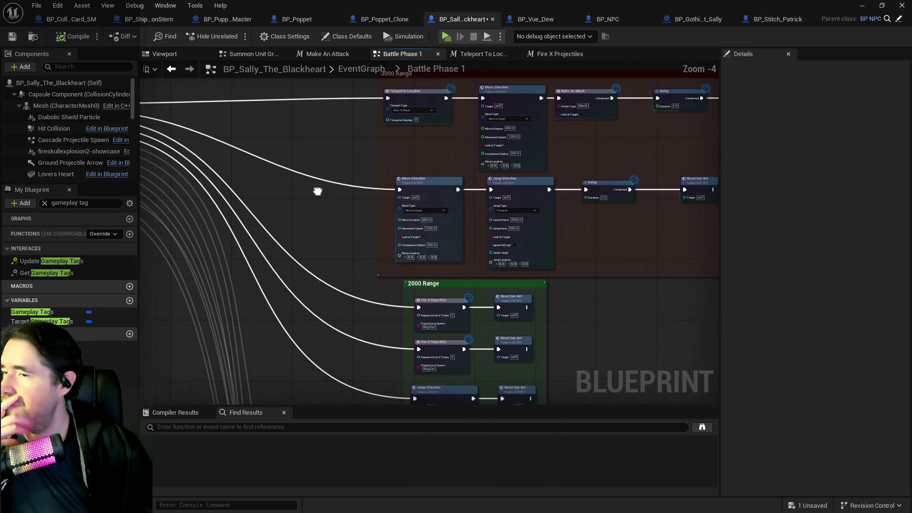
left_click_drag(317, 194, 338, 97)
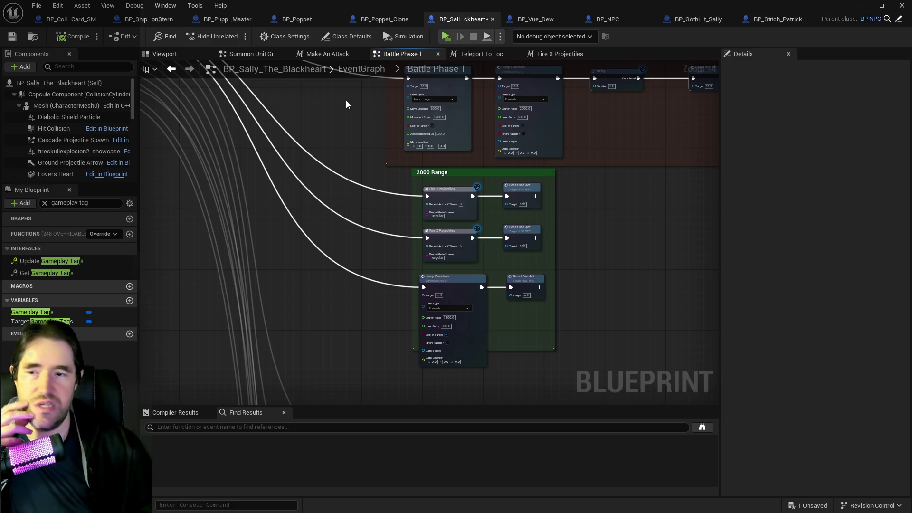
mouse_move(380, 195)
left_mouse_down()
mouse_move(277, 195)
mouse_move(275, 138)
mouse_move(290, 123)
left_mouse_up()
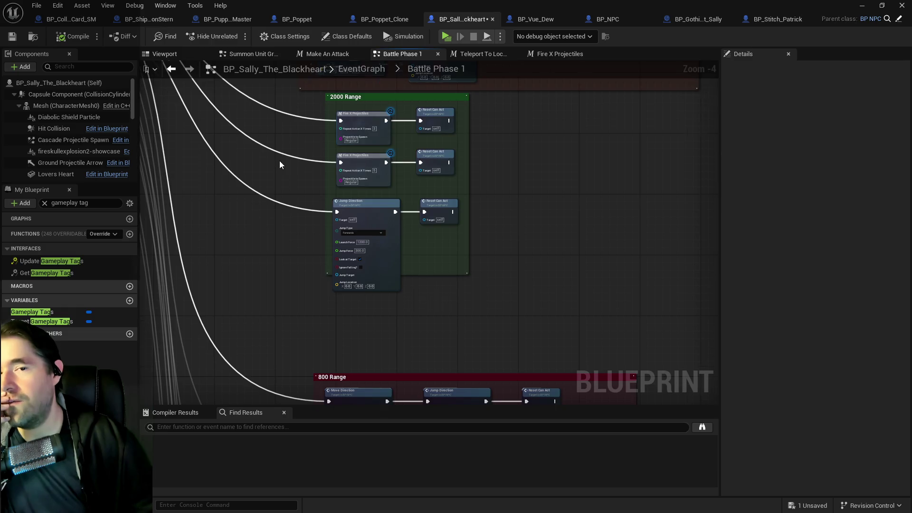
scroll(279, 165, "down", 3)
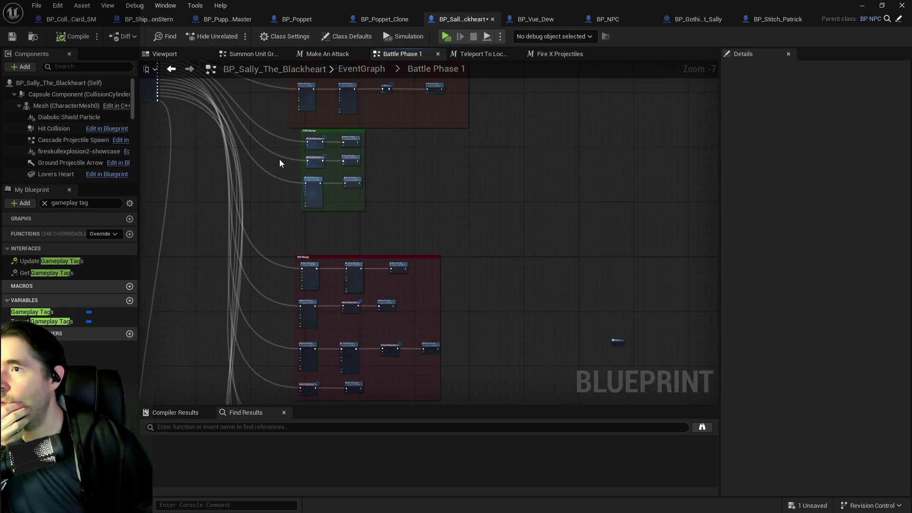
- Reveal the level and select Sally's teleport location on the pirate ship
left_click_drag(411, 15, 413, 0)
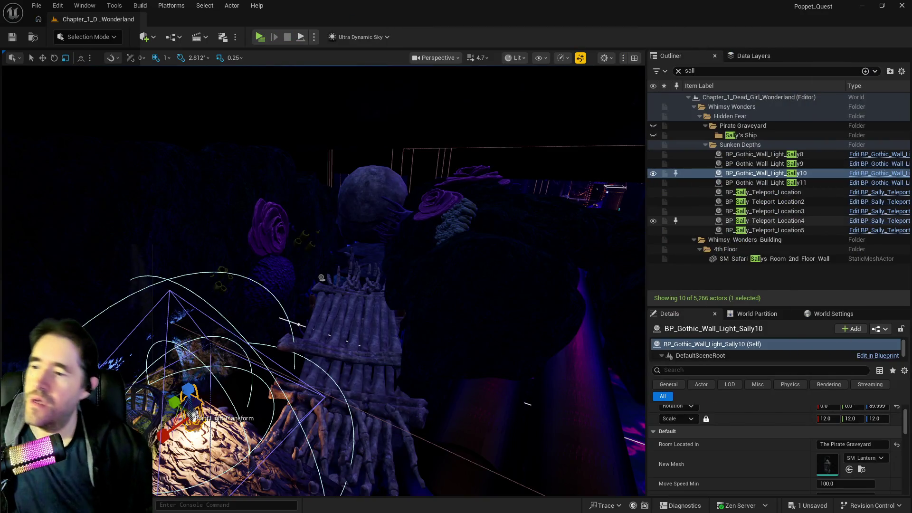
key("s")
scroll(354, 318, "up", 5)
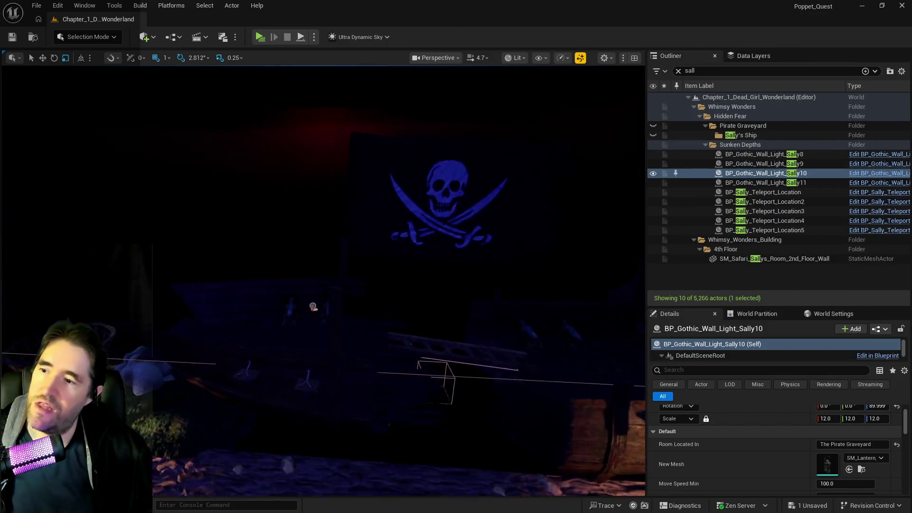
left_click(308, 316)
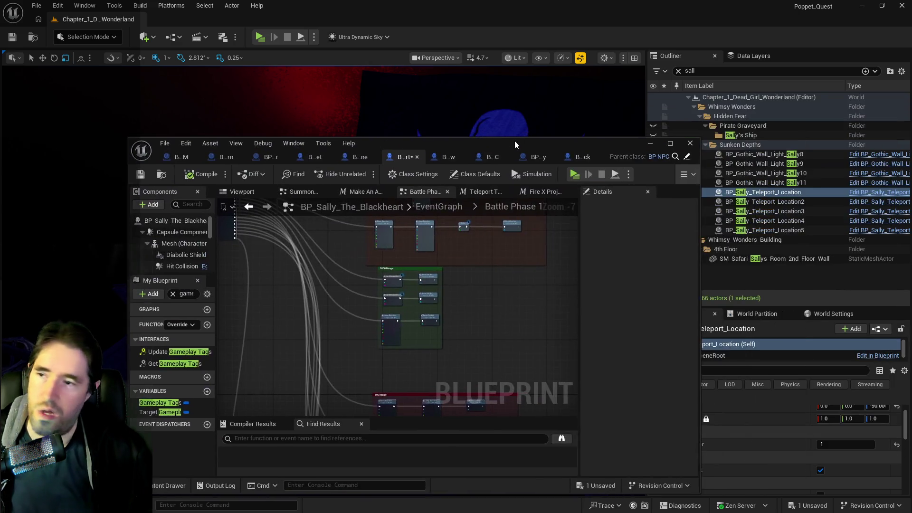
- Reopen BP_Sally_The_Blackheart to review the 3000 and 2000 Range groups, then go to BP_Puppet_Master
double_click(514, 140)
scroll(369, 218, "up", 2)
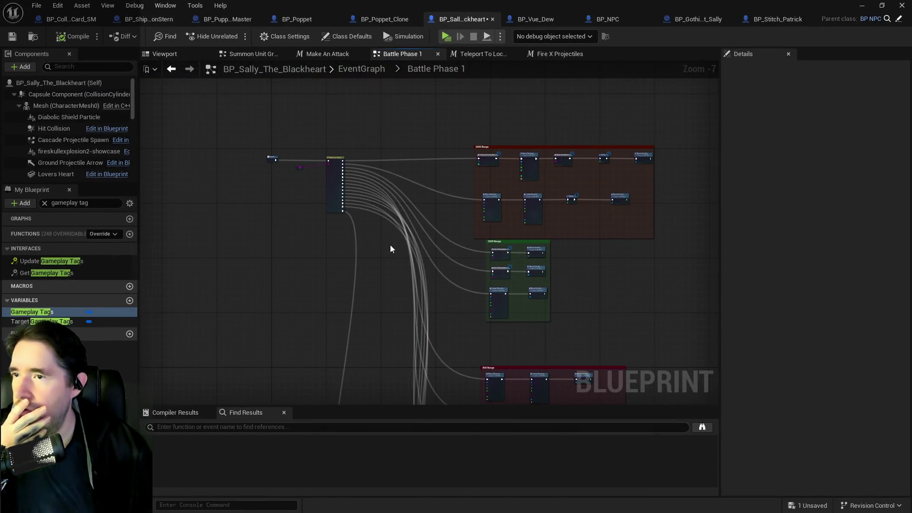
scroll(442, 211, "up", 3)
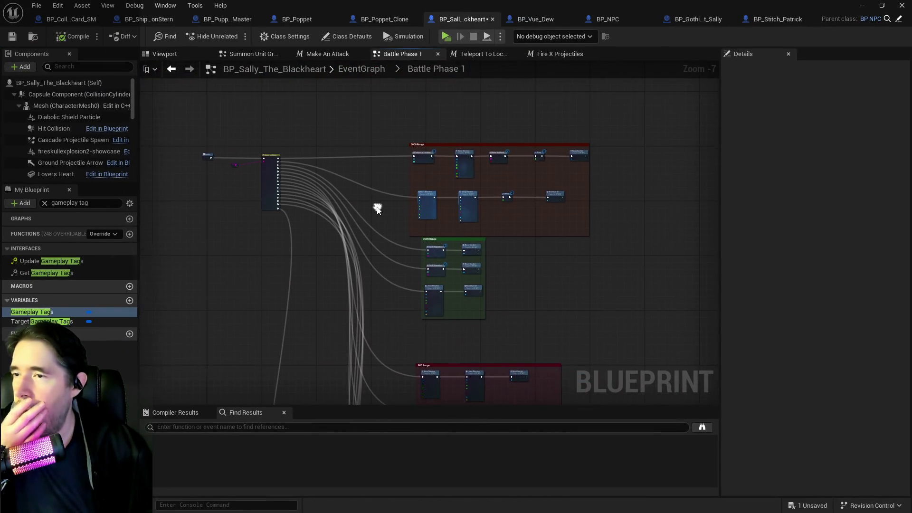
left_click_drag(459, 201, 359, 194)
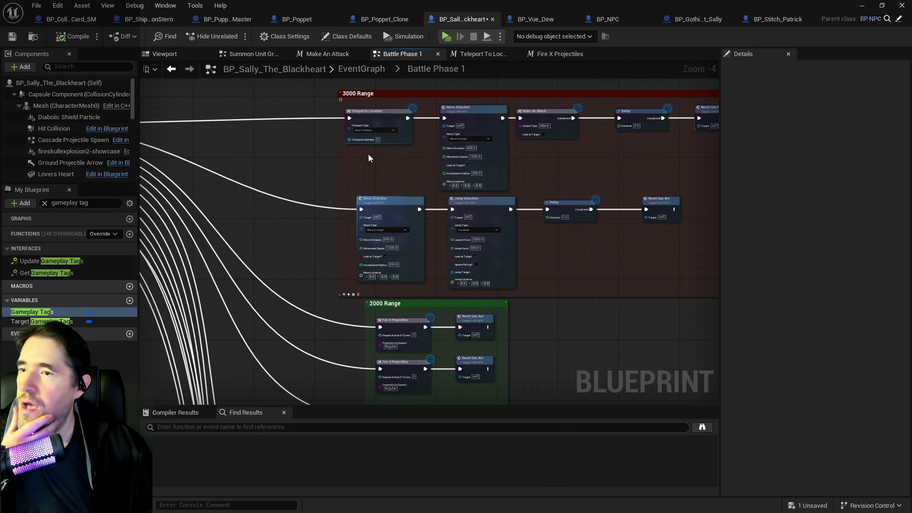
left_click(218, 24)
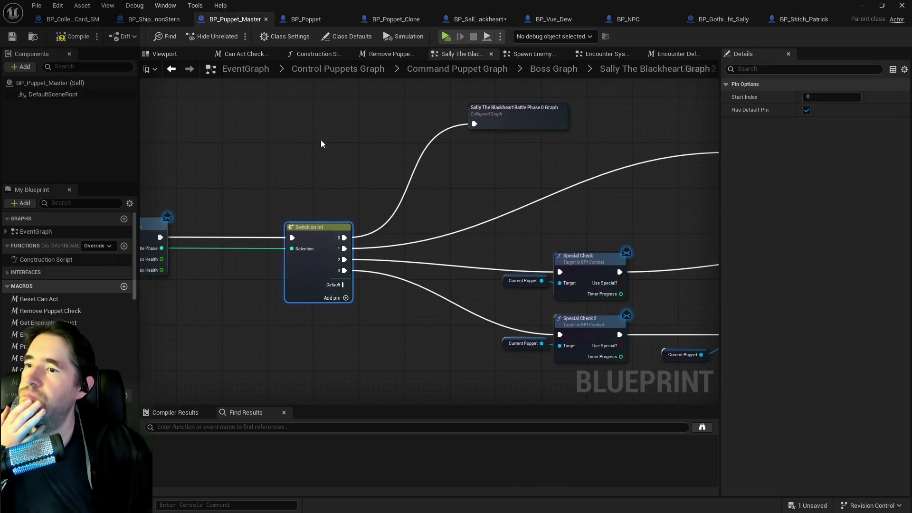
- Reposition the Phase 1 collapsed graph and paste a copy of it beside the Switch on Int
left_click_drag(386, 166, 309, 168)
mouse_move(451, 177)
left_mouse_down()
mouse_move(562, 152)
mouse_move(407, 196)
mouse_move(586, 182)
mouse_move(711, 206)
left_mouse_up()
mouse_move(343, 266)
left_mouse_down()
mouse_move(564, 249)
mouse_move(641, 231)
mouse_move(481, 246)
left_mouse_up()
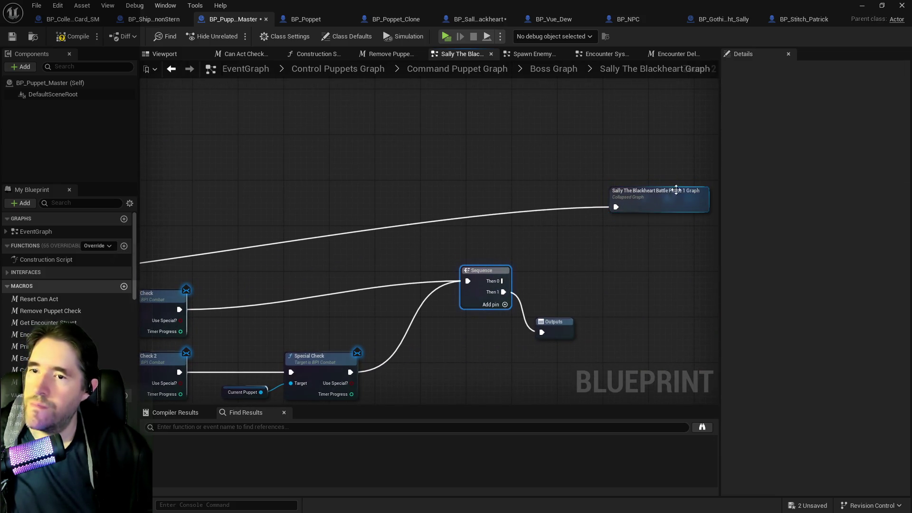
mouse_move(659, 193)
mouse_move(659, 193)
left_mouse_down()
mouse_move(409, 207)
mouse_move(265, 197)
mouse_move(350, 203)
left_mouse_up()
key("ctrl+v")
left_click_drag(295, 197, 479, 198)
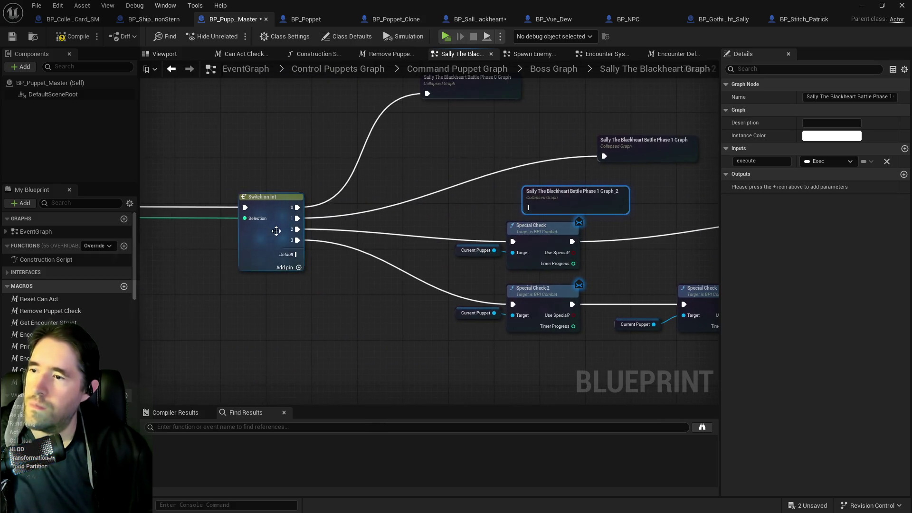
mouse_move(298, 218)
left_mouse_down()
mouse_move(482, 201)
mouse_move(528, 207)
mouse_move(465, 193)
left_mouse_up()
scroll(475, 199, "up", 1)
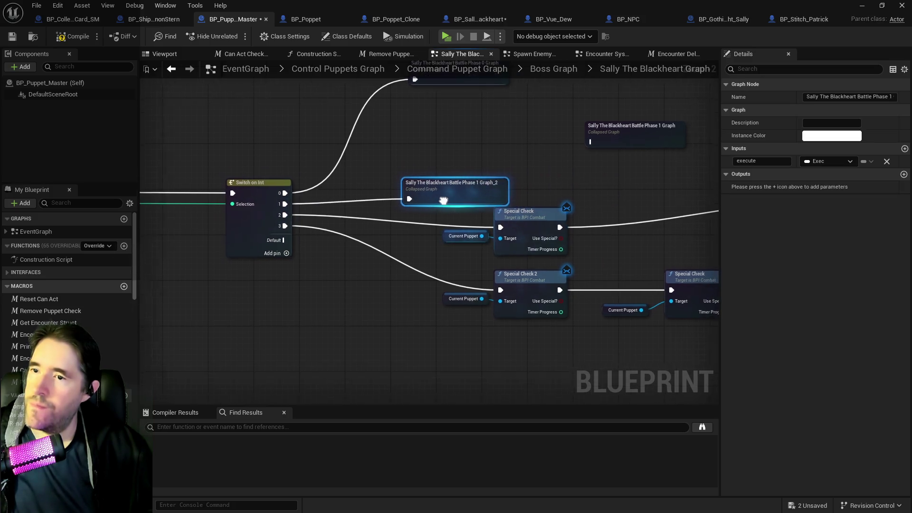
scroll(494, 209, "down", 1)
left_click_drag(577, 176, 343, 204)
- Reconnect switch output 1 to Phase 1 and rename the copy to Phase 2 Graph
left_click(253, 252)
left_click_drag(253, 252, 326, 221)
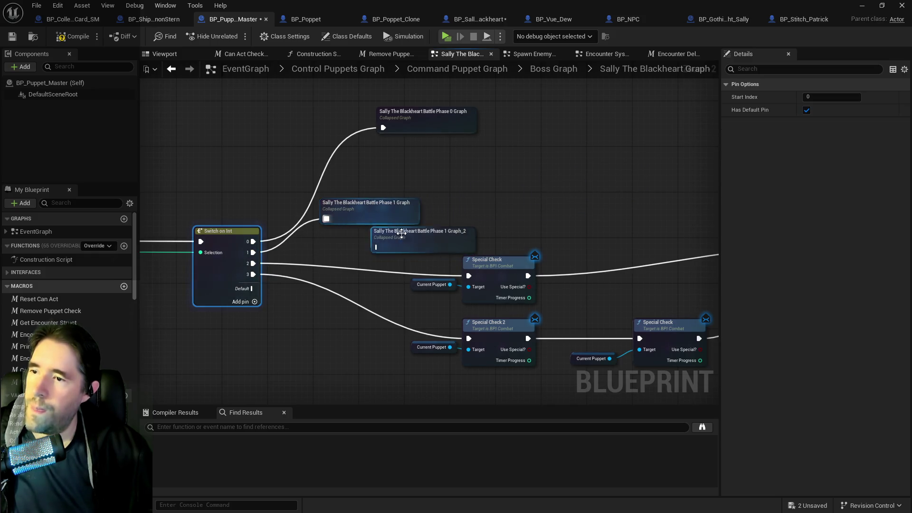
left_click(408, 232)
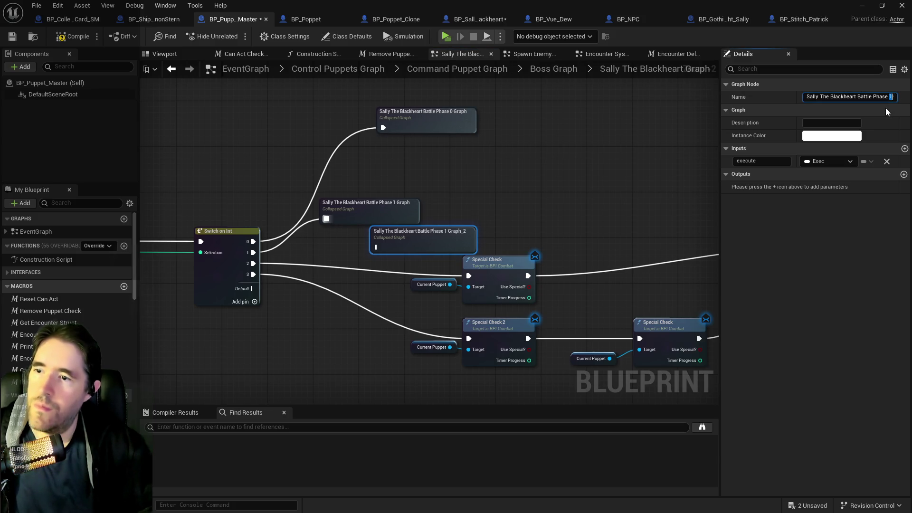
type("Graph_")
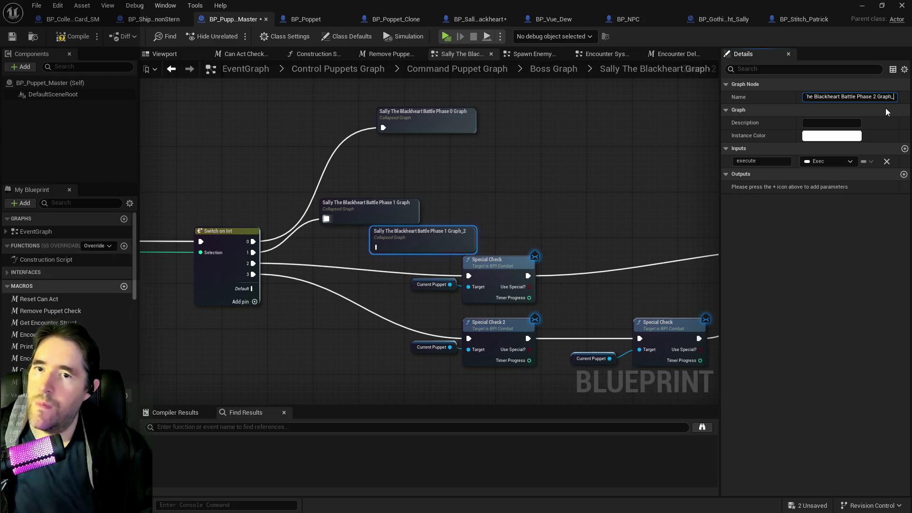
key("Return")
- Wire switch output 2 to Phase 2 Graph and paste the Special Check and Current Puppet nodes inside
left_click(223, 265)
left_click_drag(253, 263, 378, 247)
mouse_move(382, 245)
left_mouse_down()
mouse_move(357, 244)
mouse_move(338, 263)
mouse_move(439, 284)
left_mouse_up()
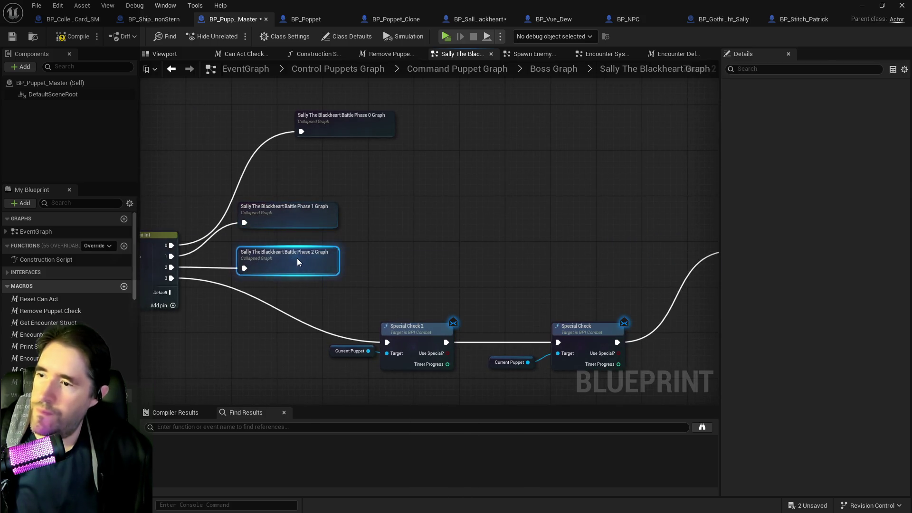
double_click(298, 258)
left_click_drag(377, 320, 281, 215)
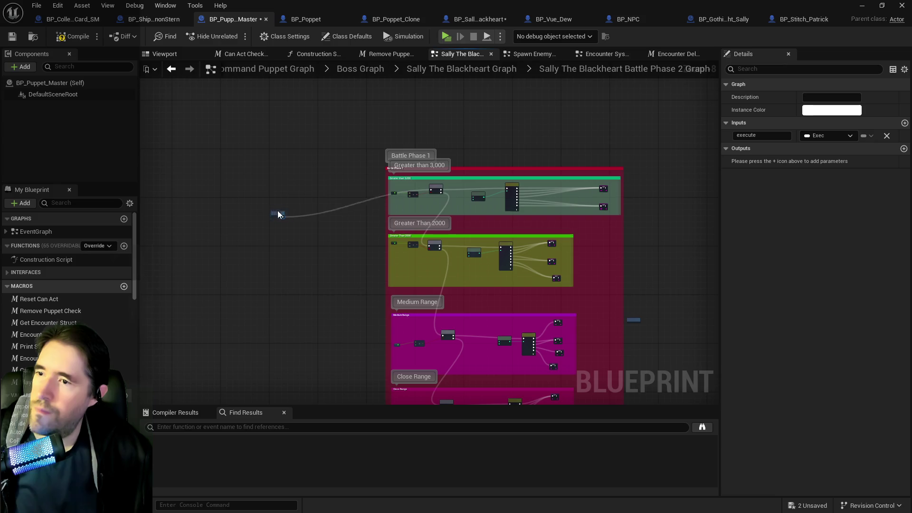
key("ctrl+v")
scroll(287, 199, "up", 4)
left_click_drag(312, 151, 311, 181)
key("alt+Left")
- Align the Battle Phase 0–3 nodes into an even column beside the Switch on Int
mouse_move(430, 154)
left_mouse_down()
mouse_move(338, 195)
mouse_move(357, 209)
mouse_move(351, 217)
left_mouse_up()
mouse_move(295, 168)
left_mouse_down()
mouse_move(372, 269)
mouse_move(311, 187)
mouse_move(406, 406)
mouse_move(405, 334)
mouse_move(413, 405)
mouse_move(405, 368)
left_mouse_up()
left_click(346, 261)
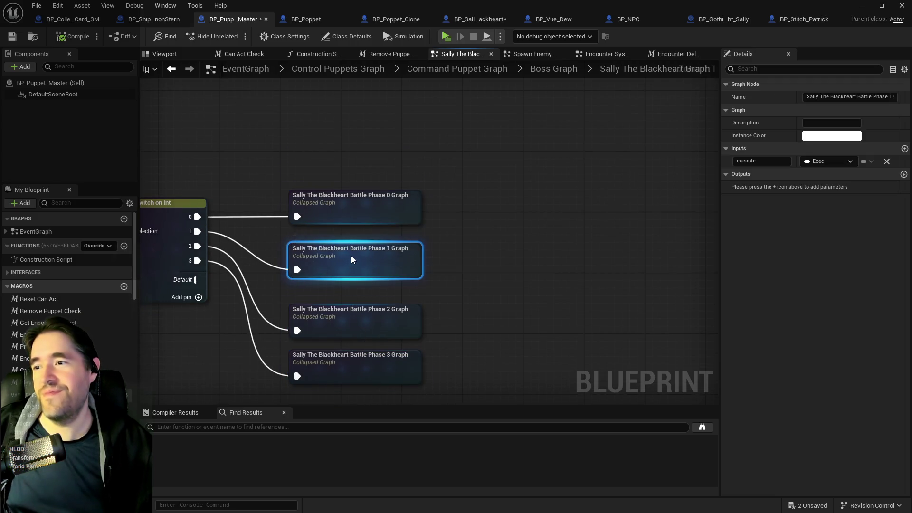
left_click_drag(350, 255, 352, 253)
mouse_move(283, 282)
left_mouse_down()
mouse_move(386, 377)
mouse_move(384, 350)
left_mouse_up()
mouse_move(272, 251)
left_mouse_down()
mouse_move(273, 263)
mouse_move(382, 351)
mouse_move(375, 333)
left_mouse_up()
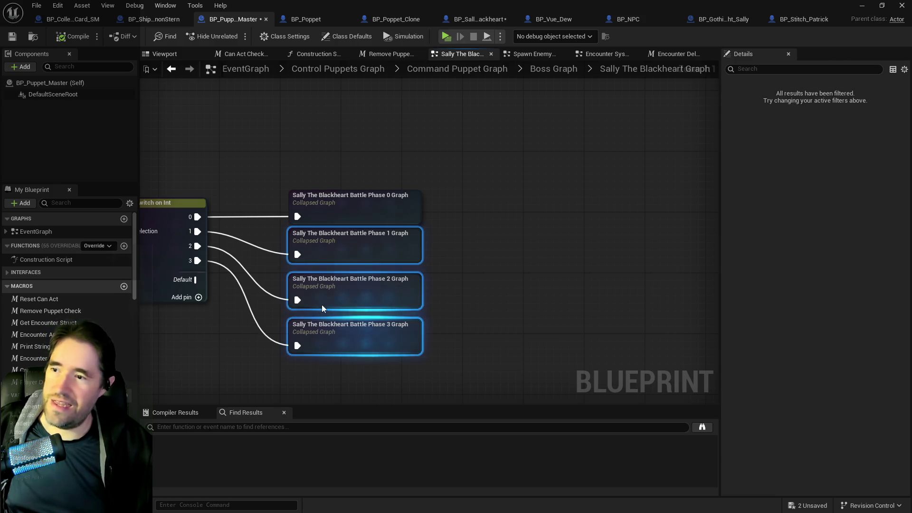
left_click(264, 283)
mouse_move(264, 283)
left_mouse_down()
mouse_move(366, 347)
mouse_move(369, 333)
mouse_move(350, 330)
left_mouse_up()
left_click(348, 331)
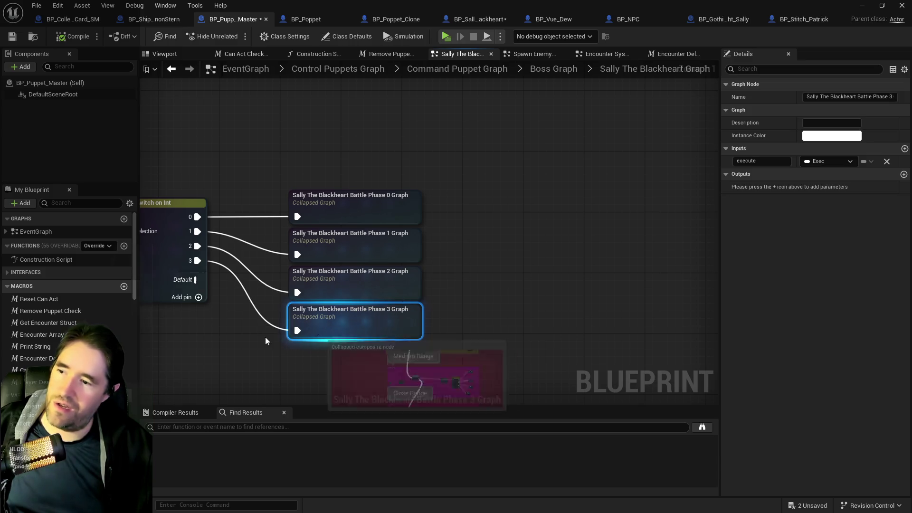
left_click(301, 380)
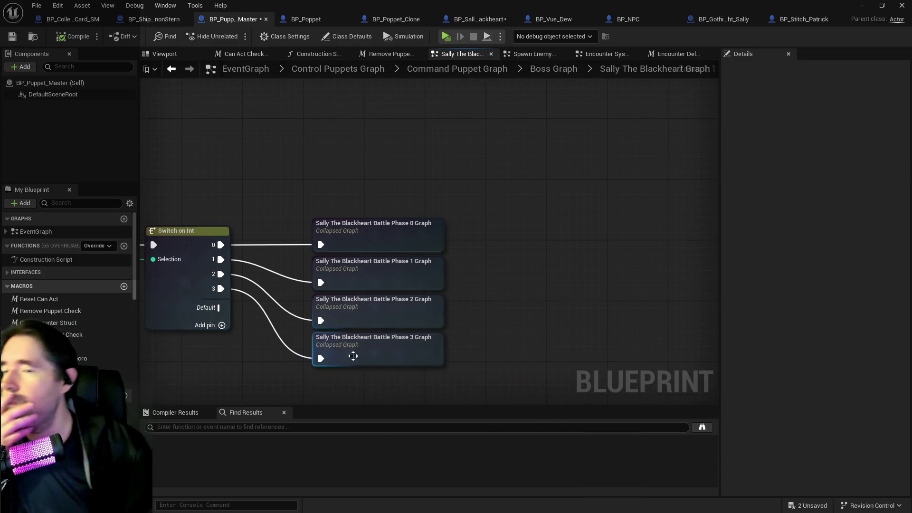
left_click_drag(456, 290, 422, 243)
- Tidy the Battle Phase 0 collapsed graph by shrinking its comment box around the entry node
double_click(422, 243)
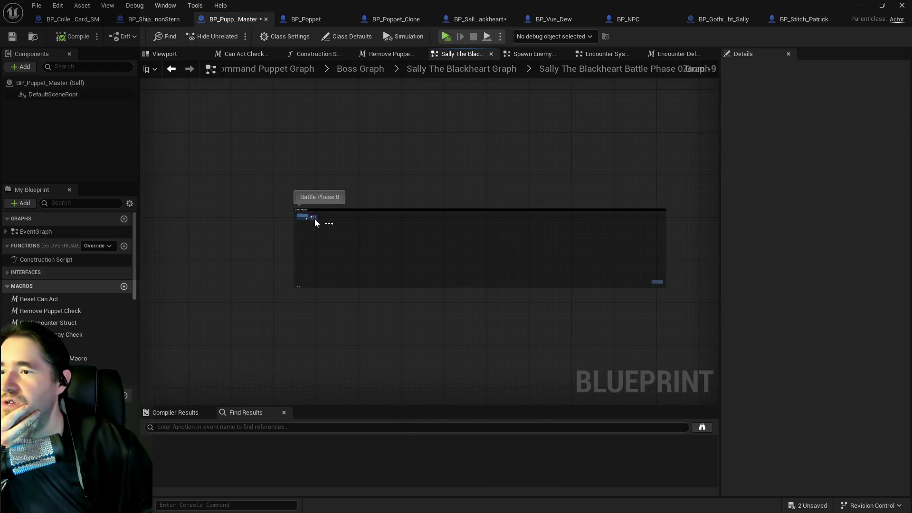
left_click_drag(306, 217, 297, 217)
mouse_move(656, 284)
left_mouse_down()
mouse_move(418, 252)
mouse_move(334, 223)
left_mouse_up()
left_click(457, 69)
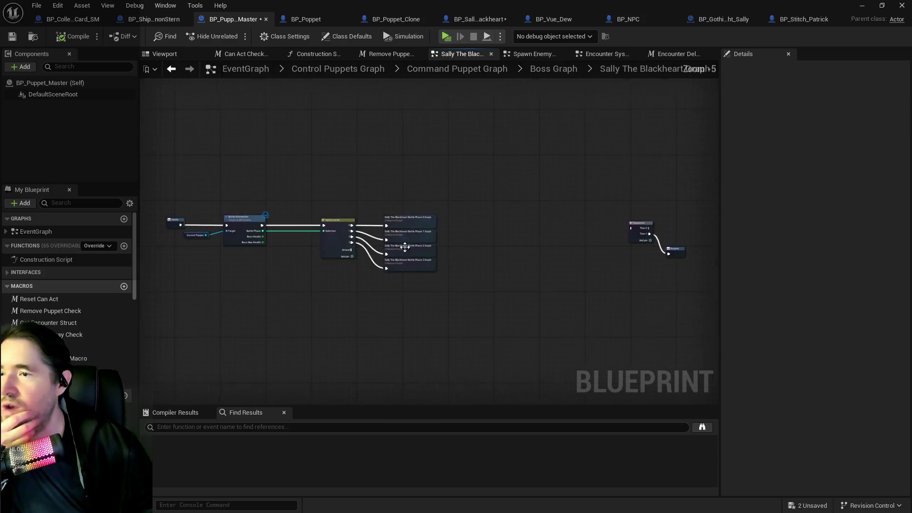
- Open the Battle Phase 1 collapsed graph and move its entry node up and left
double_click(411, 232)
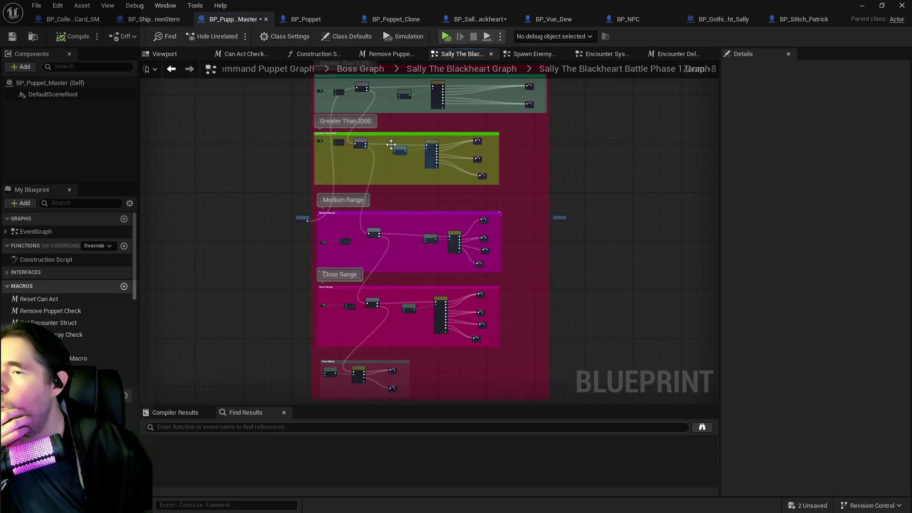
left_click(373, 273)
left_click_drag(373, 274, 330, 142)
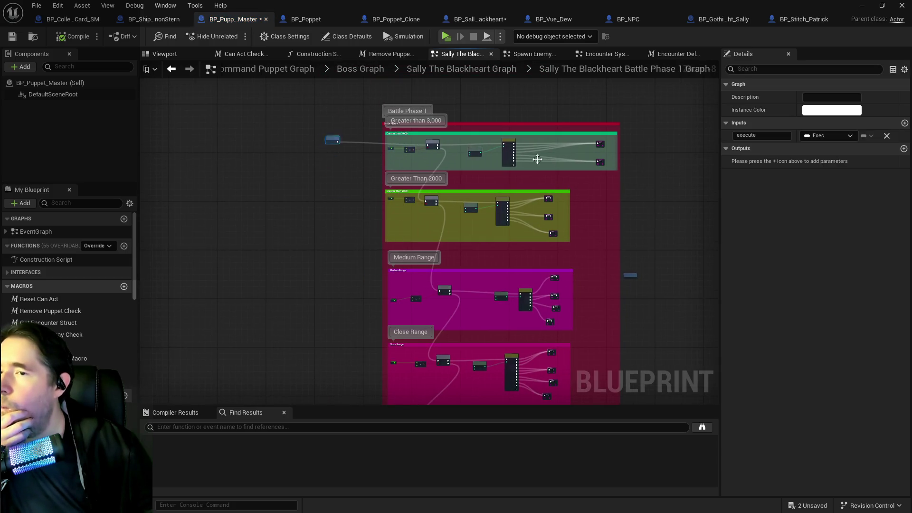
scroll(524, 157, "up", 5)
scroll(349, 241, "down", 2)
scroll(280, 239, "up", 1)
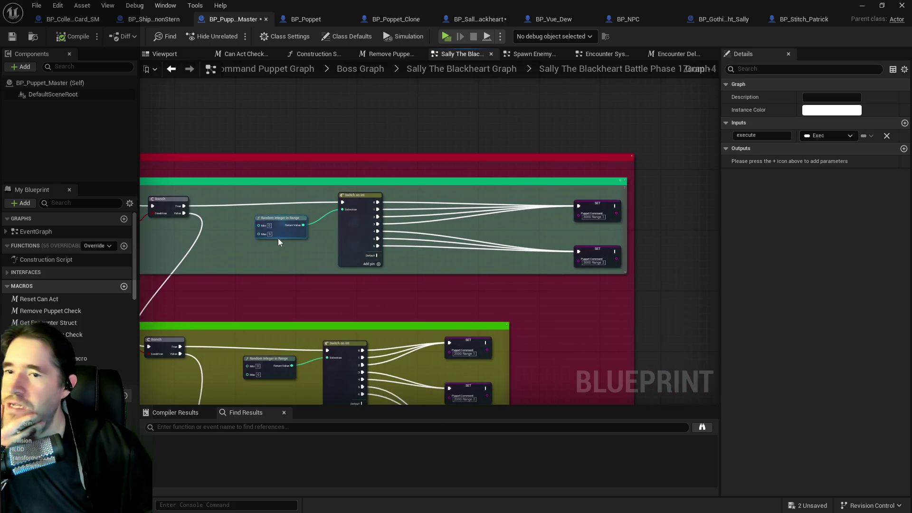
- Wire Branch True directly to SET Puppet Command, deleting the Random Integer and Switch on Int nodes
mouse_move(307, 214)
left_mouse_down()
mouse_move(568, 220)
mouse_move(703, 212)
mouse_move(680, 215)
left_mouse_up()
left_click(384, 245)
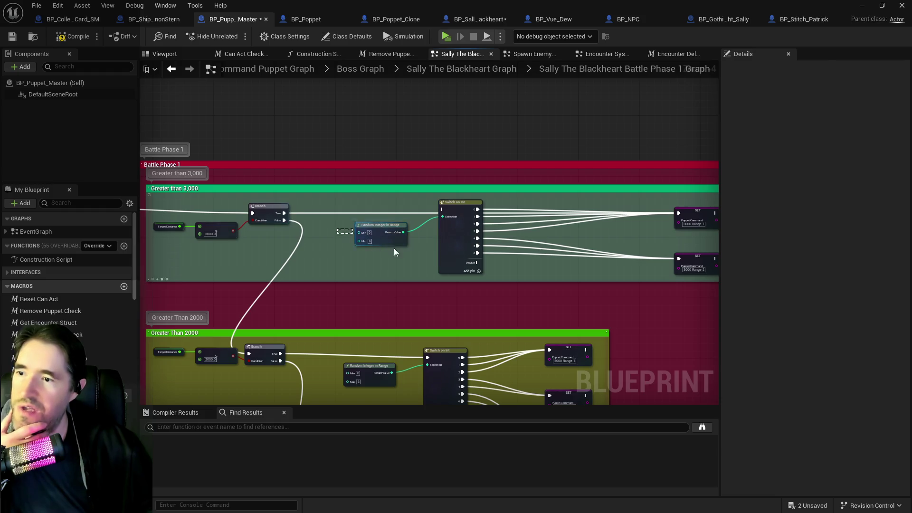
left_click_drag(469, 264, 469, 264)
key("Delete")
mouse_move(696, 260)
left_mouse_down()
mouse_move(695, 216)
mouse_move(403, 223)
mouse_move(354, 212)
mouse_move(352, 220)
mouse_move(441, 198)
left_mouse_up()
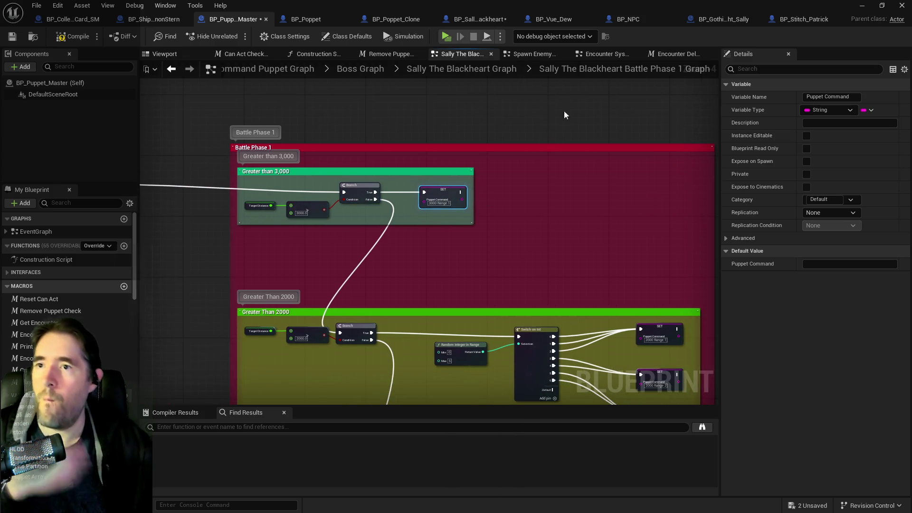
left_click(463, 18)
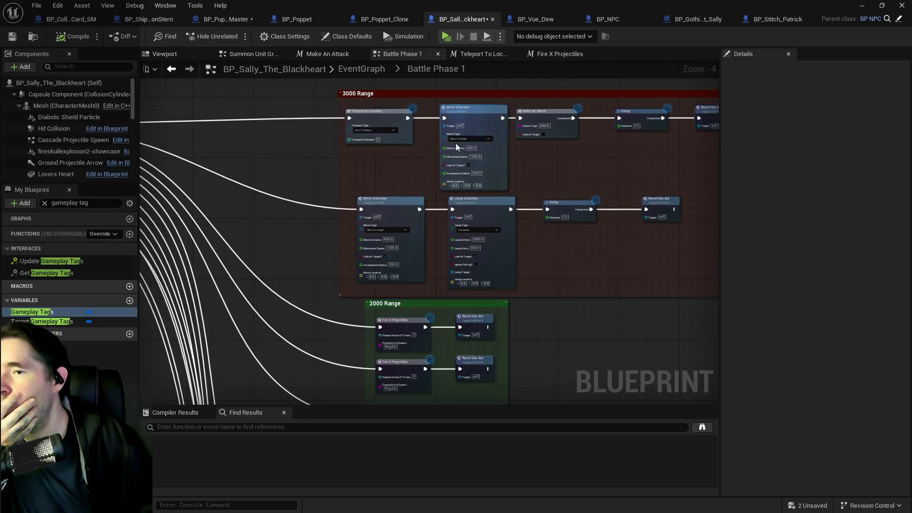
- Delete the second row of 3000 Range action nodes
left_click_drag(359, 209, 667, 226)
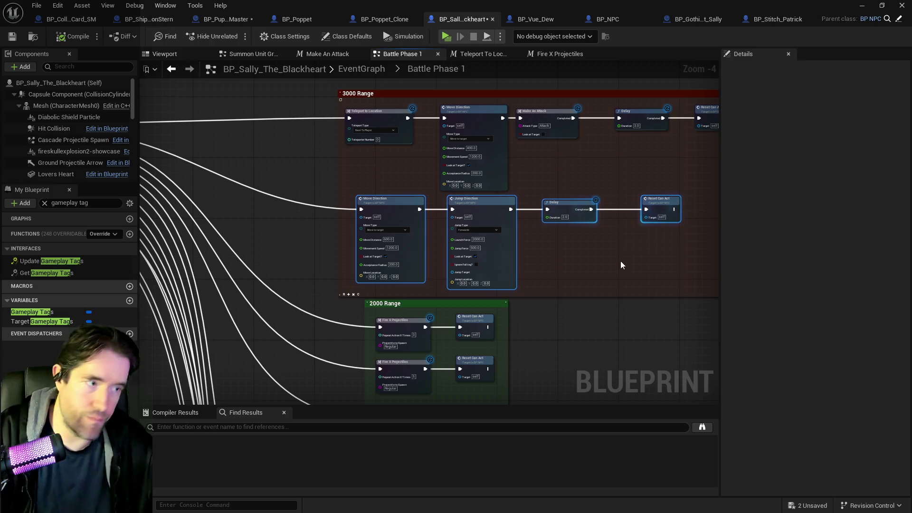
key("Delete")
left_click_drag(558, 251, 379, 284)
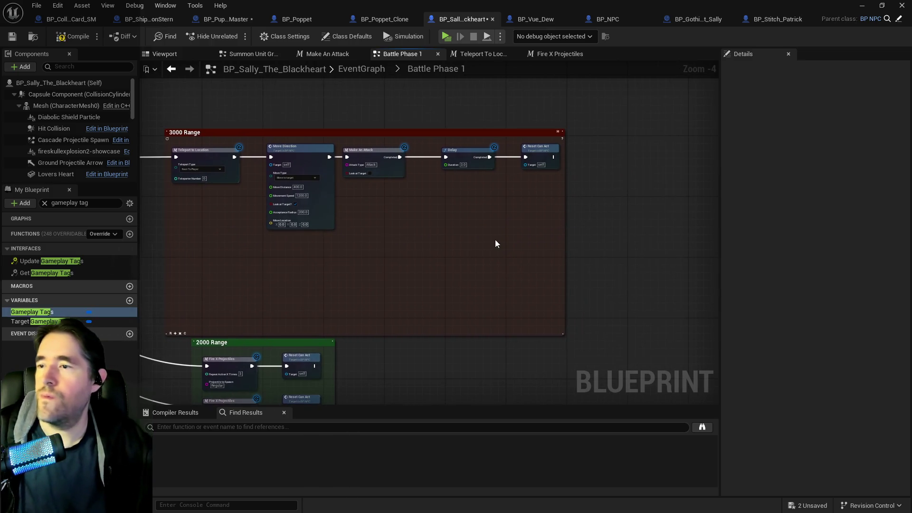
left_click_drag(539, 201, 233, 164)
mouse_move(200, 148)
left_mouse_down()
mouse_move(272, 181)
mouse_move(488, 203)
mouse_move(372, 190)
mouse_move(323, 199)
mouse_move(355, 194)
mouse_move(336, 198)
left_mouse_up()
scroll(218, 218, "up", 5)
- Remove the 3000 Range 2 case from the Switch on String node
left_click(304, 206)
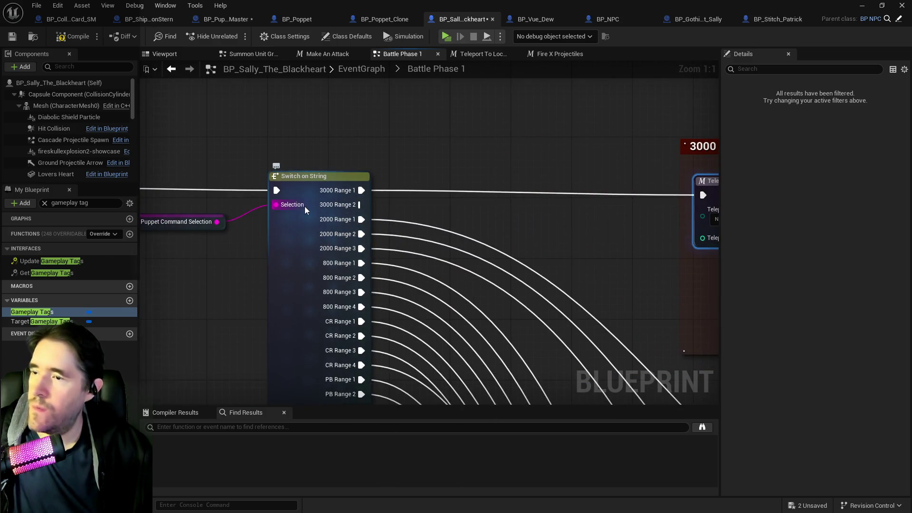
left_click(853, 124)
left_click(867, 150)
scroll(266, 180, "down", 5)
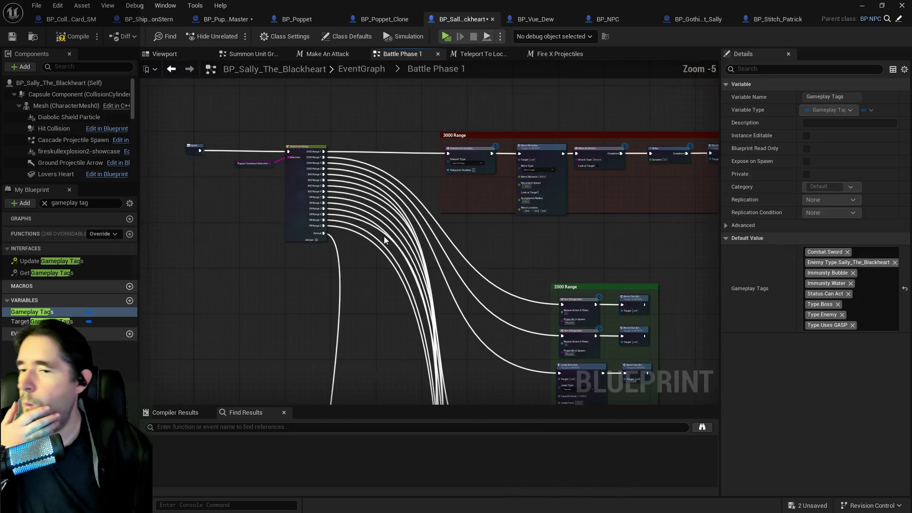
- Move the 2000 Range group up and left beneath the 3000 Range chain
mouse_move(567, 288)
left_mouse_down()
mouse_move(540, 219)
mouse_move(629, 298)
mouse_move(632, 364)
left_mouse_up()
mouse_move(603, 307)
left_mouse_down()
mouse_move(575, 265)
mouse_move(537, 255)
mouse_move(509, 276)
mouse_move(588, 239)
left_mouse_up()
scroll(492, 262, "up", 2)
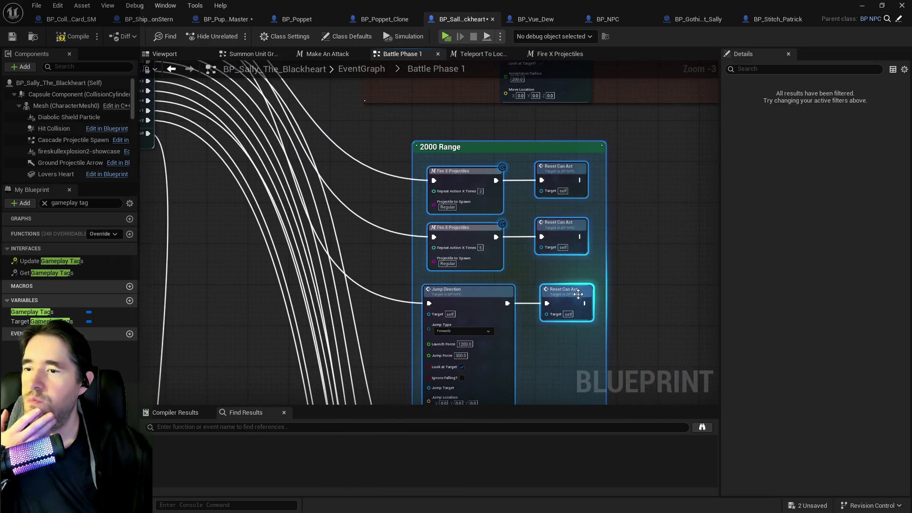
scroll(534, 333, "down", 2)
left_click_drag(507, 288, 415, 289)
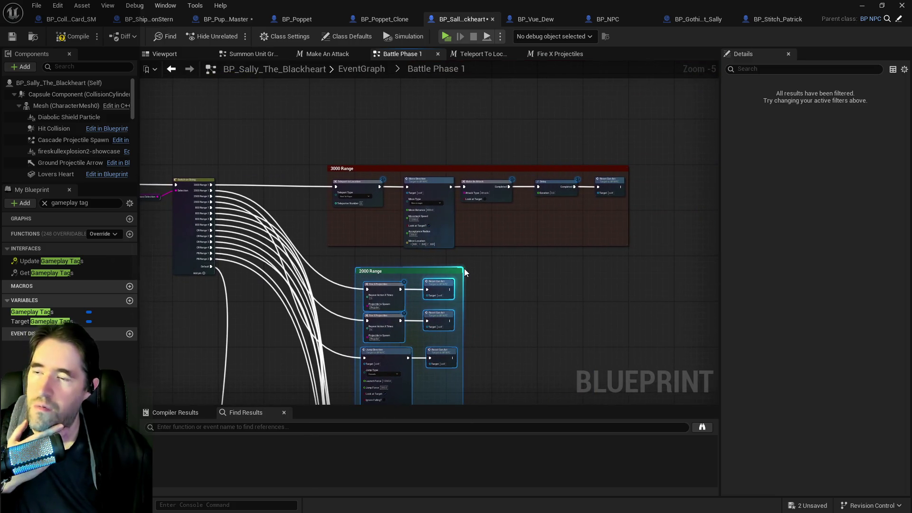
mouse_move(613, 217)
left_mouse_down()
mouse_move(363, 191)
mouse_move(400, 210)
left_mouse_up()
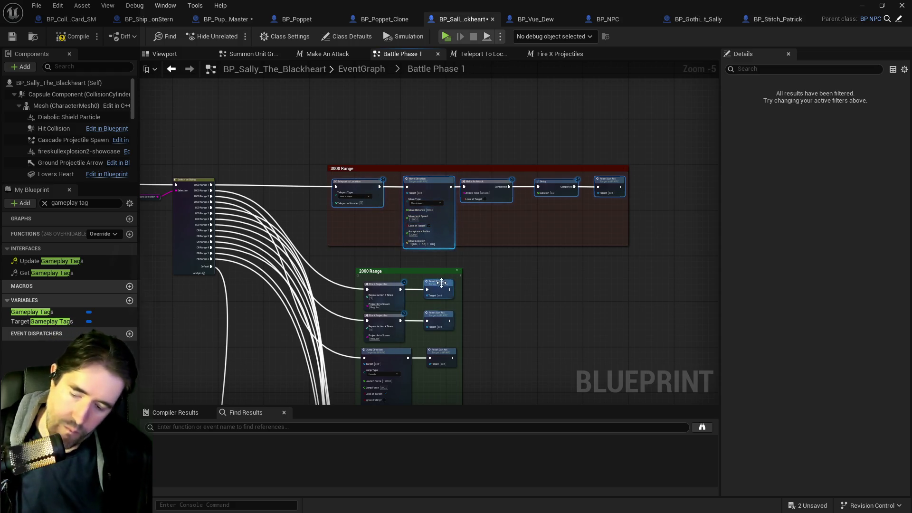
mouse_move(562, 347)
left_mouse_down()
mouse_move(576, 332)
mouse_move(527, 265)
mouse_move(536, 283)
mouse_move(477, 283)
mouse_move(510, 292)
mouse_move(603, 107)
mouse_move(531, 163)
mouse_move(479, 333)
left_mouse_up()
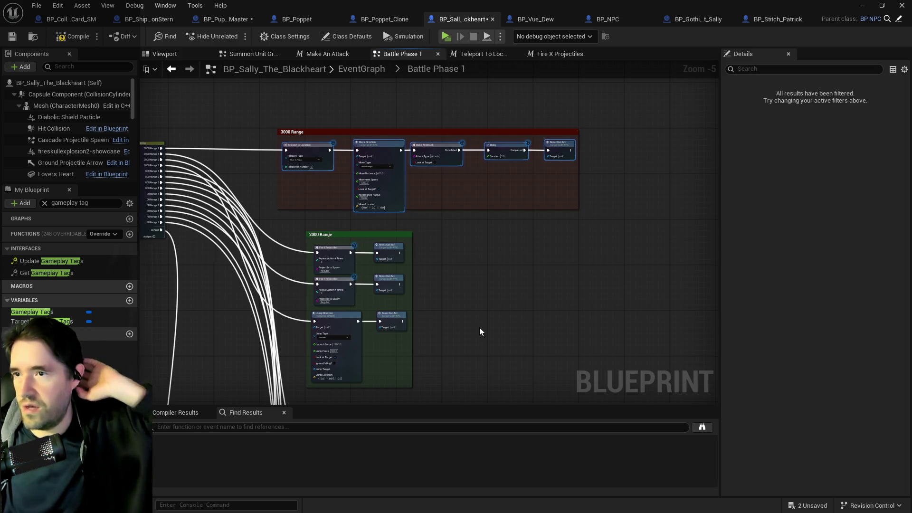
scroll(290, 160, "up", 1)
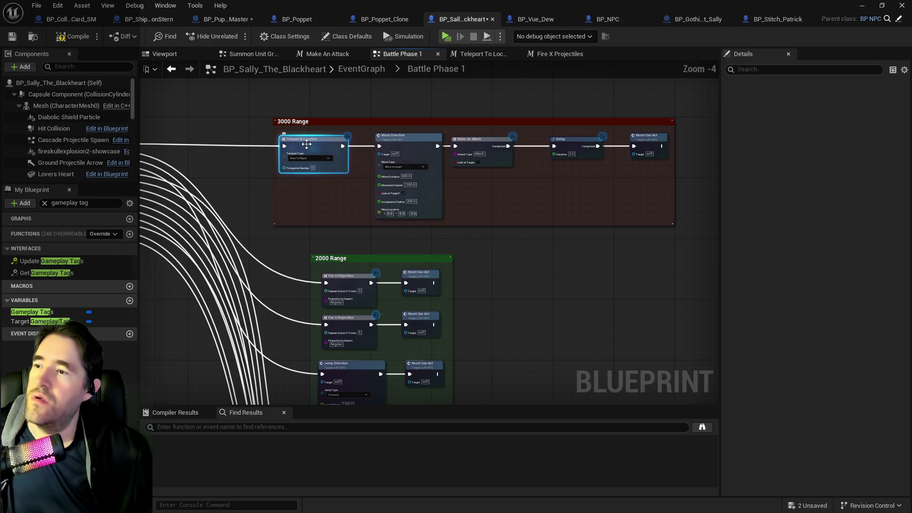
- Paste a Teleport to Location node set to Specific Teleporter with Teleporter Number 1
left_click_drag(464, 172, 431, 164)
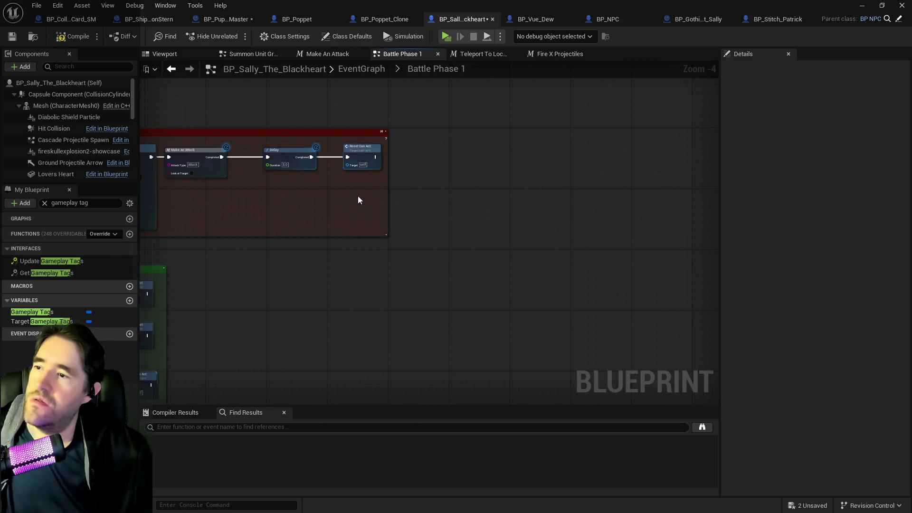
key("ctrl+v")
scroll(343, 211, "up", 3)
left_click(368, 226)
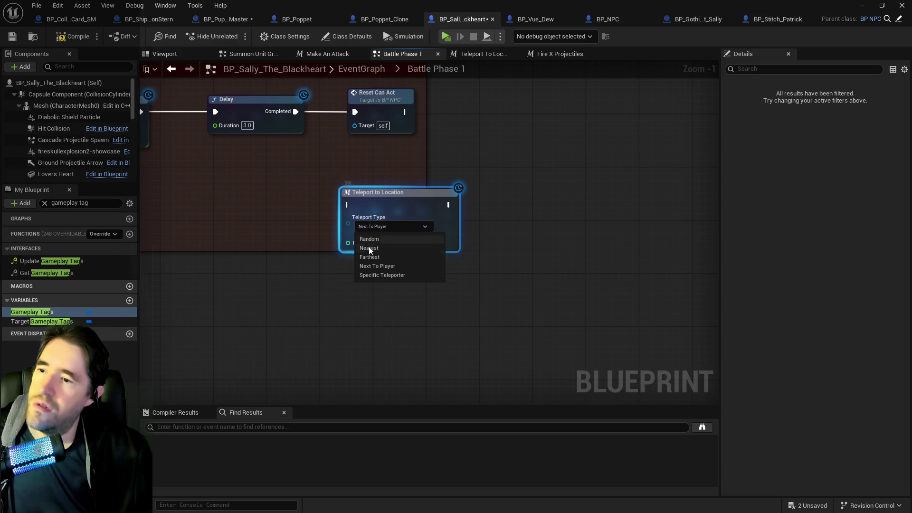
left_click(374, 275)
left_click(403, 242)
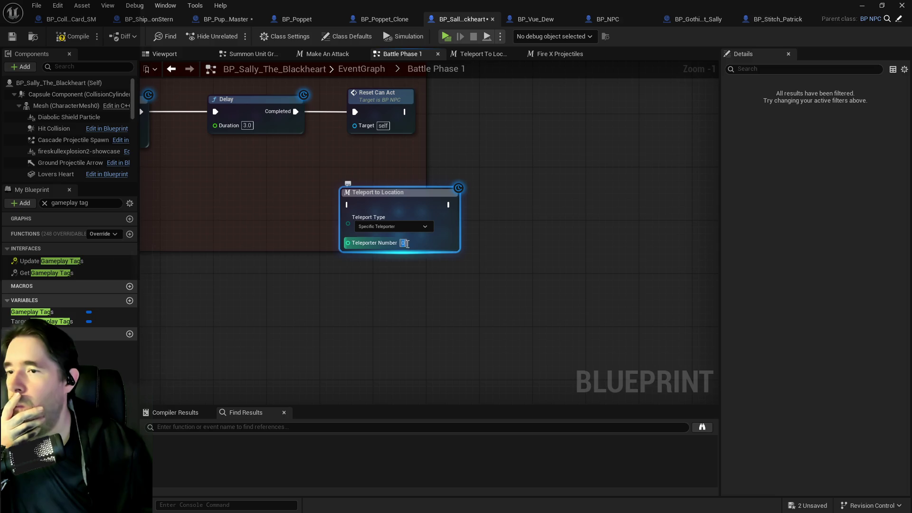
type("1")
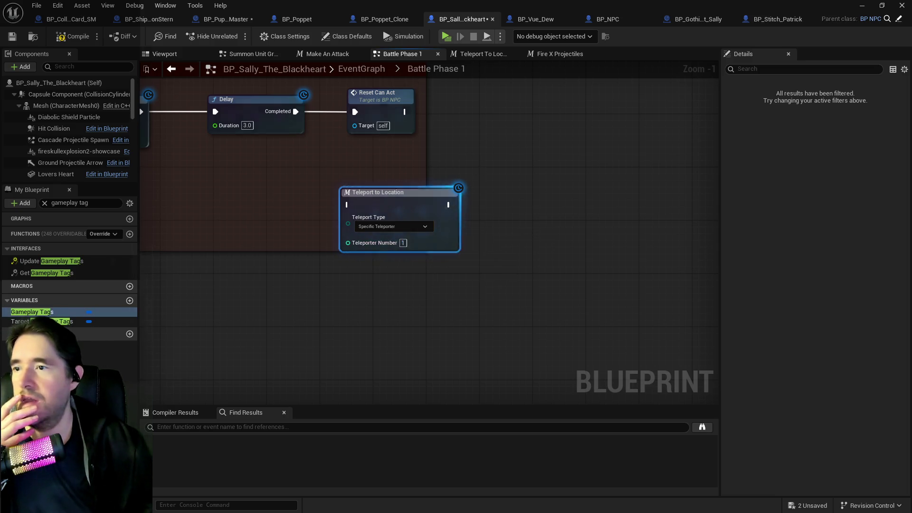
left_click_drag(480, 171, 560, 261)
- Shift Reset Can Act right and wire the new teleport node into it after the Delay
left_click_drag(472, 181, 712, 190)
left_click_drag(539, 279, 547, 196)
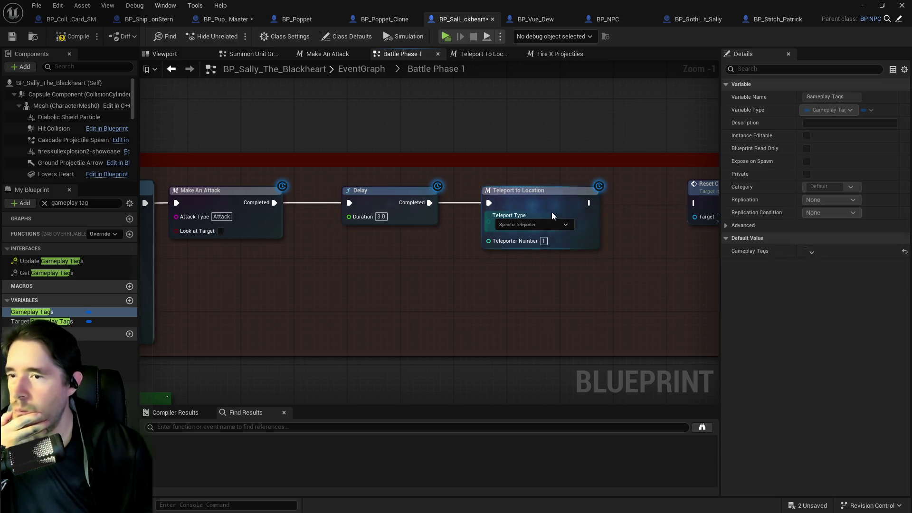
left_click_drag(589, 203, 693, 203)
scroll(603, 272, "down", 4)
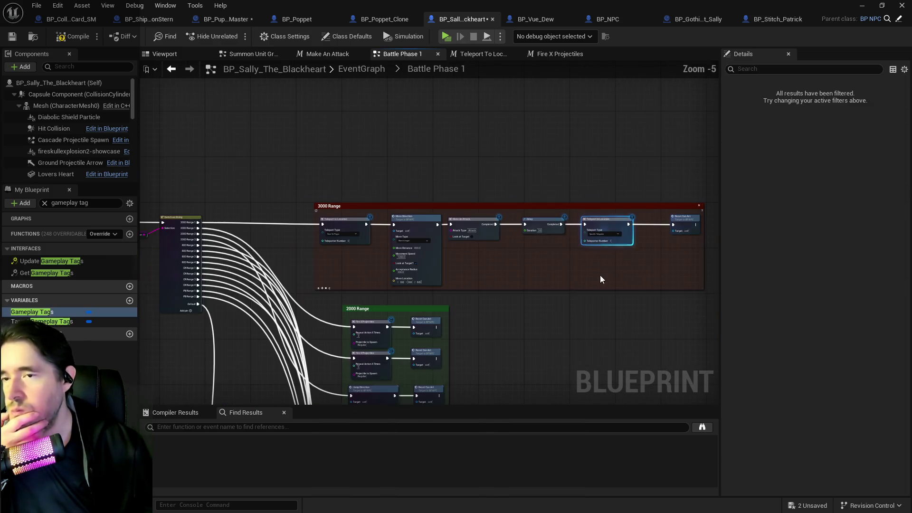
mouse_move(597, 184)
left_mouse_down()
mouse_move(428, 240)
mouse_move(409, 223)
mouse_move(560, 198)
left_mouse_up()
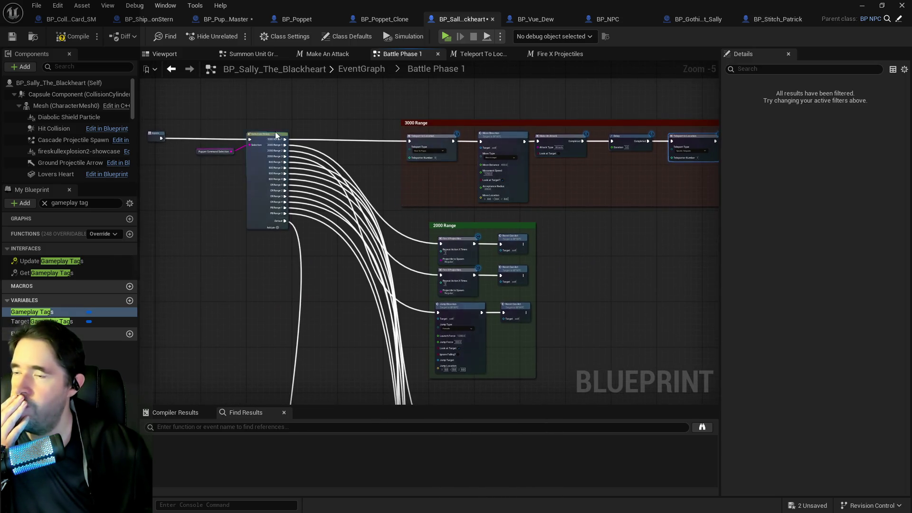
- Wire the 2000 Range 1 case into the teleport chain and remove the 3000 Range 1 case
scroll(273, 127, "up", 3)
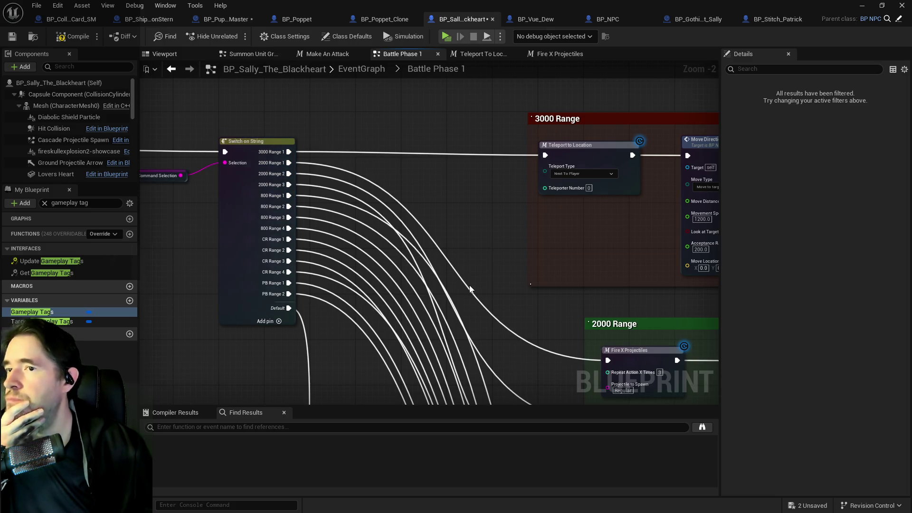
left_click_drag(403, 250, 359, 237)
left_click_drag(243, 152, 506, 146)
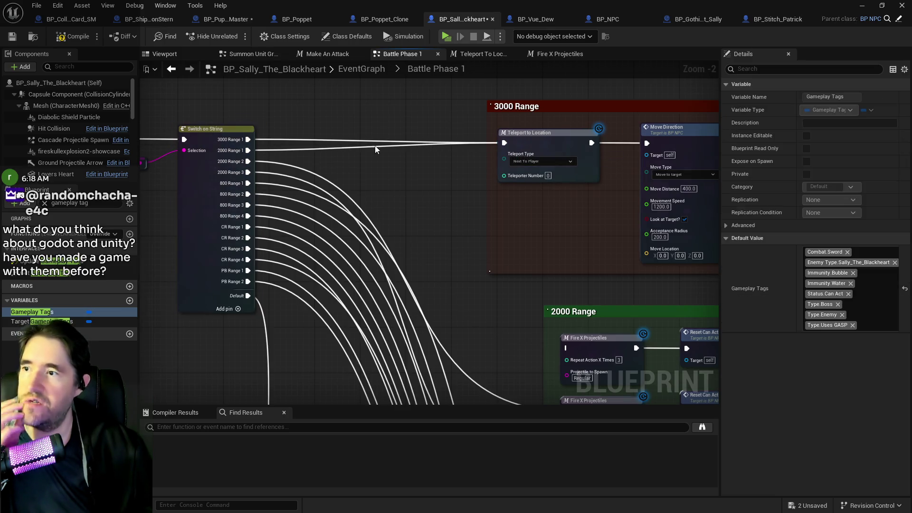
left_click(338, 144)
left_click(338, 144, "alt")
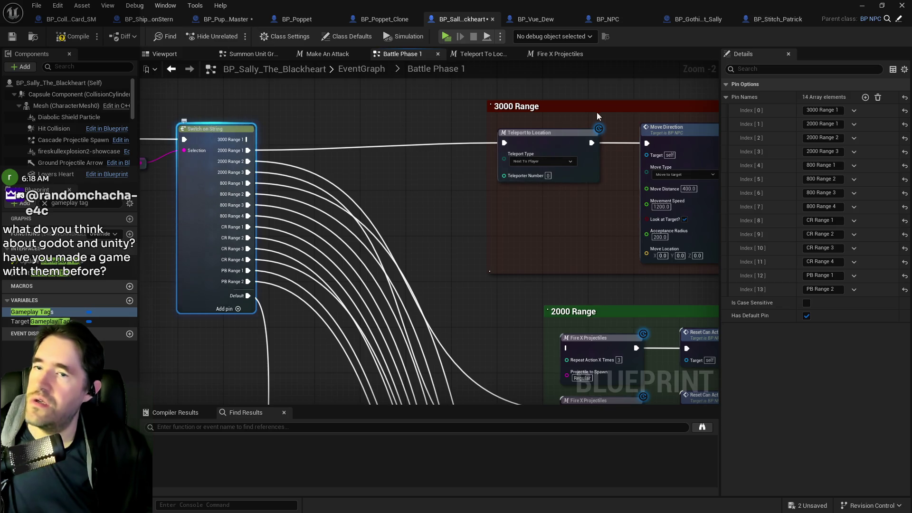
left_click(854, 110)
left_click(867, 136)
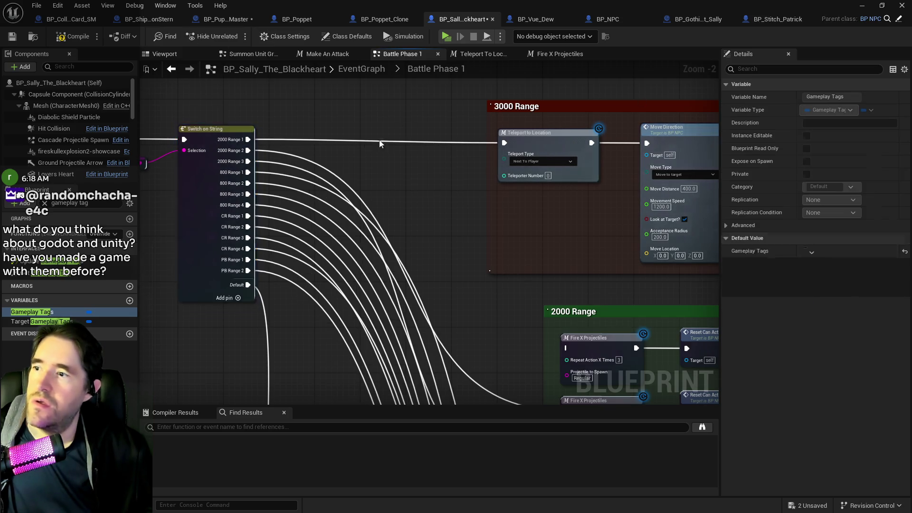
- Wire 2000 Range 2 to the first Fire X Projectiles and delete the second volley and its Reset Can Act
mouse_move(319, 197)
left_mouse_down()
mouse_move(342, 159)
mouse_move(278, 78)
left_mouse_up()
mouse_move(389, 226)
left_mouse_down()
mouse_move(465, 305)
mouse_move(370, 272)
mouse_move(498, 308)
mouse_move(594, 319)
mouse_move(571, 292)
mouse_move(594, 298)
left_mouse_up()
left_click_drag(343, 225, 458, 254)
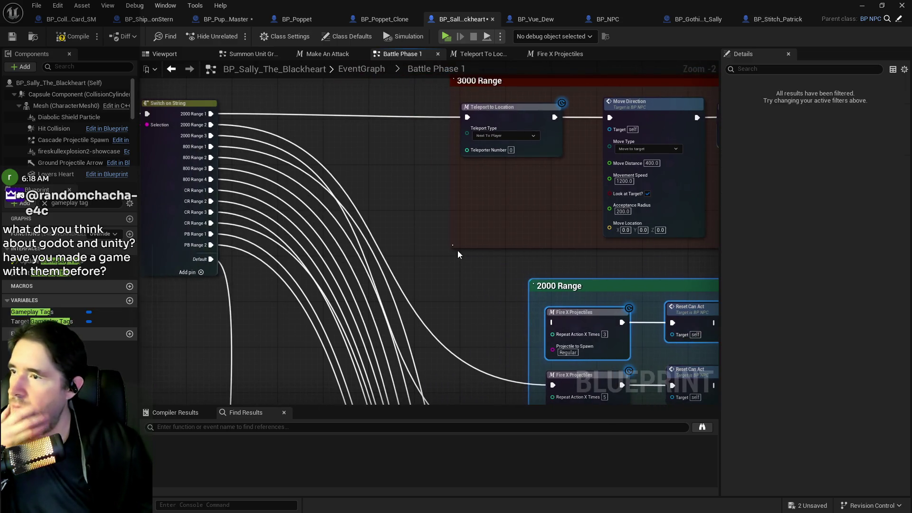
mouse_move(417, 280)
left_mouse_down()
mouse_move(418, 197)
mouse_move(420, 291)
mouse_move(370, 201)
left_mouse_up()
left_click(163, 91)
mouse_move(183, 112)
left_mouse_down()
mouse_move(533, 310)
mouse_move(519, 363)
mouse_move(275, 168)
mouse_move(523, 309)
left_mouse_up()
mouse_move(539, 348)
left_mouse_down()
mouse_move(472, 235)
mouse_move(628, 285)
left_mouse_up()
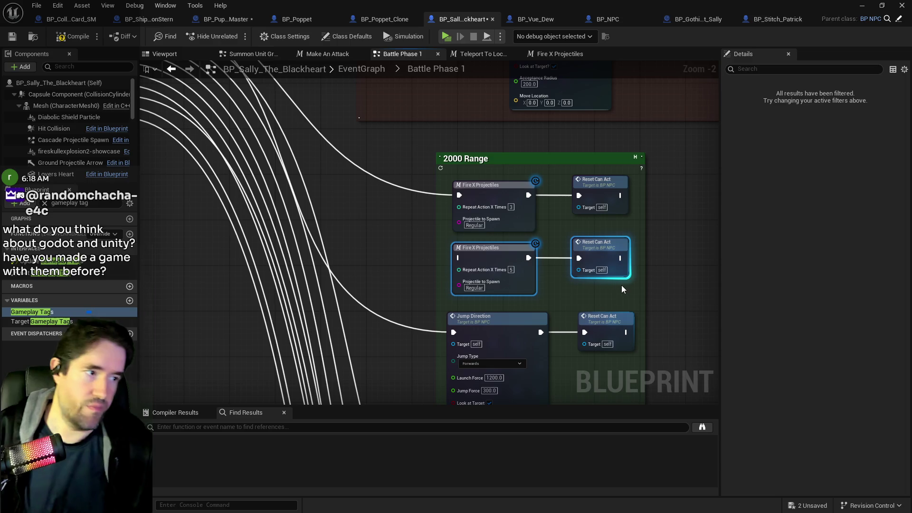
key("Delete")
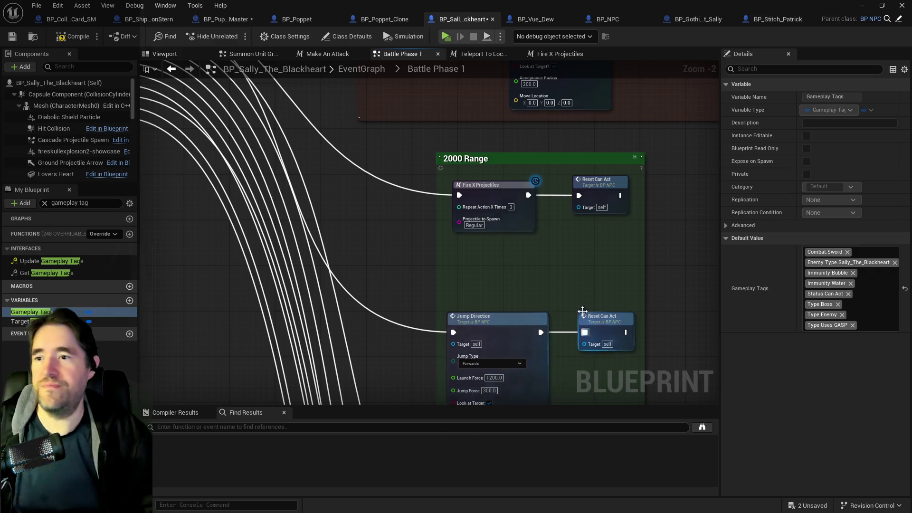
- Delete the Jump Direction and Reset Can Act nodes from the 2000 Range group
scroll(504, 347, "down", 2)
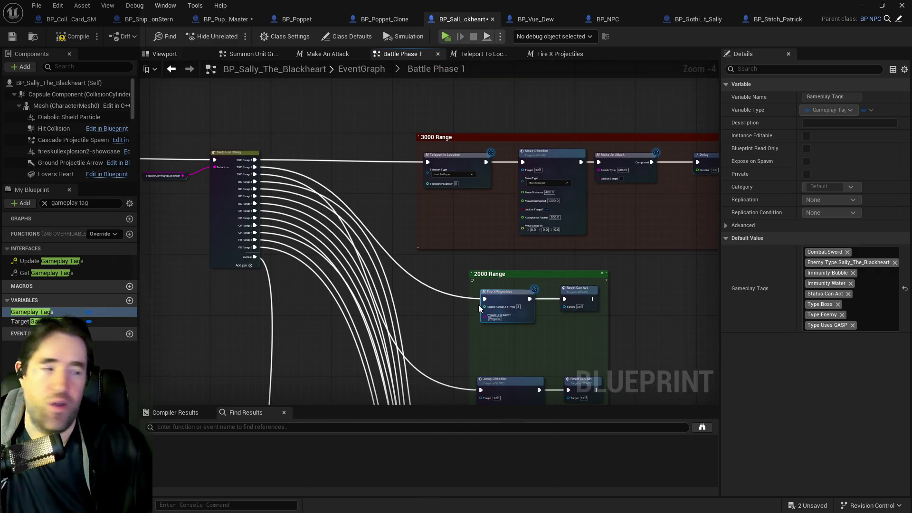
left_click_drag(452, 314, 433, 246)
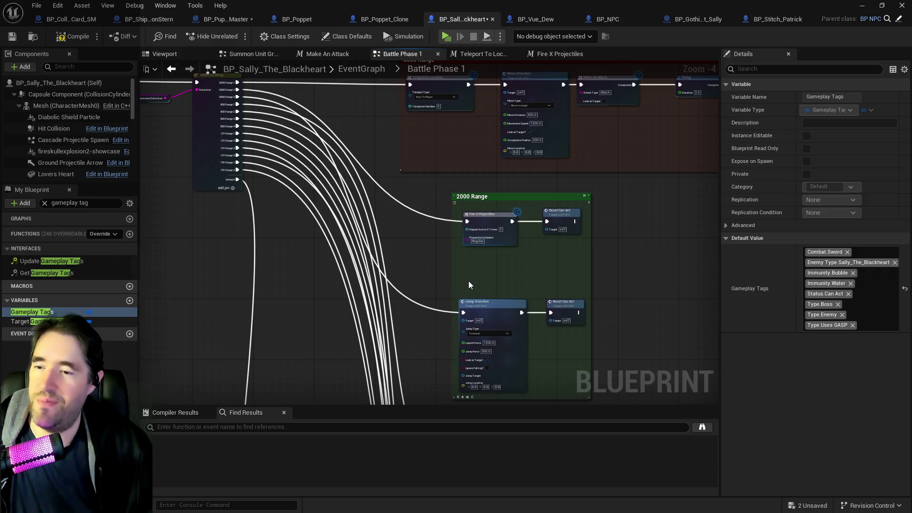
left_click_drag(468, 281, 562, 320)
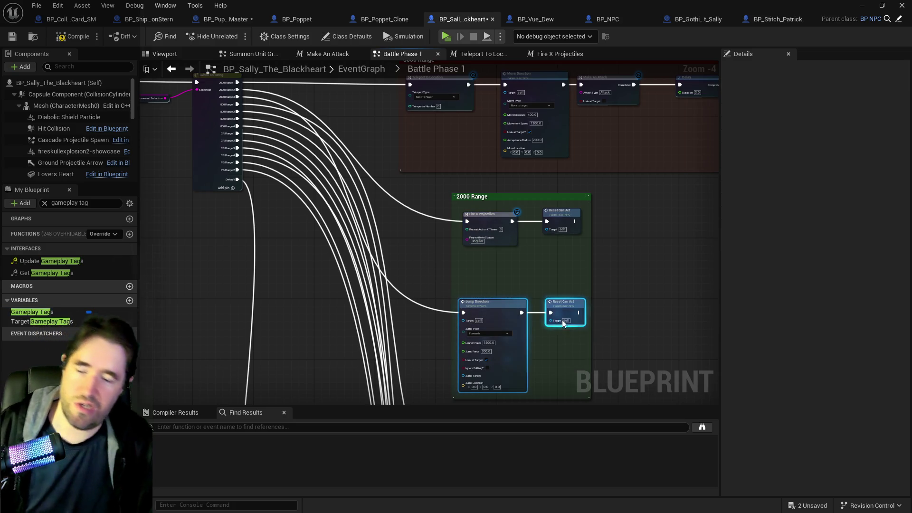
key("Delete")
scroll(553, 312, "down", 2)
scroll(435, 195, "up", 2)
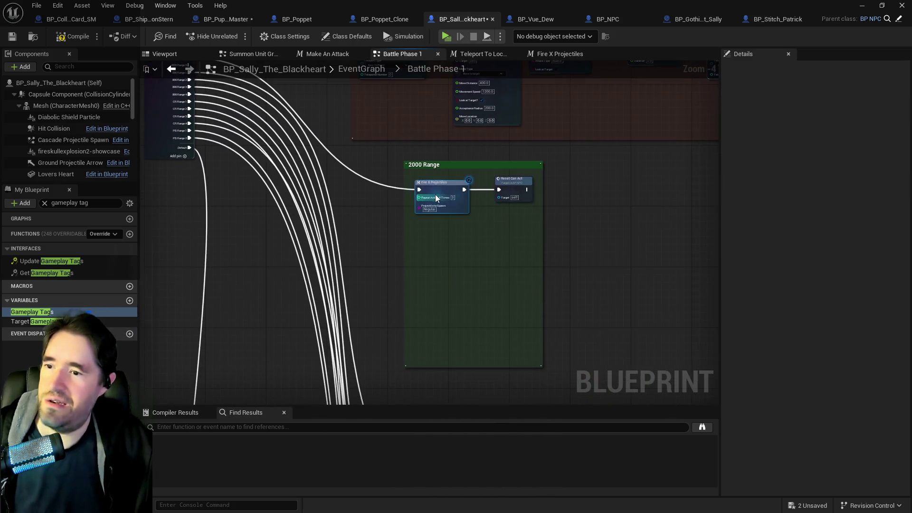
left_click_drag(412, 179, 534, 207)
- Rename the 3000 Range comment to 2000 Range
scroll(446, 372, "up", 4)
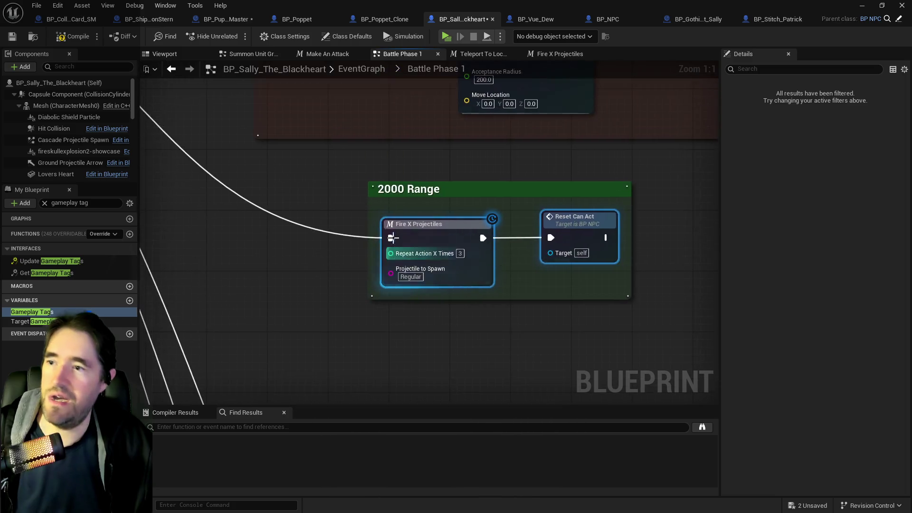
scroll(401, 219, "down", 2)
scroll(350, 197, "down", 3)
scroll(406, 215, "up", 2)
mouse_move(405, 214)
left_mouse_down()
mouse_move(455, 214)
mouse_move(441, 223)
mouse_move(411, 203)
left_mouse_up()
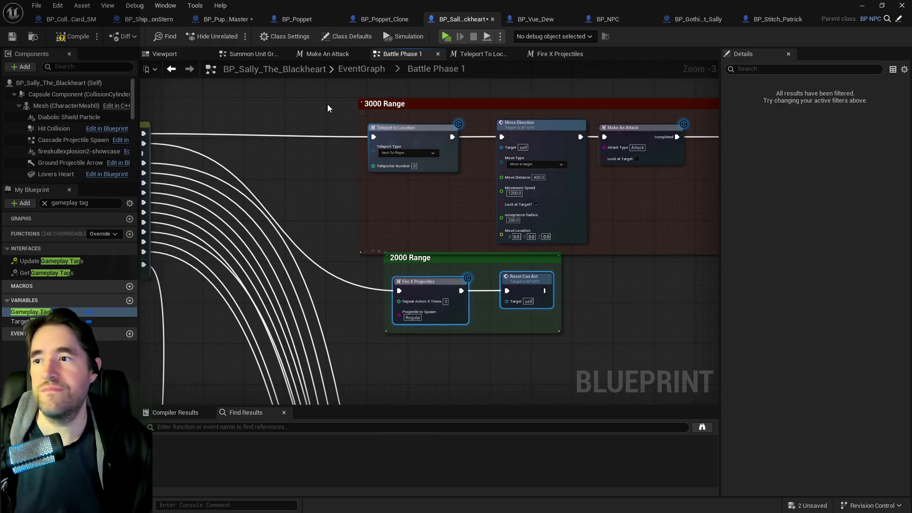
left_click(385, 101)
left_click(806, 97)
key("BackSpace")
type("2")
left_click(631, 216)
scroll(528, 318, "down", 3)
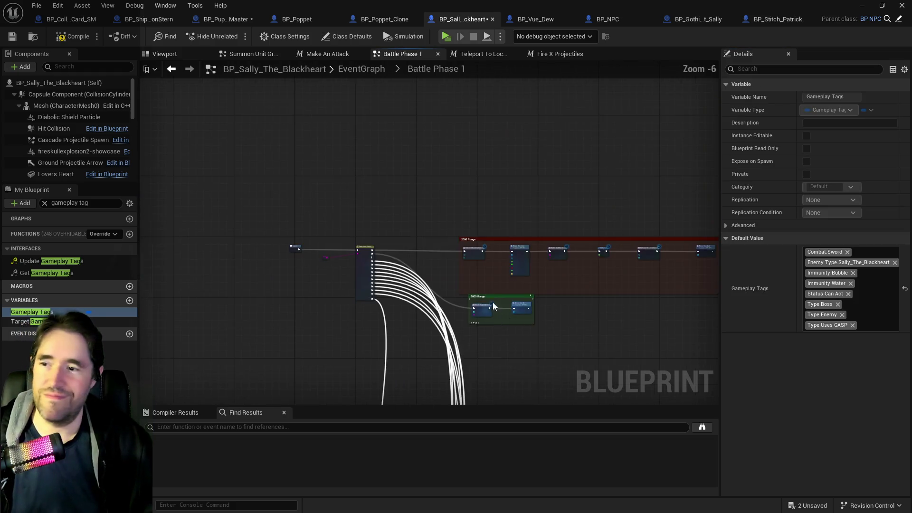
scroll(399, 247, "up", 3)
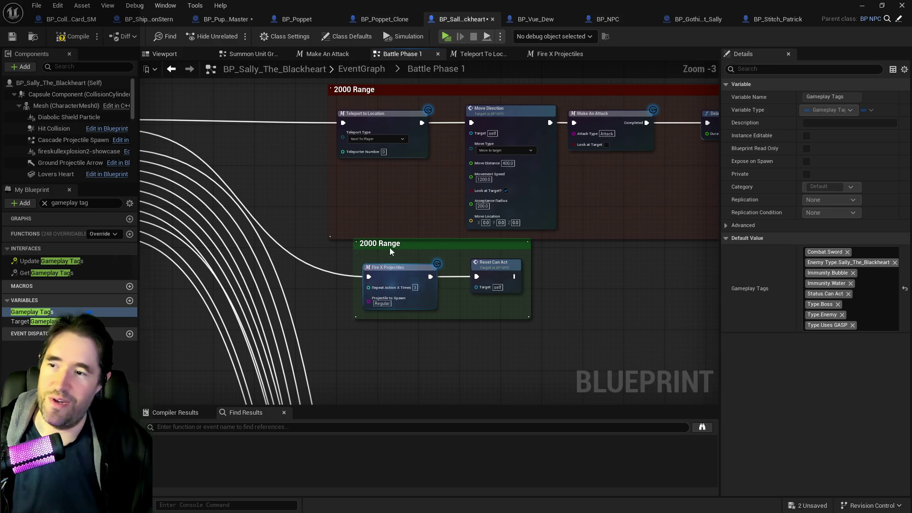
- Delete the green comment and fit the 2000 Range box around Fire X Projectiles and Reset Can Act
left_click(377, 243)
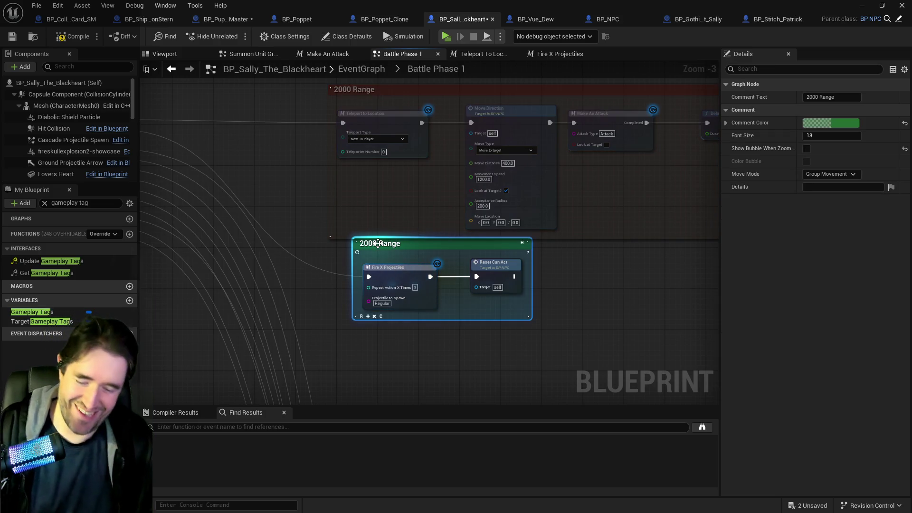
key("Delete")
scroll(374, 246, "down", 2)
mouse_move(333, 147)
left_mouse_down()
mouse_move(660, 280)
mouse_move(744, 297)
mouse_move(646, 299)
left_mouse_up()
scroll(365, 271, "up", 5)
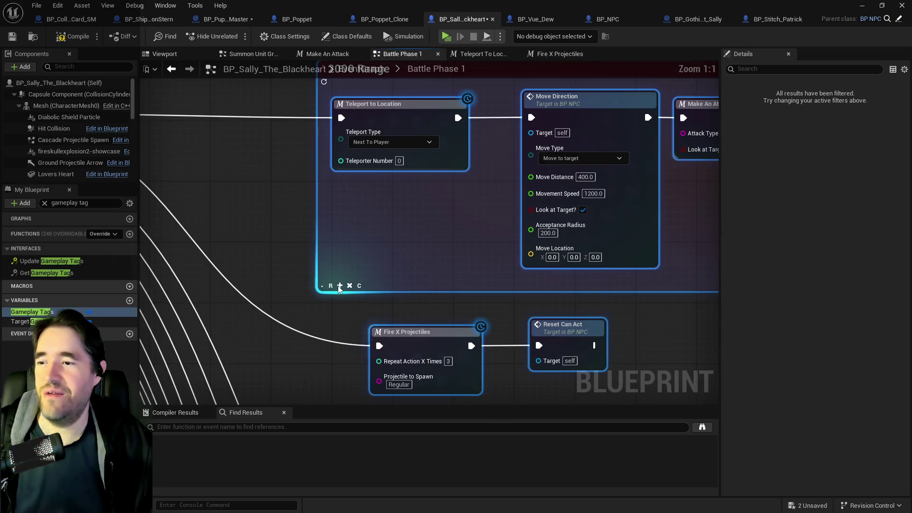
left_click_drag(337, 288, 343, 404)
scroll(347, 296, "down", 3)
mouse_move(379, 288)
left_mouse_down()
mouse_move(371, 303)
mouse_move(487, 336)
left_mouse_up()
left_click_drag(404, 326, 360, 271)
left_click(577, 329)
- Shift the whole 2000 Range group to the right
scroll(489, 332, "down", 2)
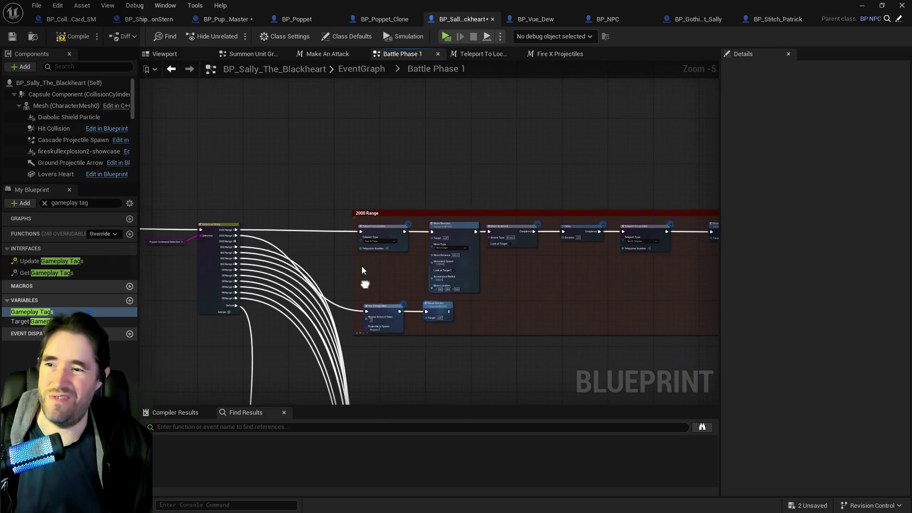
left_click_drag(546, 280, 472, 254)
mouse_move(264, 204)
left_mouse_down()
mouse_move(619, 311)
mouse_move(647, 340)
left_mouse_up()
left_click_drag(330, 250, 393, 252)
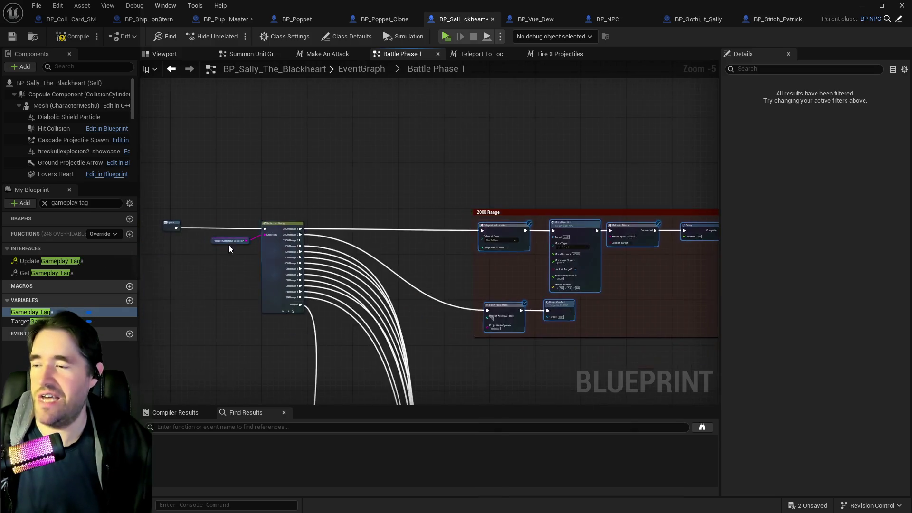
scroll(228, 244, "up", 4)
- Remove the 2000 Range 3 pin from the Switch on String node
left_click(352, 285)
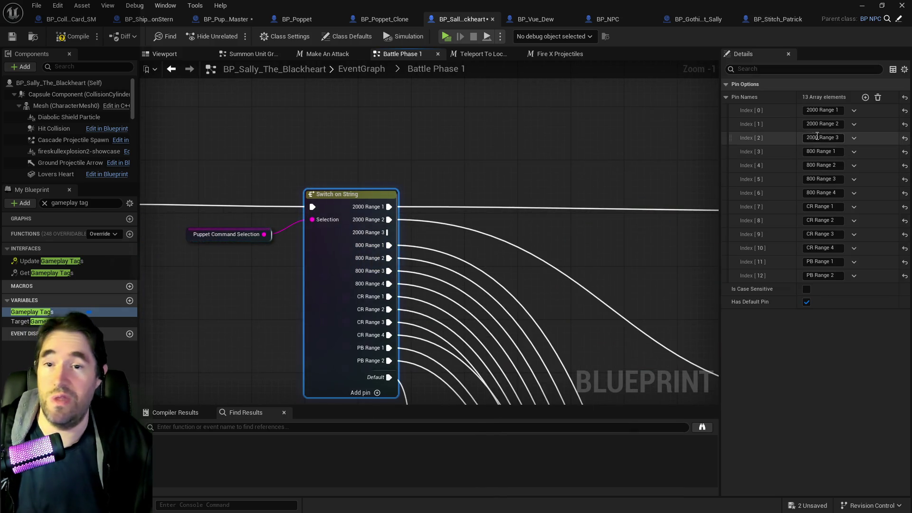
left_click(853, 139)
left_click(853, 162)
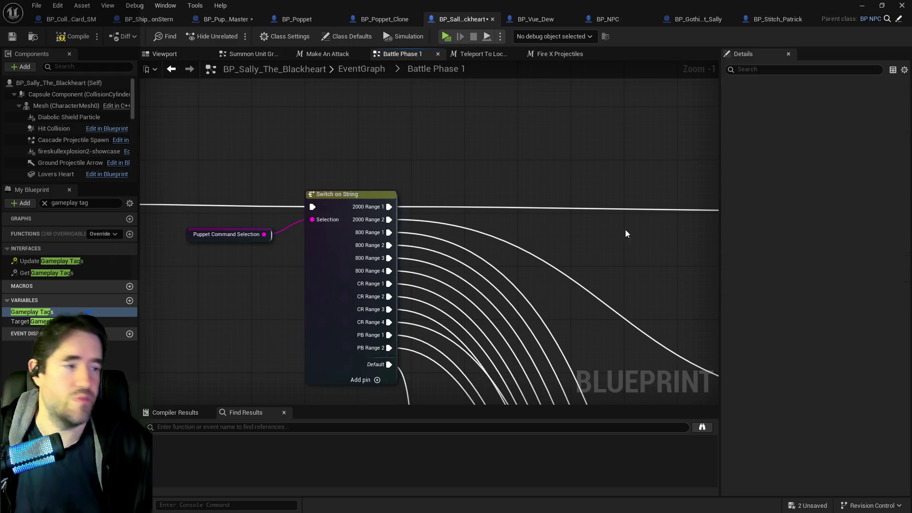
left_click_drag(333, 322, 320, 210)
scroll(344, 178, "down", 4)
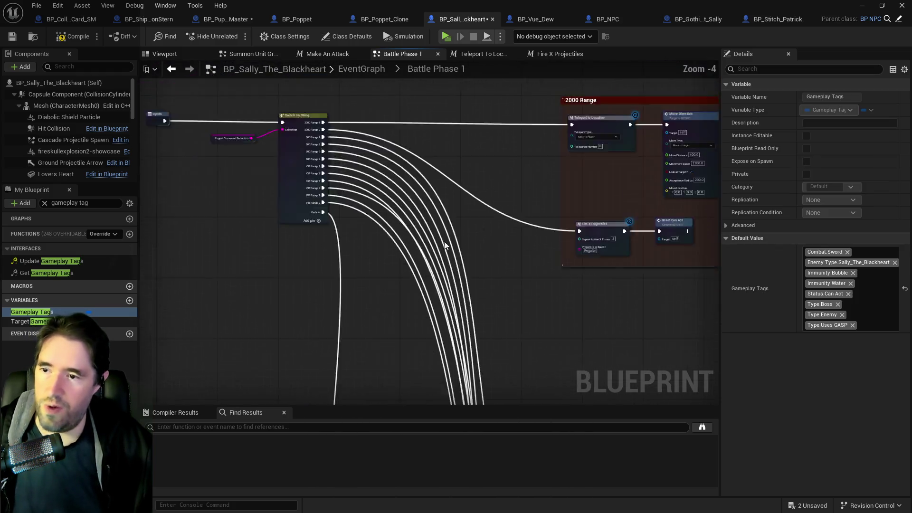
left_click_drag(491, 297, 423, 191)
scroll(469, 240, "down", 3)
left_click_drag(469, 241, 429, 165)
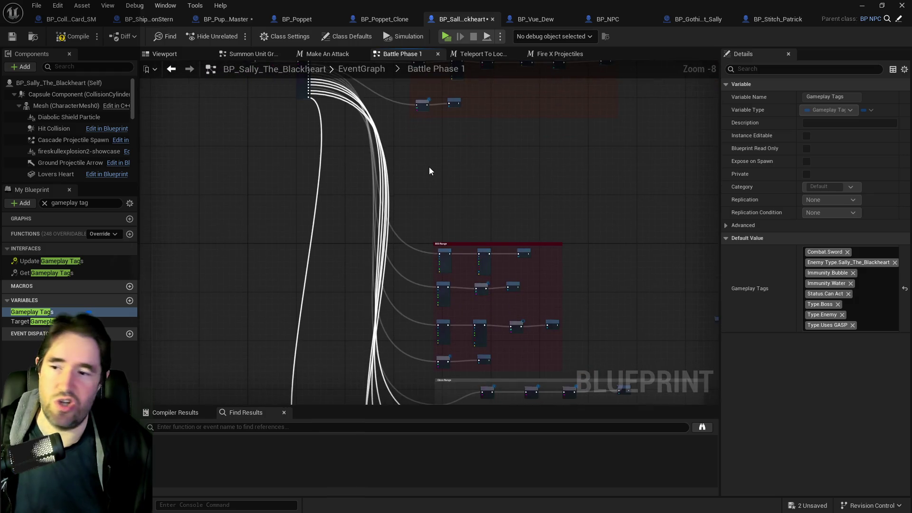
- Move the 800 Range group up under 2000 Range and raise its top and middle node rows
mouse_move(551, 327)
left_mouse_down()
mouse_move(519, 255)
mouse_move(519, 222)
left_mouse_up()
scroll(417, 186, "up", 3)
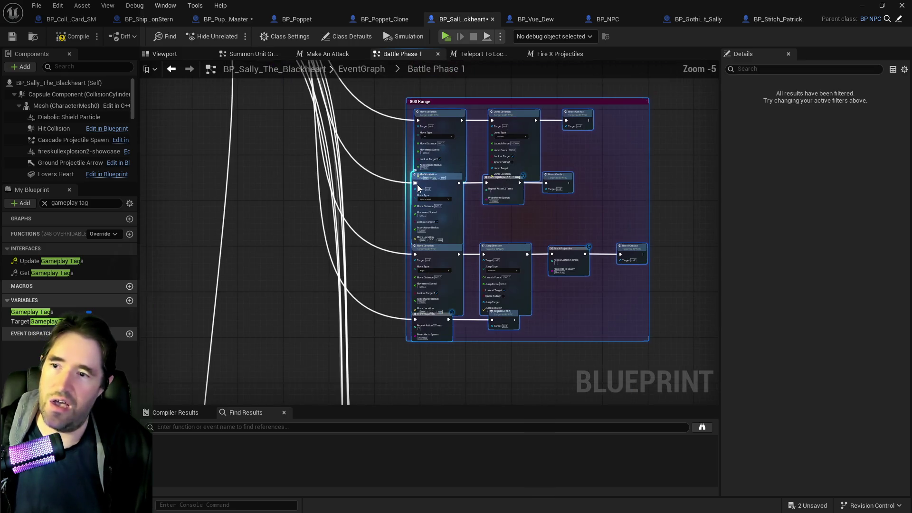
left_click_drag(387, 184, 375, 303)
mouse_move(584, 283)
left_mouse_down()
mouse_move(401, 227)
mouse_move(431, 209)
left_mouse_up()
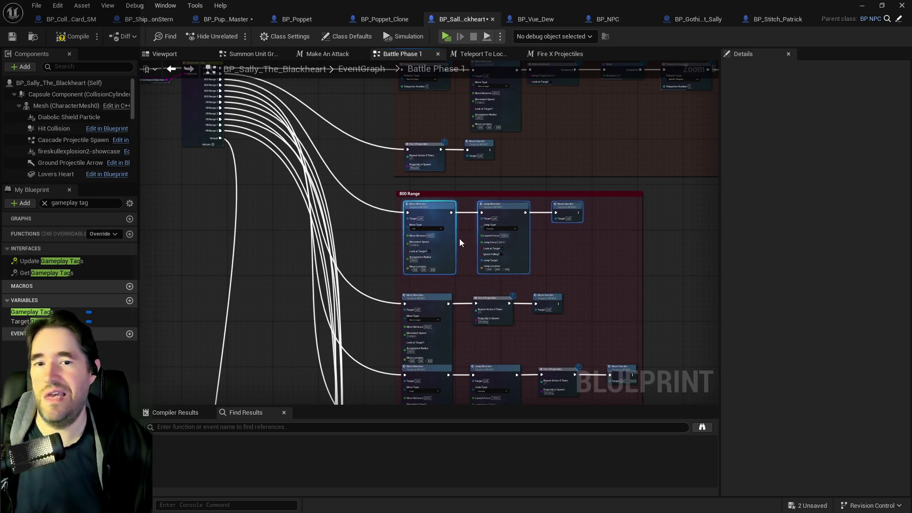
mouse_move(569, 336)
left_mouse_down()
mouse_move(435, 301)
mouse_move(437, 289)
left_mouse_up()
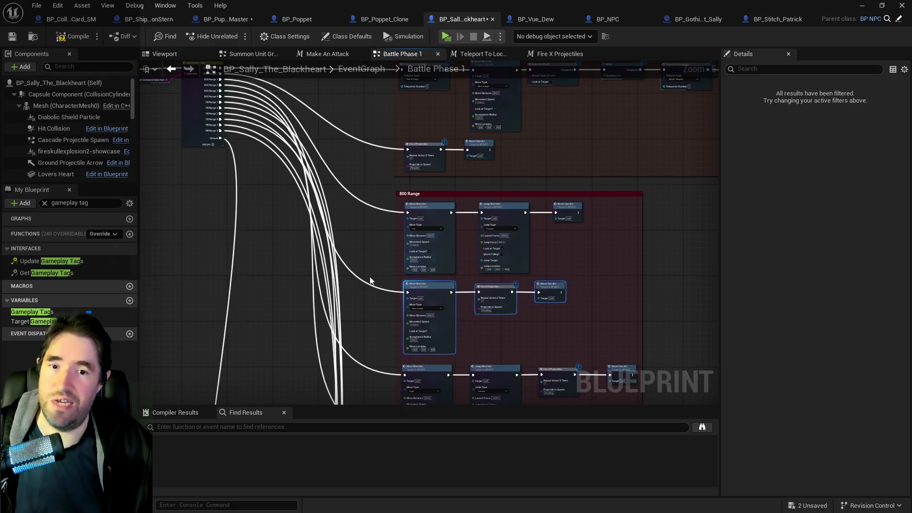
- Raise the overlapping row of four 800 Range nodes so the rows no longer overlap
scroll(371, 277, "down", 4)
scroll(445, 279, "up", 1)
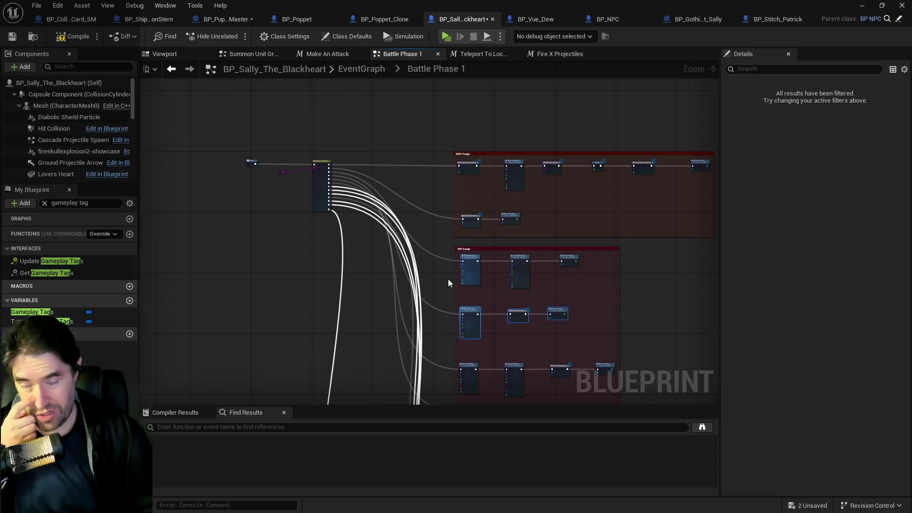
scroll(448, 278, "up", 3)
left_click_drag(448, 278, 399, 227)
scroll(398, 233, "down", 2)
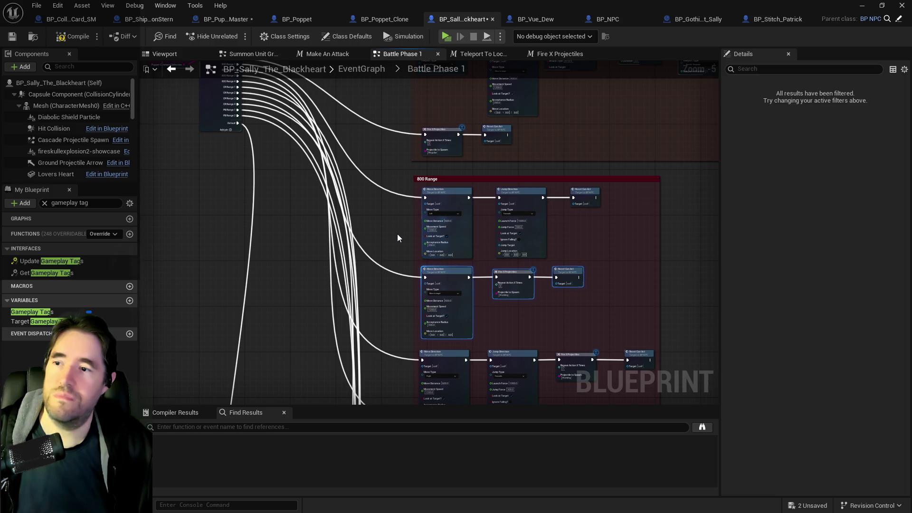
left_click_drag(397, 235, 399, 140)
scroll(489, 293, "up", 2)
mouse_move(399, 220)
left_mouse_down()
mouse_move(475, 266)
mouse_move(693, 254)
mouse_move(599, 275)
mouse_move(603, 285)
left_mouse_up()
scroll(694, 255, "up", 1)
mouse_move(200, 237)
left_mouse_down()
mouse_move(333, 257)
mouse_move(345, 246)
left_mouse_up()
scroll(345, 246, "down", 2)
left_click_drag(446, 389, 332, 365)
- Review the Close Range, Point Blank, 2000 and 800 Range groups, then open BP_Puppet_Master's graph
mouse_move(270, 101)
left_mouse_down()
mouse_move(399, 236)
mouse_move(404, 354)
mouse_move(395, 309)
mouse_move(417, 209)
mouse_move(322, 186)
left_mouse_up()
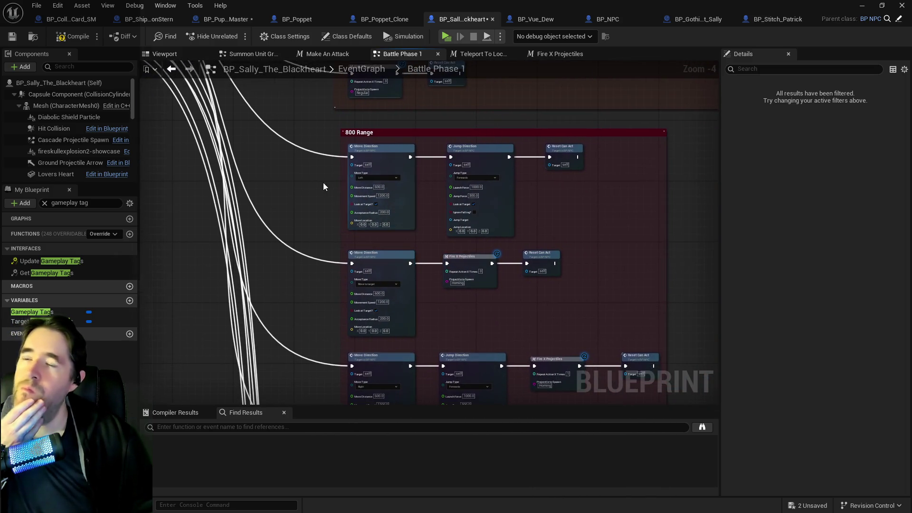
scroll(342, 207, "down", 2)
mouse_move(337, 223)
left_mouse_down()
mouse_move(421, 214)
mouse_move(391, 111)
left_mouse_up()
left_click_drag(401, 217, 432, 62)
scroll(416, 253, "up", 3)
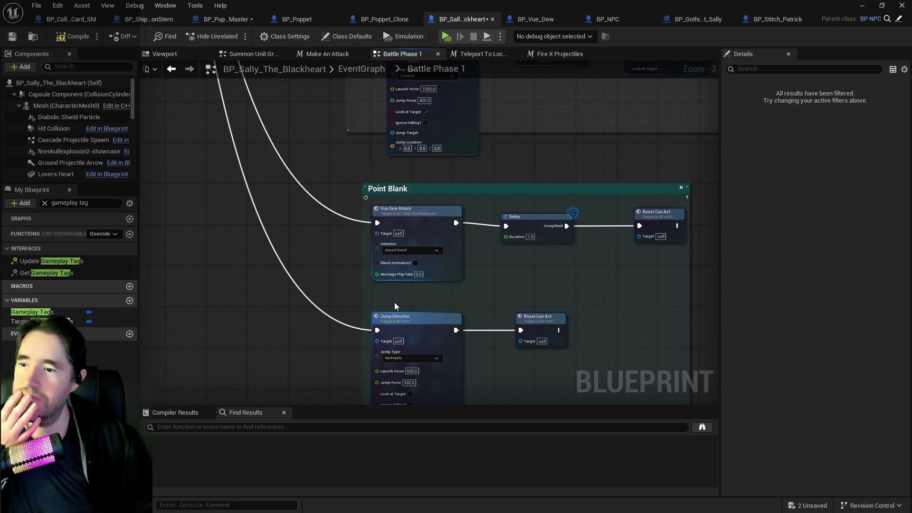
scroll(394, 302, "down", 3)
mouse_move(337, 198)
left_mouse_down()
mouse_move(377, 270)
mouse_move(406, 378)
left_mouse_up()
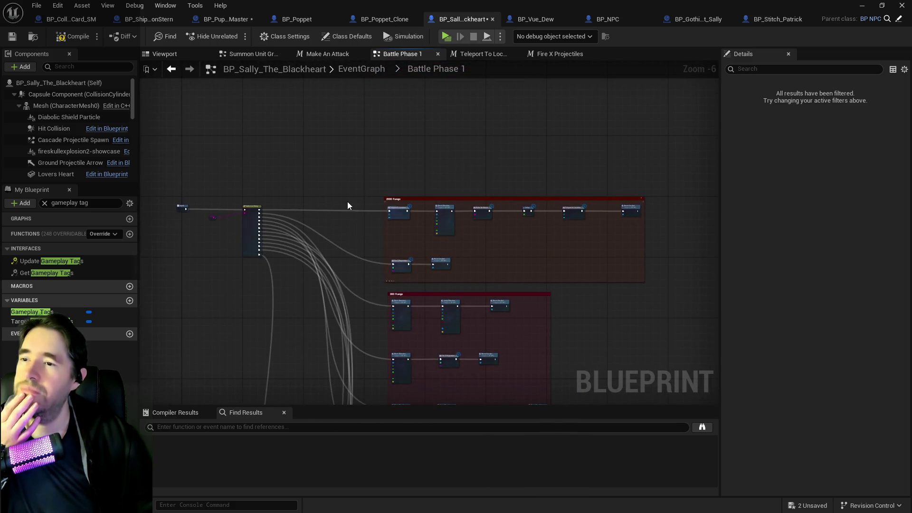
scroll(347, 205, "up", 2)
left_click(214, 19)
- Wire the graph inputs into the Greater Than 2000 branch and delete the Greater than 3,000 group
mouse_move(427, 193)
left_mouse_down()
mouse_move(409, 93)
mouse_move(519, 231)
mouse_move(332, 188)
left_mouse_up()
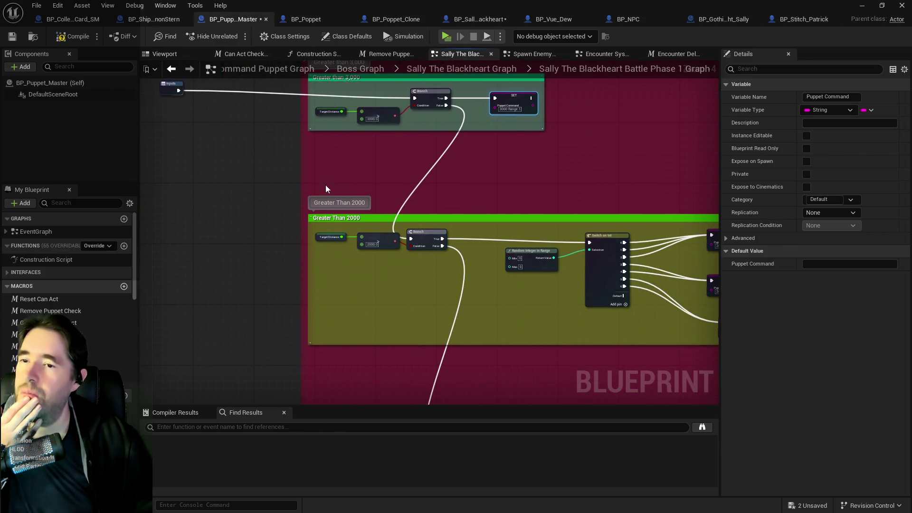
mouse_move(171, 88)
left_mouse_down()
mouse_move(169, 159)
mouse_move(412, 238)
left_mouse_up()
left_click_drag(451, 190, 404, 263)
left_click_drag(498, 239, 278, 158)
key("Delete")
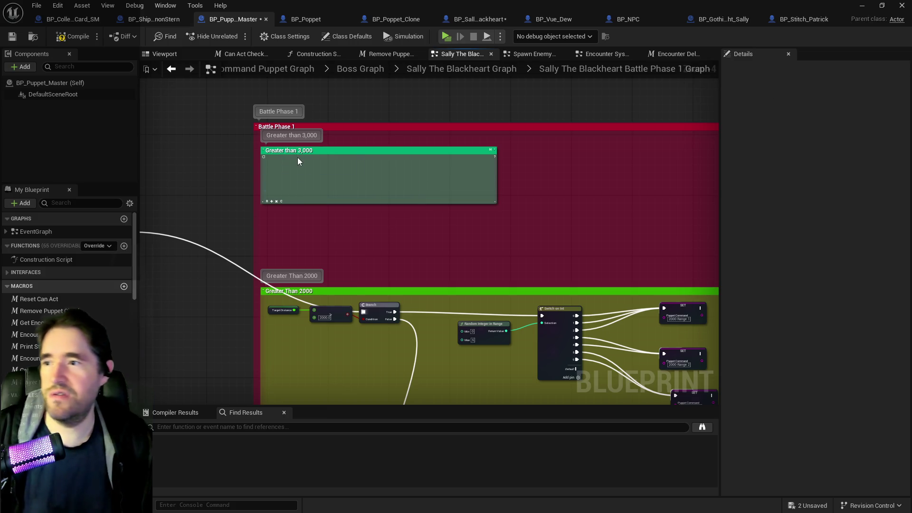
left_click(294, 151)
key("Delete")
- Move the graph inputs node down beside the Greater Than 2000 group
scroll(287, 173, "down", 2)
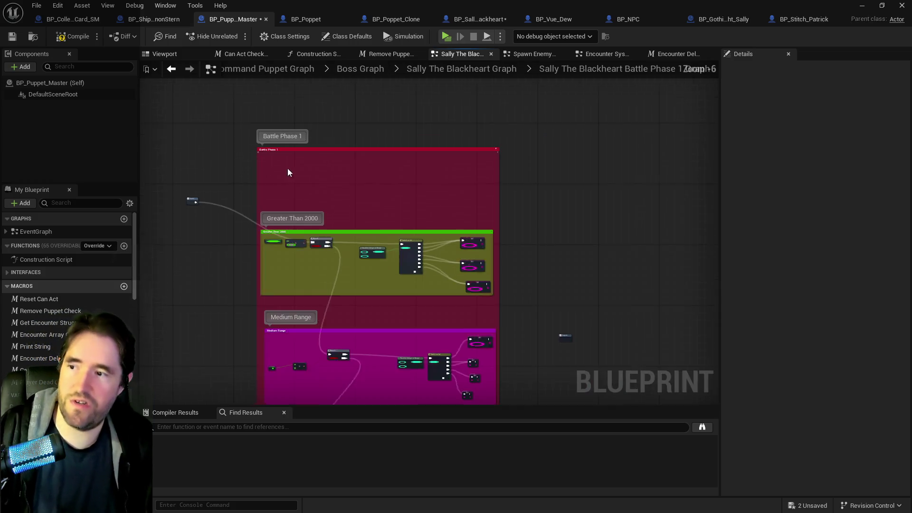
left_click_drag(286, 173, 398, 166)
left_click_drag(304, 195, 313, 236)
mouse_move(261, 112)
left_mouse_down()
mouse_move(667, 404)
mouse_move(719, 355)
mouse_move(600, 411)
mouse_move(629, 315)
left_mouse_up()
scroll(286, 282, "up", 5)
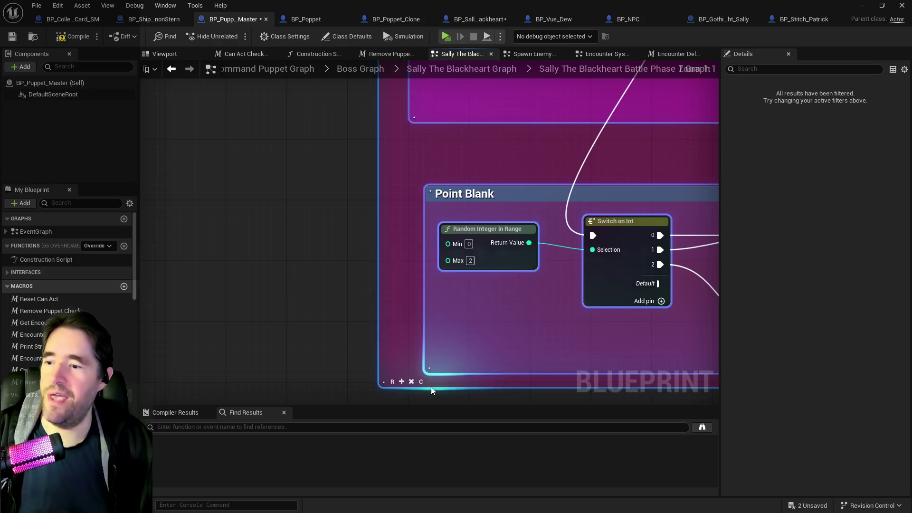
left_click(413, 394)
- Pull the range comment groups up toward Point Blank and save all modified blueprints
scroll(411, 165, "down", 8)
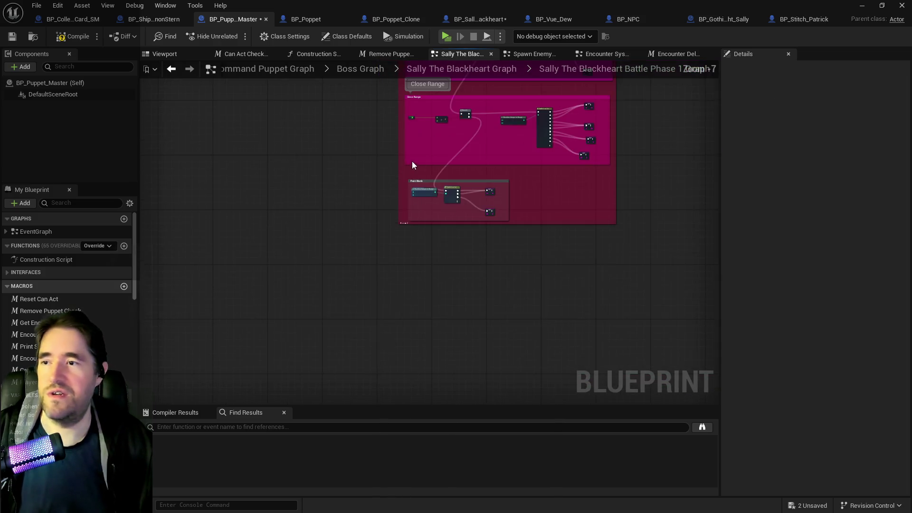
left_click_drag(412, 165, 348, 320)
mouse_move(218, 140)
left_mouse_down()
mouse_move(638, 370)
mouse_move(637, 402)
mouse_move(624, 228)
left_mouse_up()
scroll(392, 284, "up", 5)
scroll(355, 216, "down", 6)
mouse_move(306, 170)
left_mouse_down()
mouse_move(333, 156)
mouse_move(488, 258)
left_mouse_up()
scroll(409, 246, "up", 6)
left_click_drag(409, 247, 432, 304)
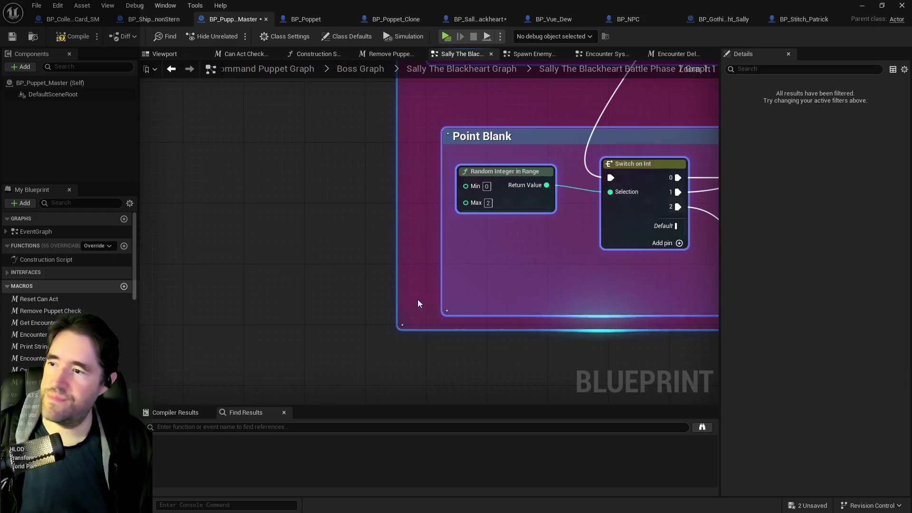
left_click(419, 324)
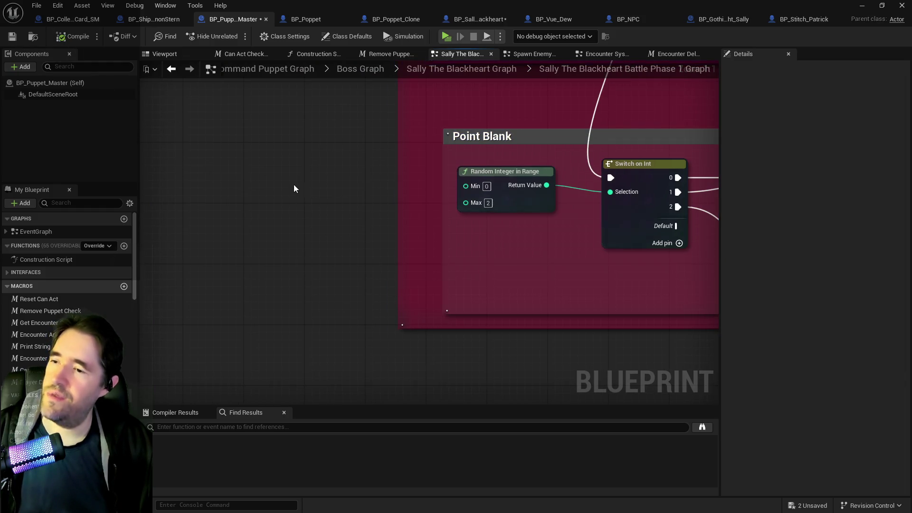
key("ctrl+shift+s")
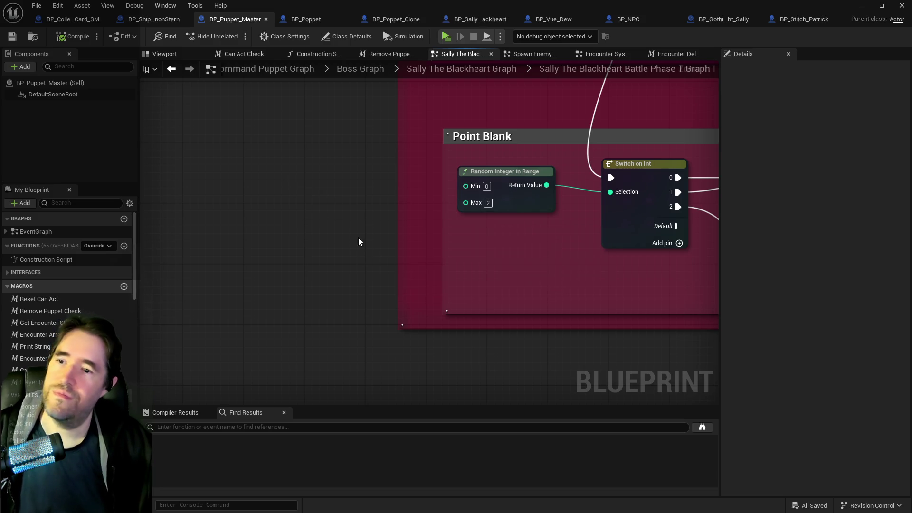
- Wrap all the range groups and their nodes in a new comment box
scroll(363, 192, "down", 5)
scroll(363, 193, "down", 3)
mouse_move(248, 76)
left_mouse_down()
mouse_move(587, 328)
mouse_move(528, 385)
left_mouse_up()
scroll(346, 370, "up", 6)
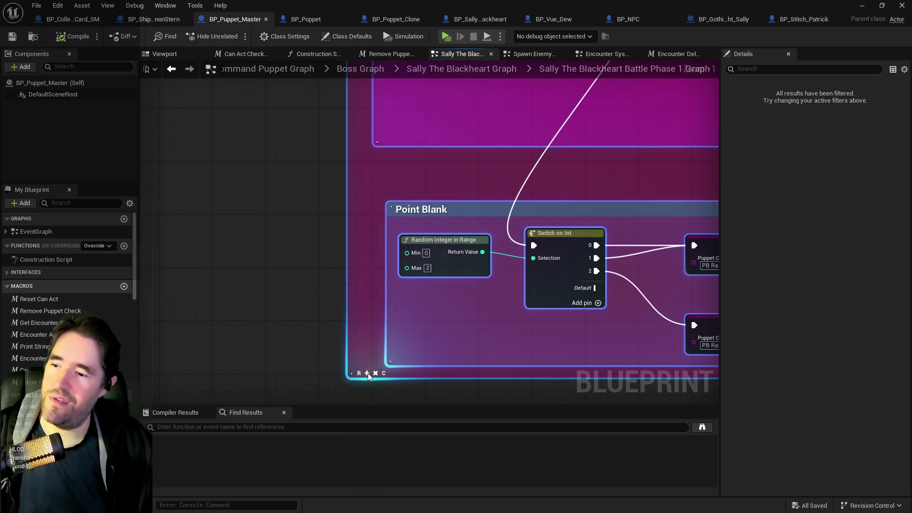
key("c")
- Shift the output node further right and move the lower range groups up closer together
scroll(352, 345, "down", 8)
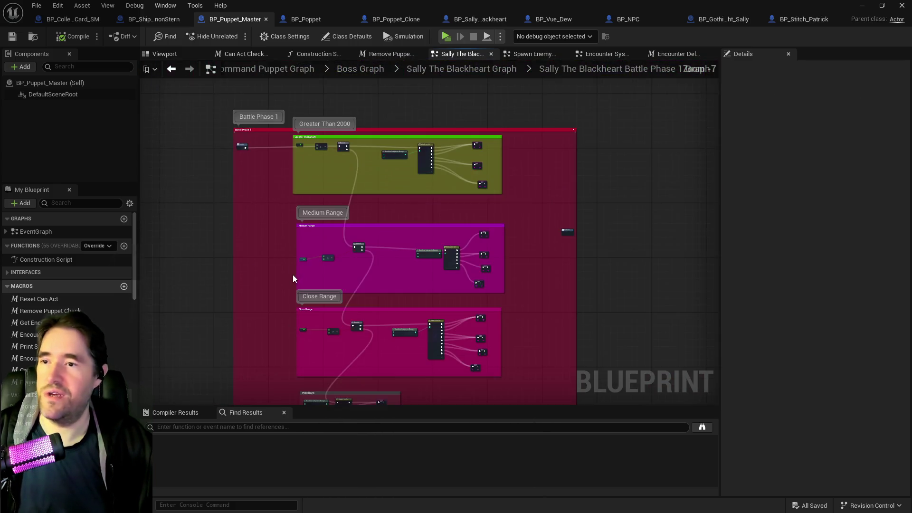
left_click(532, 244)
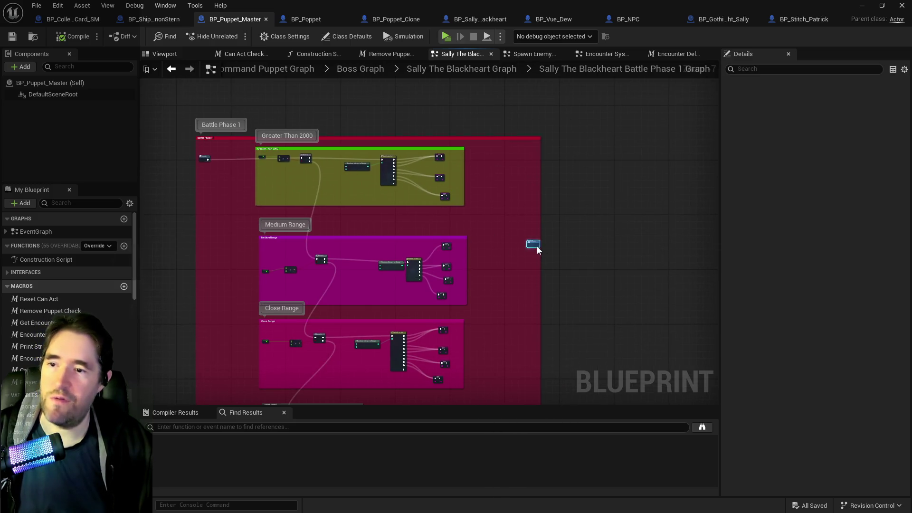
left_click_drag(534, 246, 573, 231)
scroll(573, 231, "down", 1)
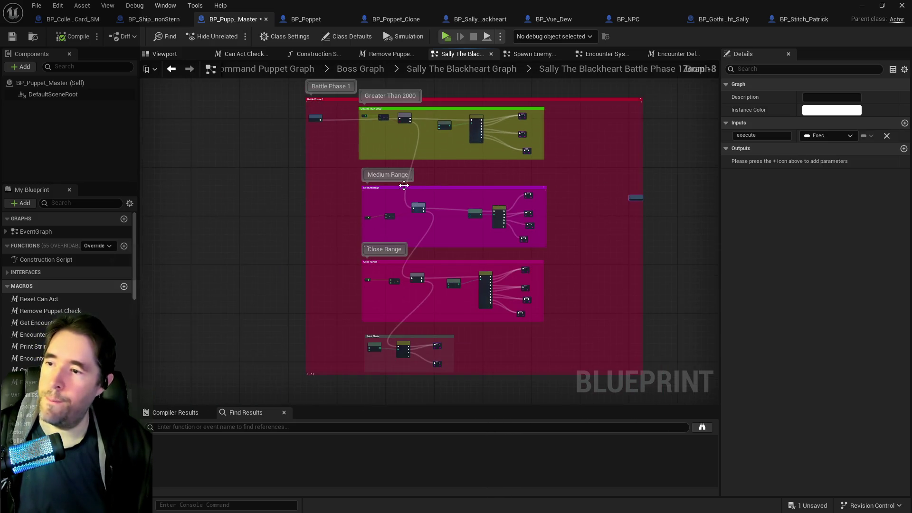
left_click(571, 367)
left_click_drag(491, 290, 488, 268)
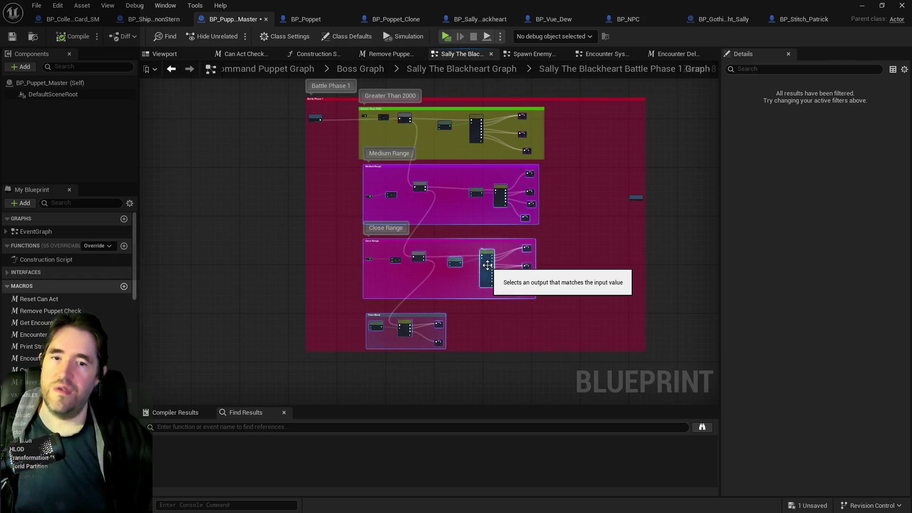
scroll(439, 123, "up", 3)
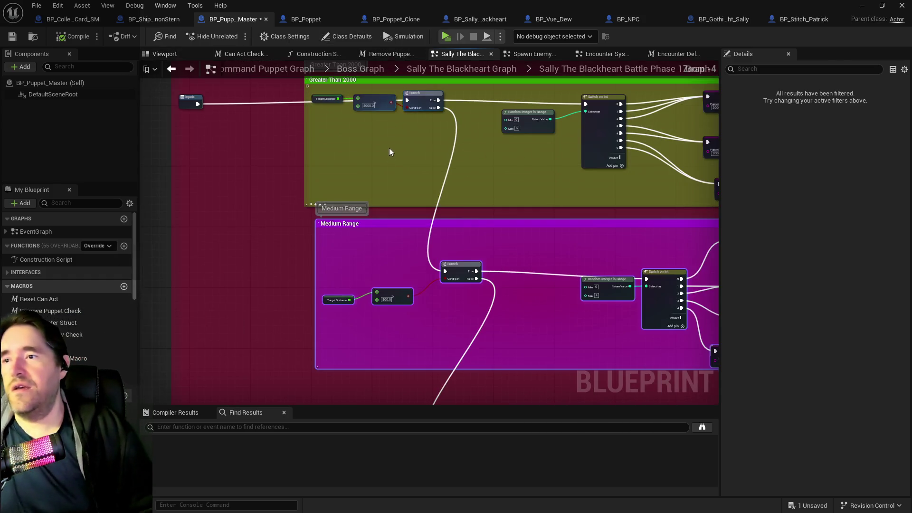
mouse_move(414, 215)
left_mouse_down()
mouse_move(470, 193)
mouse_move(378, 185)
mouse_move(382, 126)
mouse_move(443, 185)
mouse_move(504, 190)
left_mouse_up()
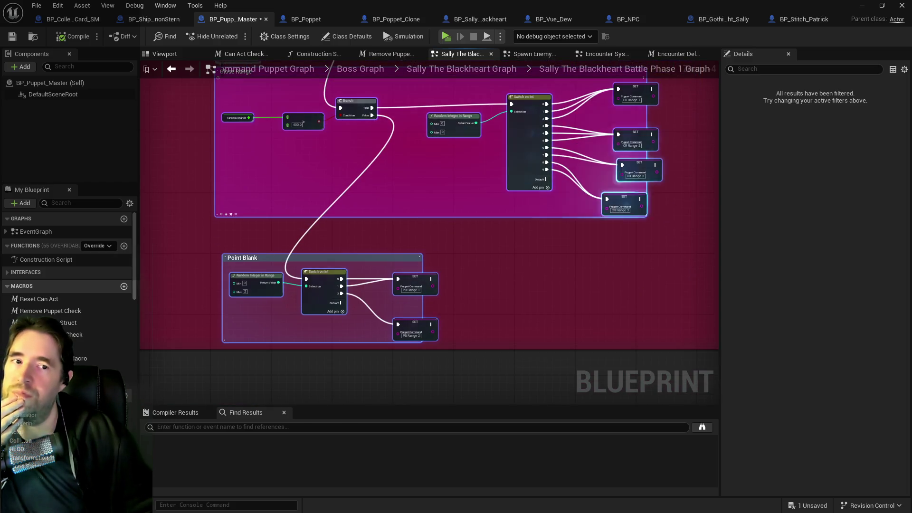
- Save Sally's blueprint and set the editor aside to show the level
mouse_move(324, 7)
left_mouse_down()
mouse_move(697, 28)
mouse_move(590, 38)
left_mouse_up()
left_click(408, 61)
left_click(866, 40)
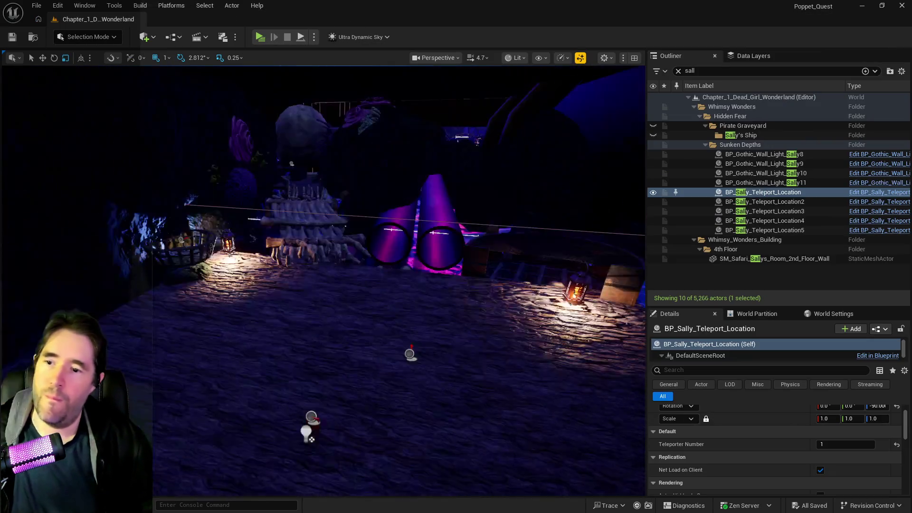
- Fly the viewport camera to the ship deck and start a Play-In-Editor session
left_click_drag(418, 297, 417, 296)
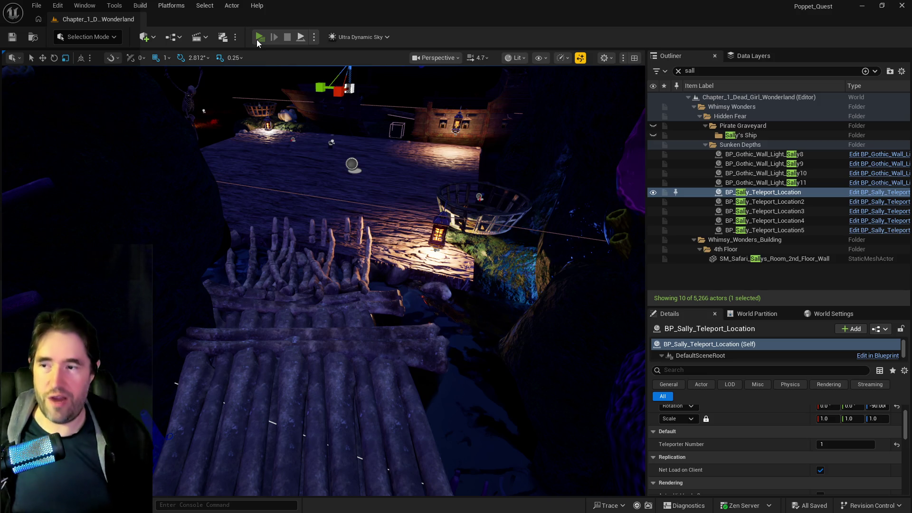
left_click(257, 41)
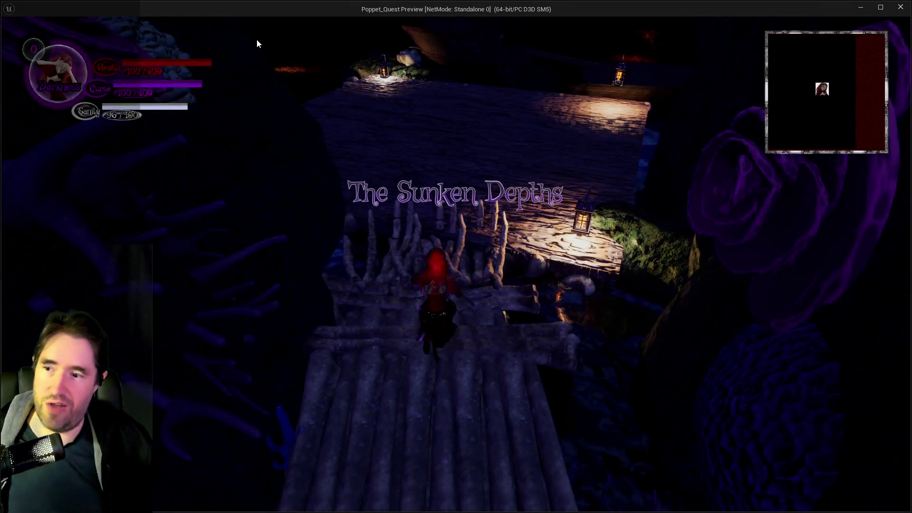
- Run across the log bridge and deck toward the wheel, switching to Light form
key("w")
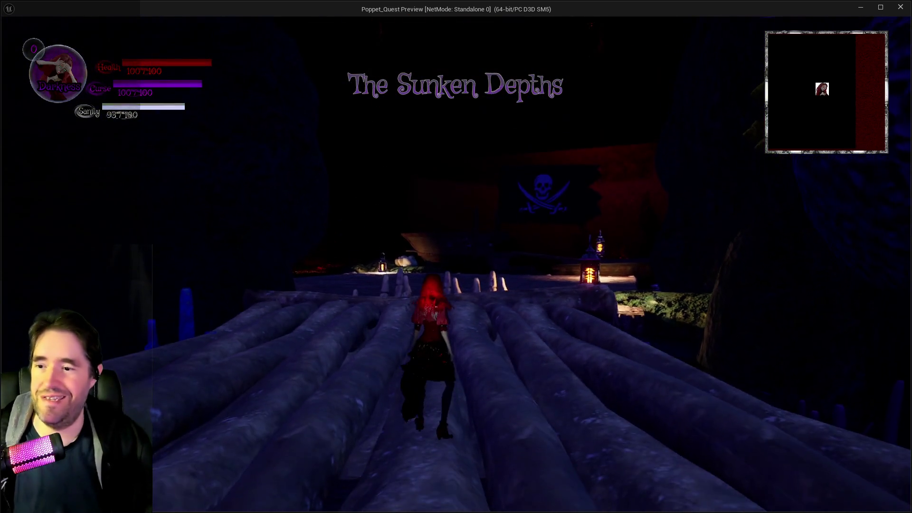
key("w")
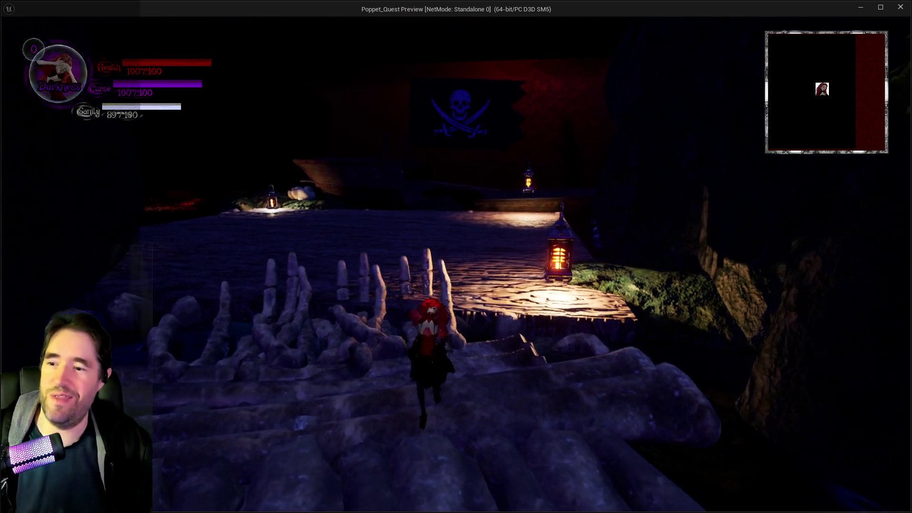
key("w")
key("q")
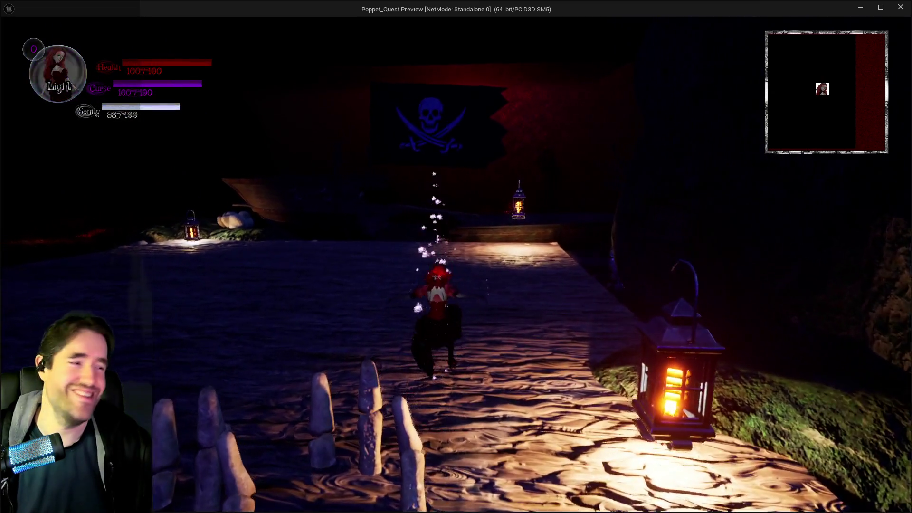
key("w")
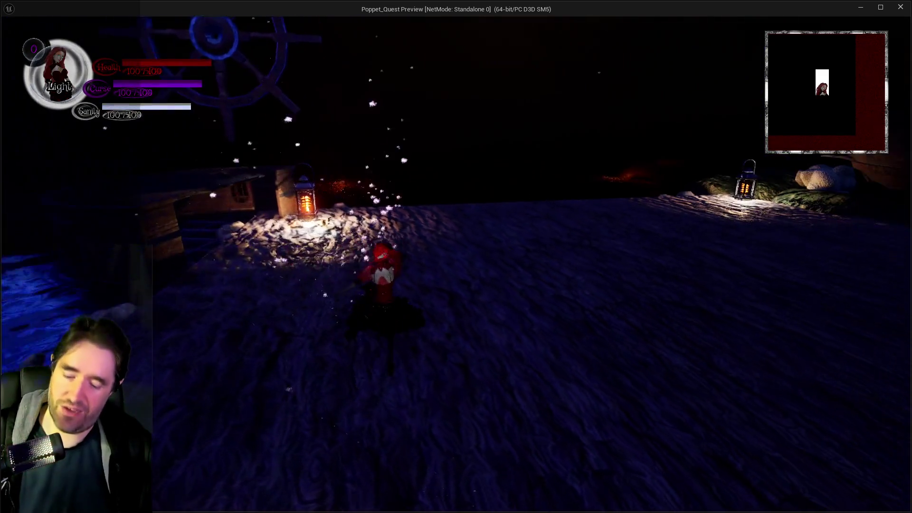
- Select Sally The Blackheart in chapter select, fight her with the hammer, then return to the editor
key("Tab")
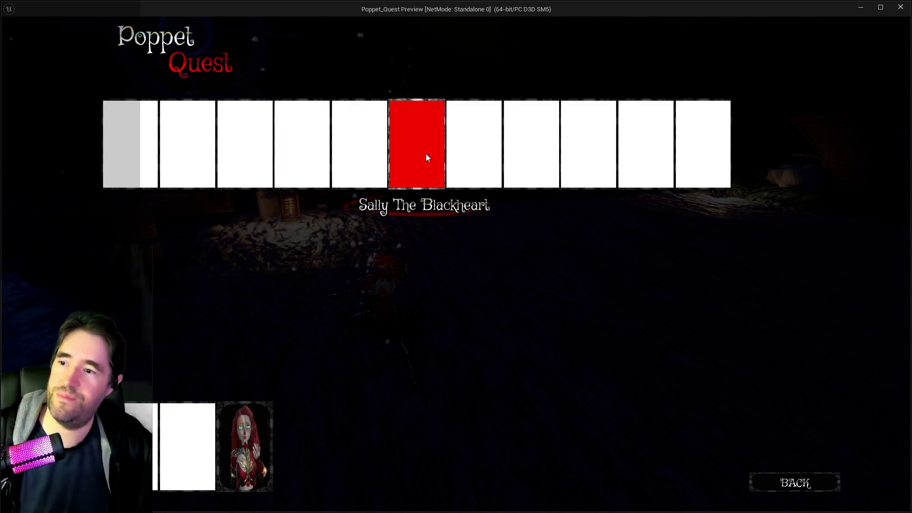
left_click(426, 153)
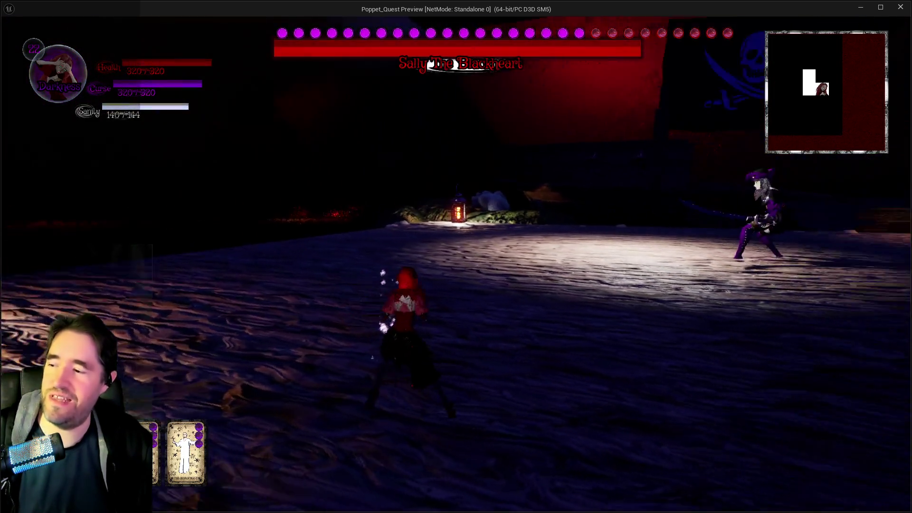
key("q")
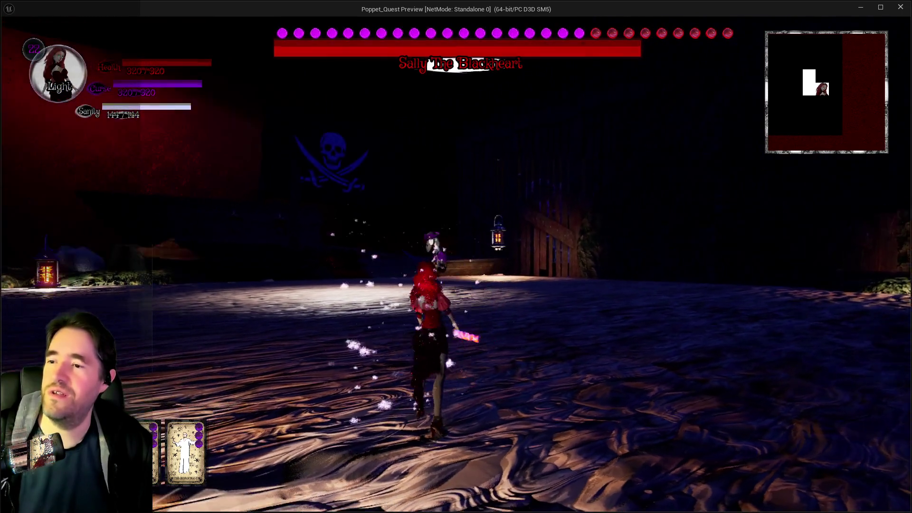
key("e")
key("e")
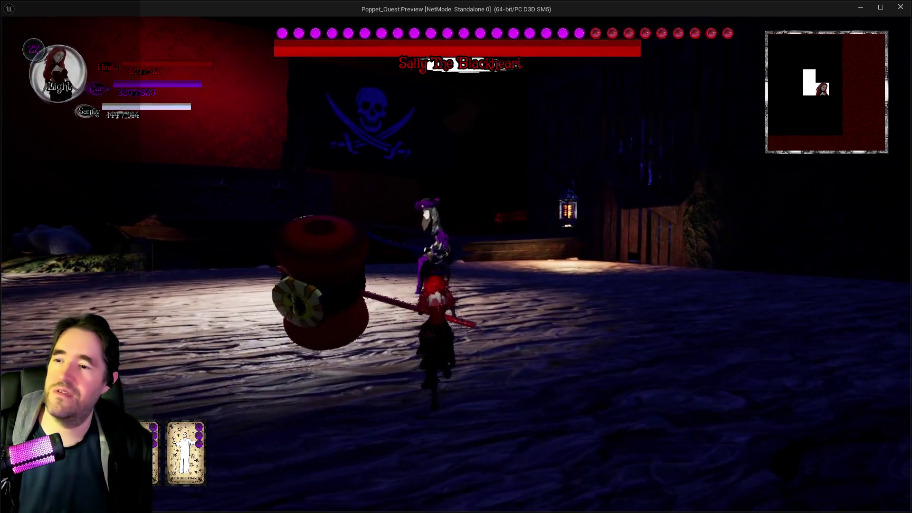
key("q")
key("e")
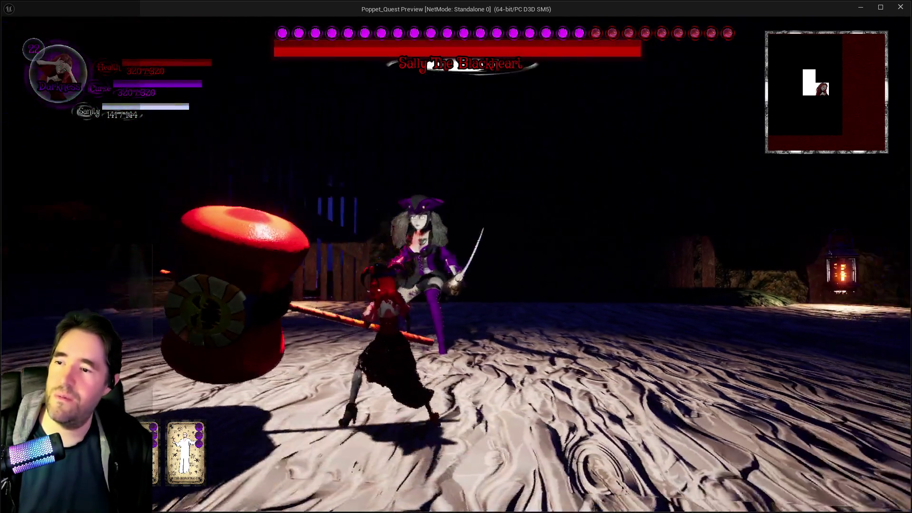
key("w")
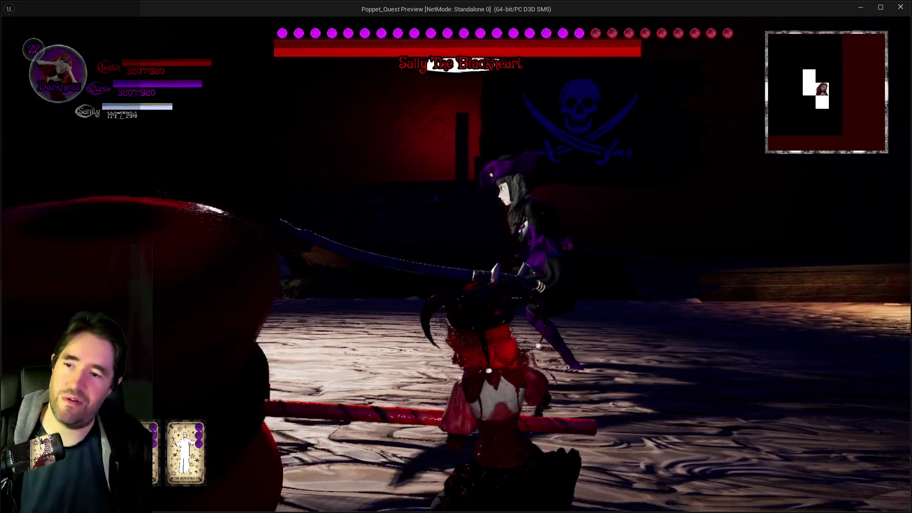
key("alt+Tab")
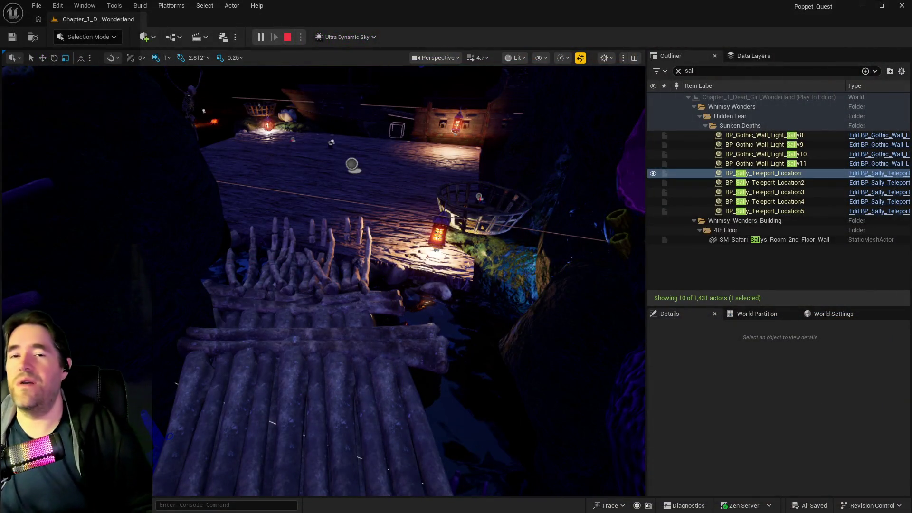
- Bring the Blueprint editor forward and switch to BP_Sally_The_Blackheart's Battle Phase 1 graph
key("alt+Tab")
scroll(464, 133, "down", 3)
scroll(268, 257, "up", 2)
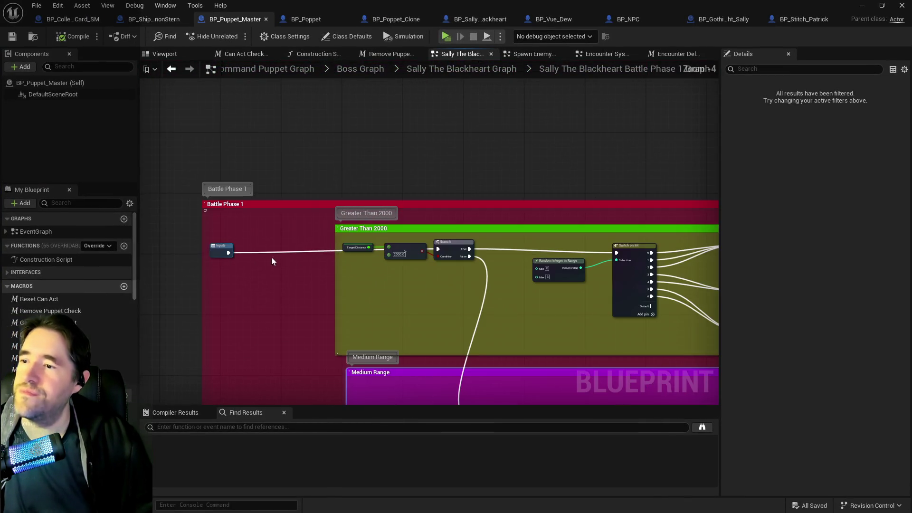
left_click(473, 22)
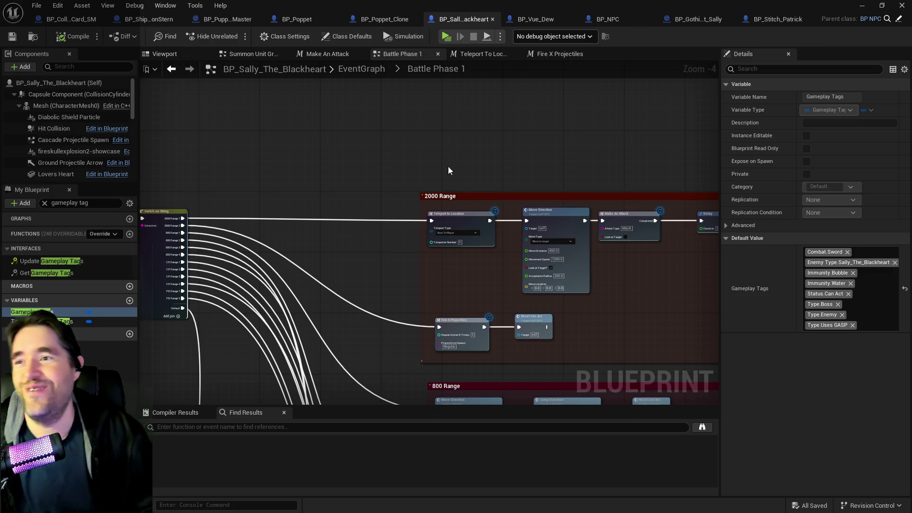
- Add a Print String node and wire it into the 2000 Range execution line
scroll(423, 151, "up", 1)
scroll(417, 236, "up", 1)
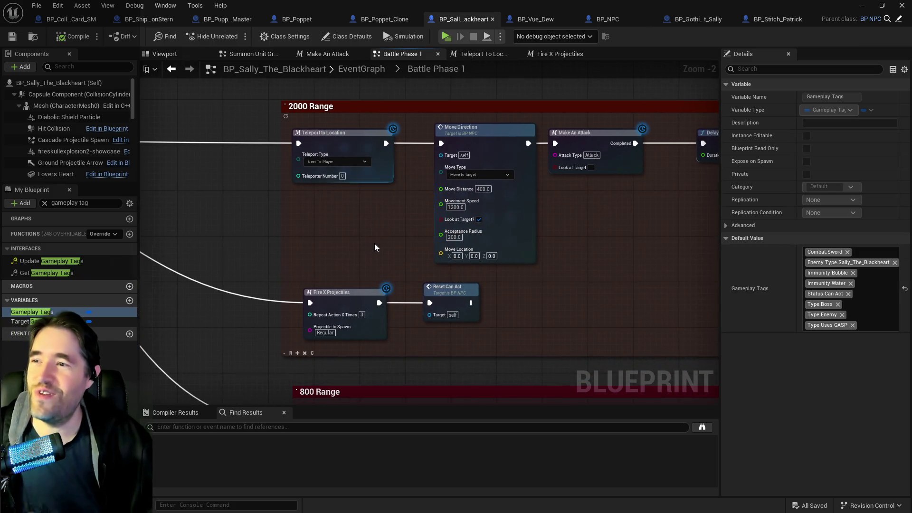
left_click_drag(402, 305, 331, 258)
mouse_move(550, 249)
left_mouse_down()
mouse_move(391, 230)
mouse_move(318, 241)
mouse_move(380, 255)
mouse_move(570, 253)
mouse_move(281, 254)
left_mouse_up()
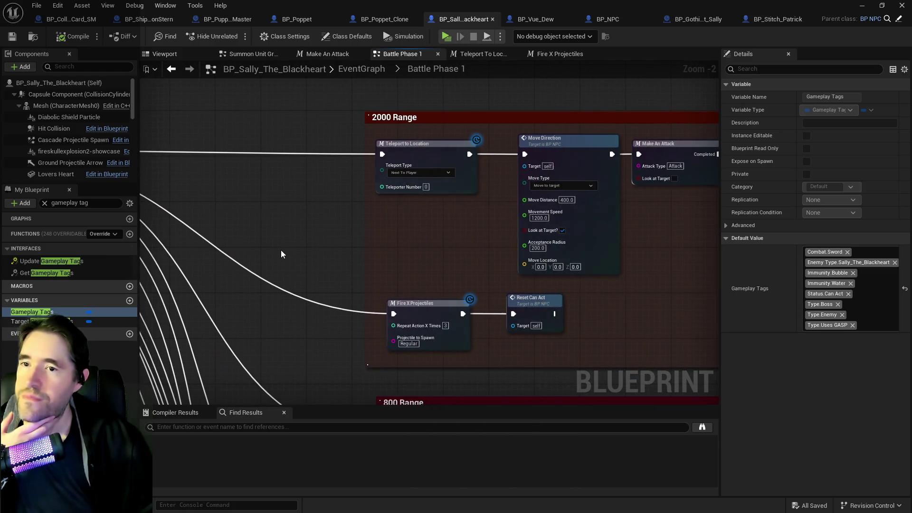
mouse_move(332, 289)
left_mouse_down()
mouse_move(314, 235)
mouse_move(588, 295)
mouse_move(611, 276)
mouse_move(174, 265)
mouse_move(497, 240)
left_mouse_up()
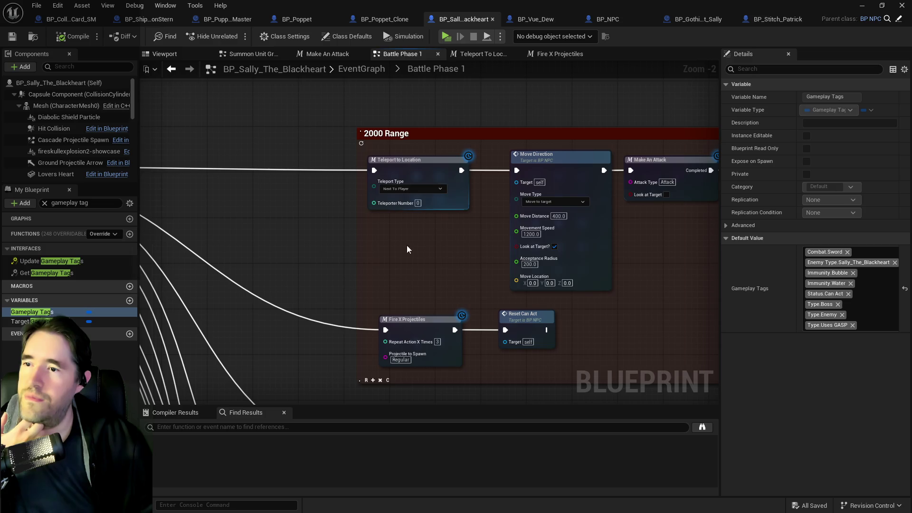
right_click(256, 243)
type("print string")
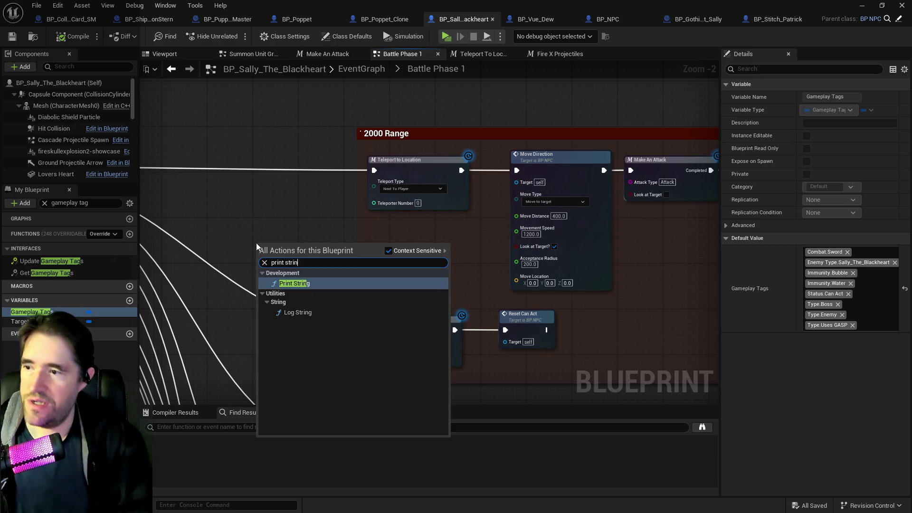
left_click(286, 284)
mouse_move(286, 283)
left_mouse_down()
mouse_move(429, 249)
mouse_move(401, 148)
mouse_move(597, 162)
left_mouse_up()
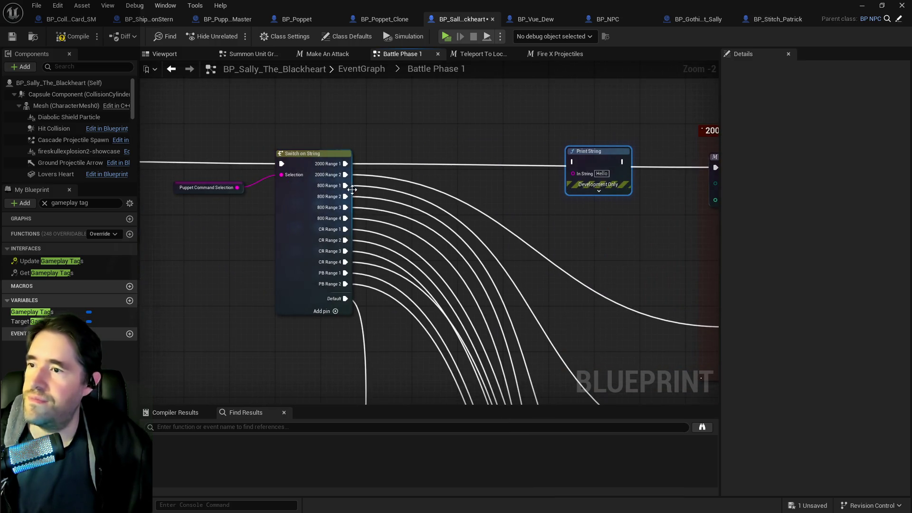
- Look through the Puppet Master, BP_Poppet and Sally blueprints, ending on the Puppet Master's Random Integer in Range node
left_click(235, 20)
scroll(332, 263, "up", 3)
mouse_move(331, 263)
left_mouse_down()
mouse_move(334, 211)
mouse_move(350, 185)
left_mouse_up()
scroll(350, 185, "up", 1)
scroll(350, 184, "down", 2)
left_click(302, 19)
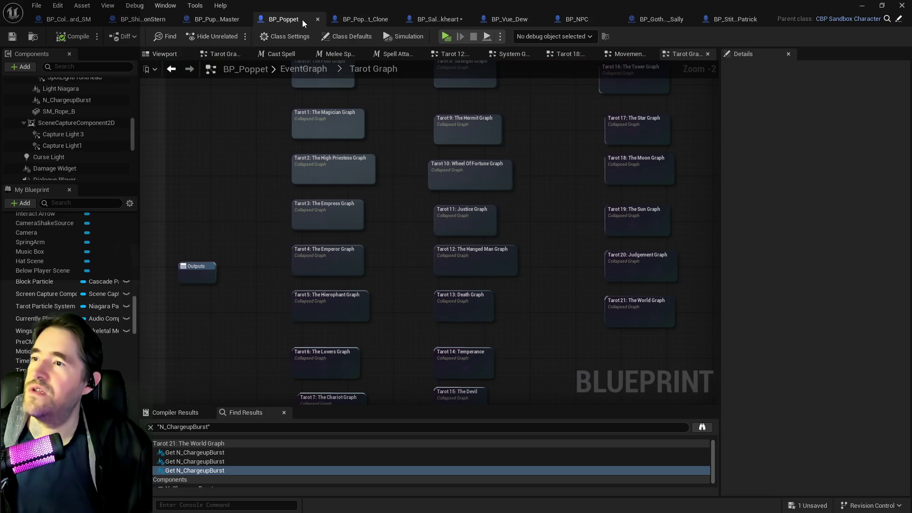
left_click(216, 19)
left_click(494, 21)
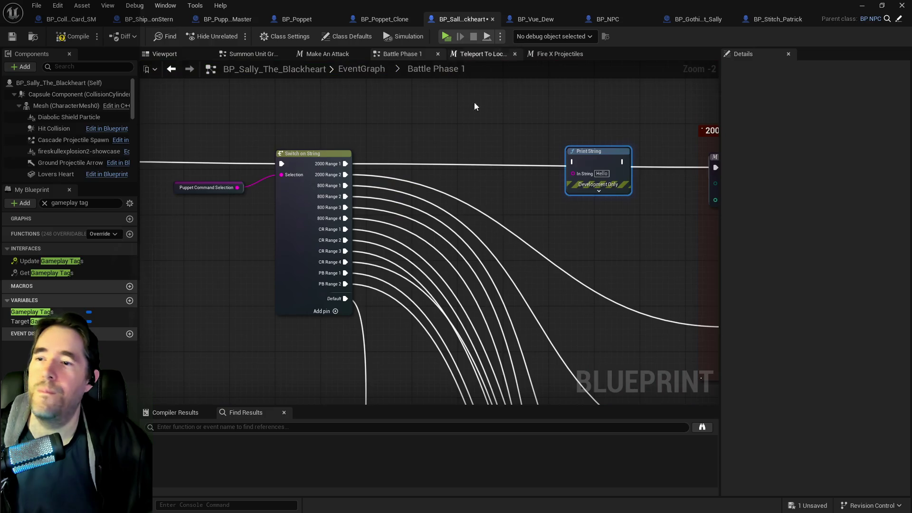
mouse_move(548, 192)
left_mouse_down()
mouse_move(275, 168)
mouse_move(309, 211)
left_mouse_up()
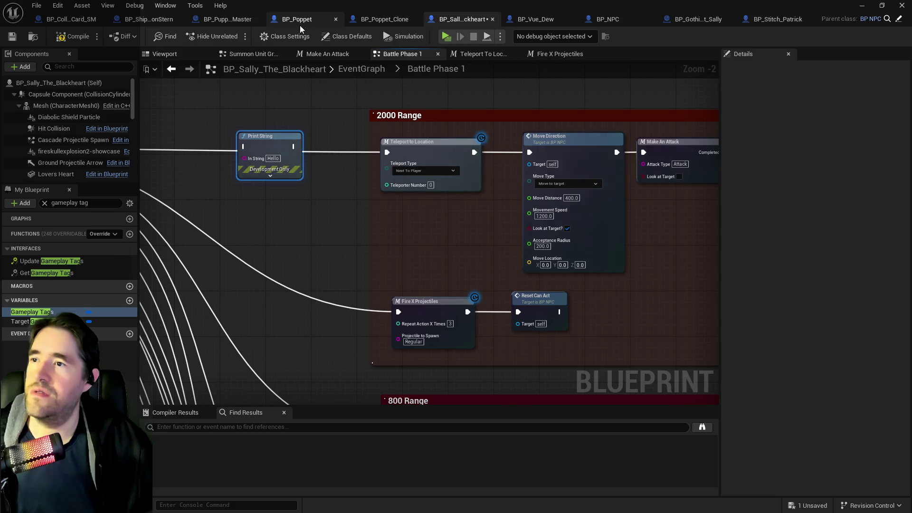
left_click(209, 21)
left_click_drag(359, 182, 500, 200)
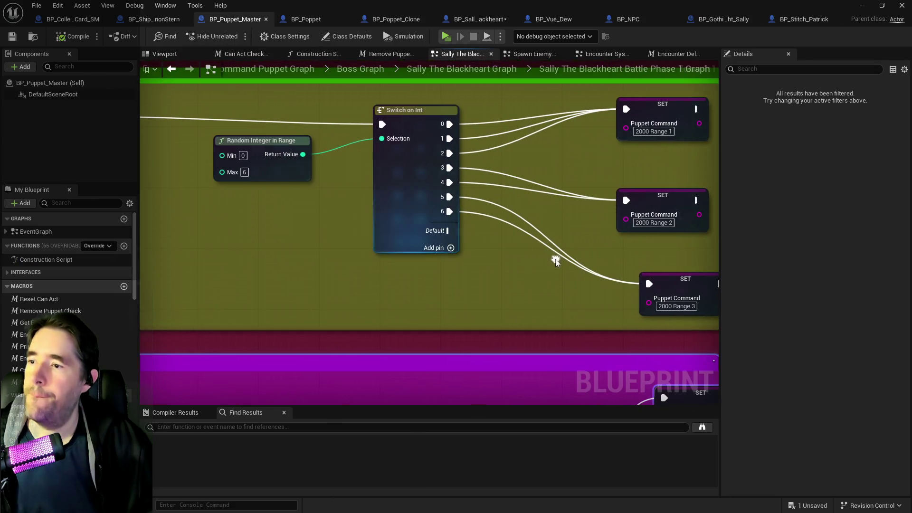
- Delete the 2000 Range 3 SET node, nudge Switch on Int up, and save the Puppet Master blueprint
left_click(662, 294)
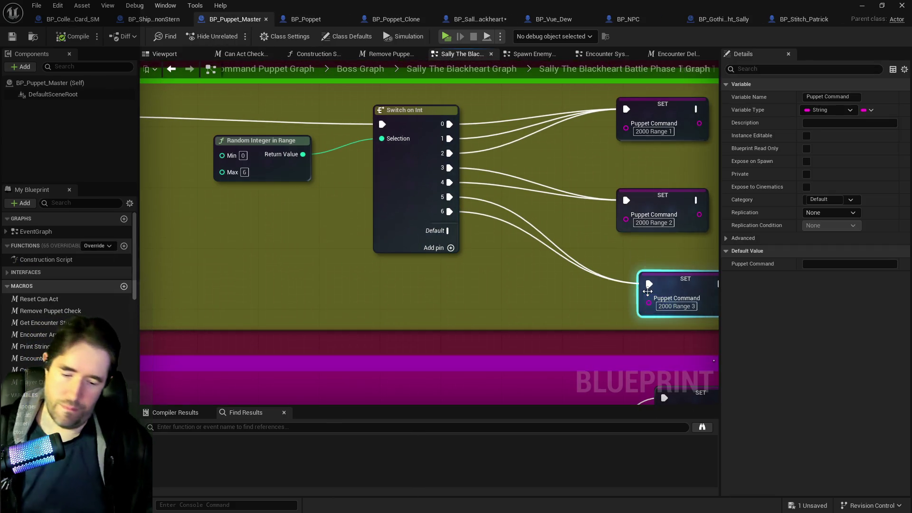
key("Delete")
right_click(447, 198)
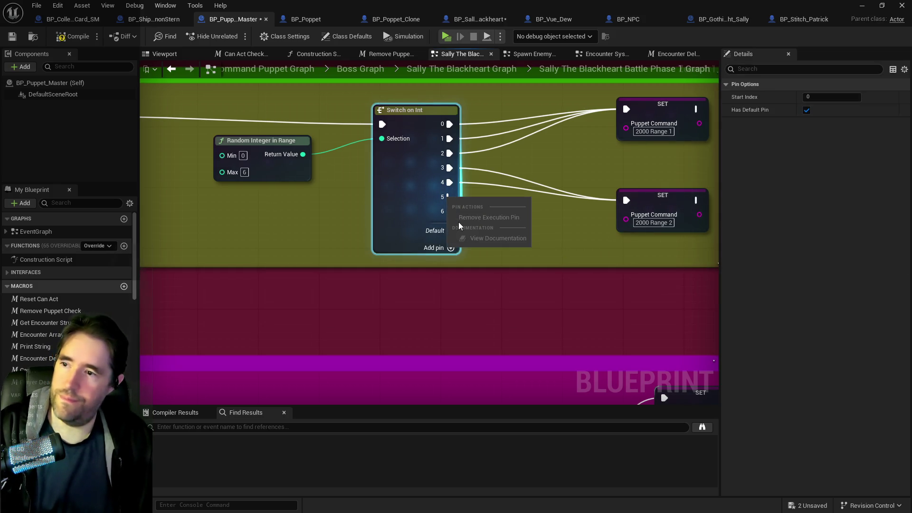
key("Escape")
right_click(443, 198)
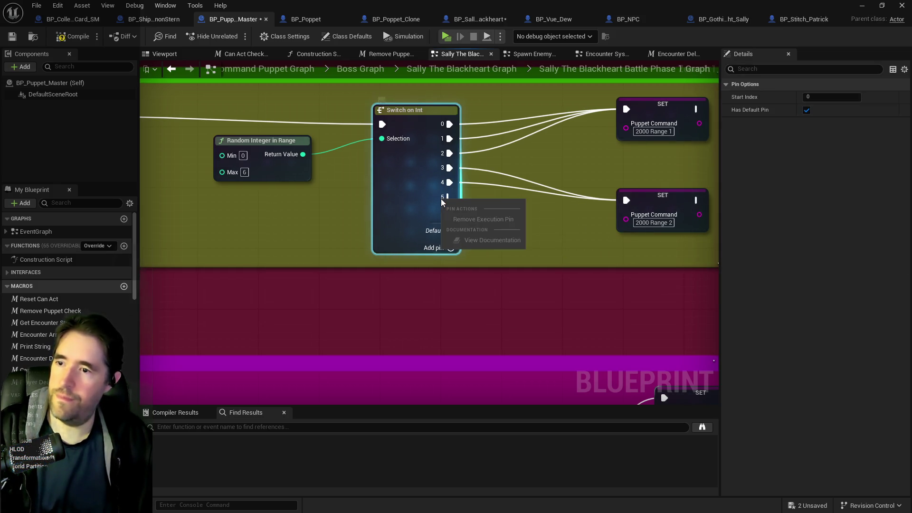
key("Escape")
left_click_drag(417, 116, 417, 109)
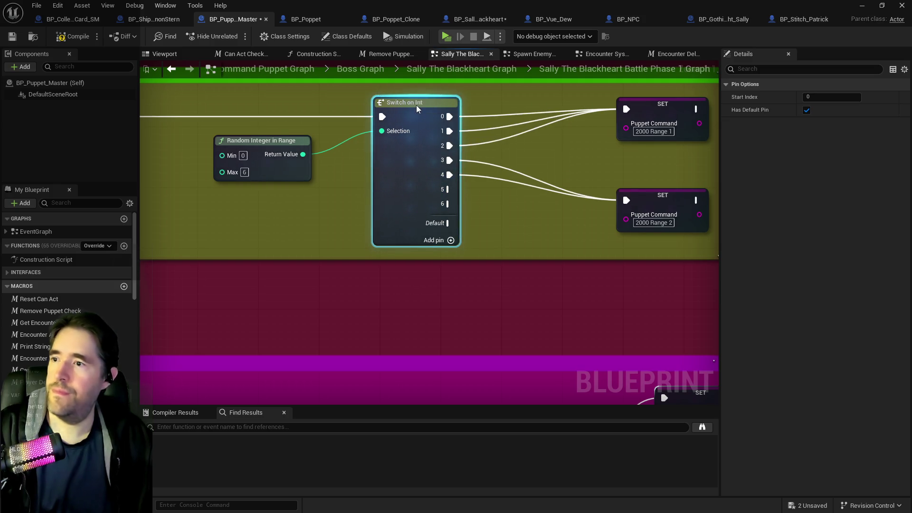
right_click(442, 190)
key("Escape")
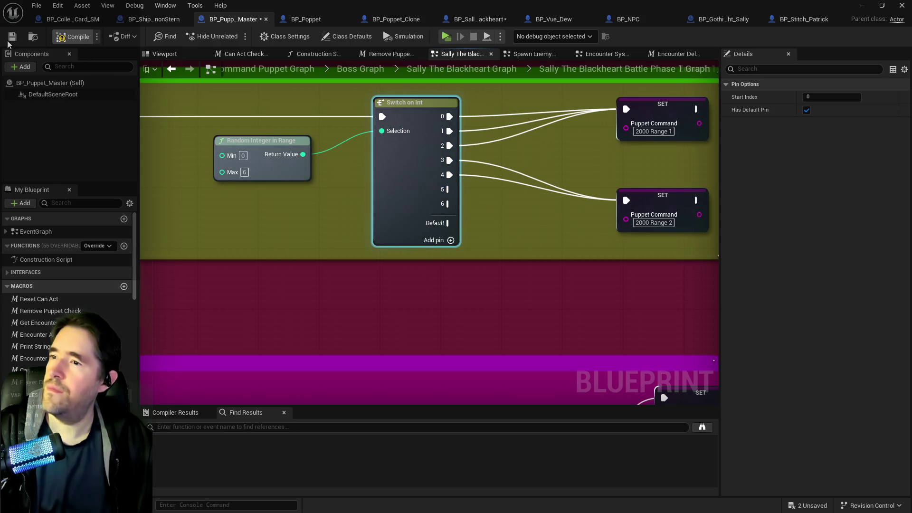
left_click(12, 37)
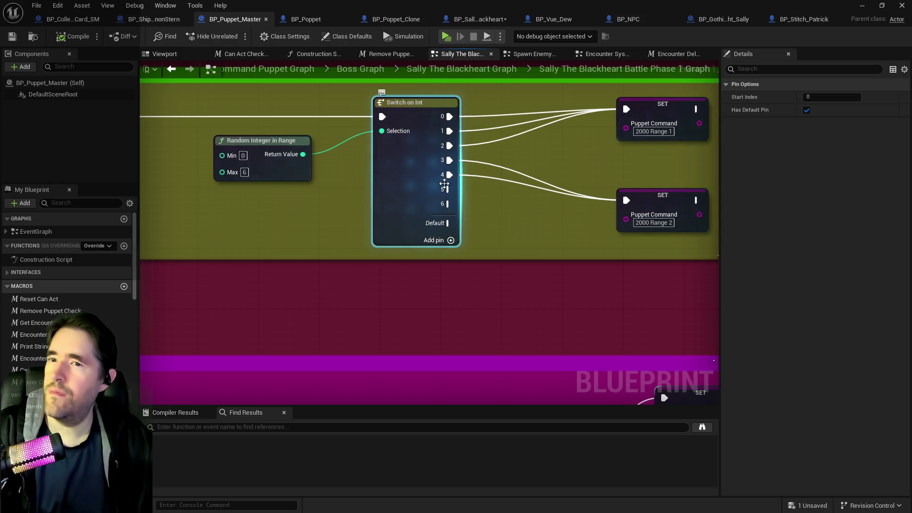
- Remove Switch on Int outputs 6 and 5 and set Random Integer in Range Max to 4
right_click(447, 208)
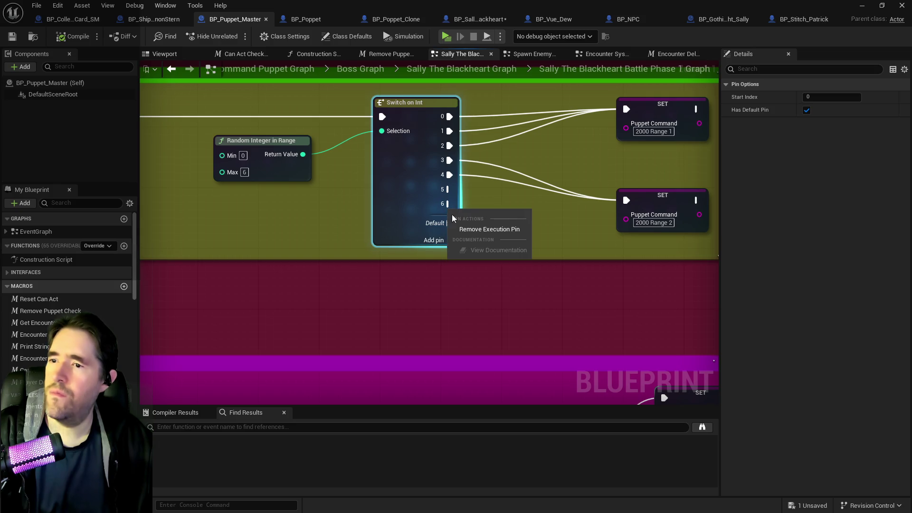
left_click(475, 229)
right_click(448, 190)
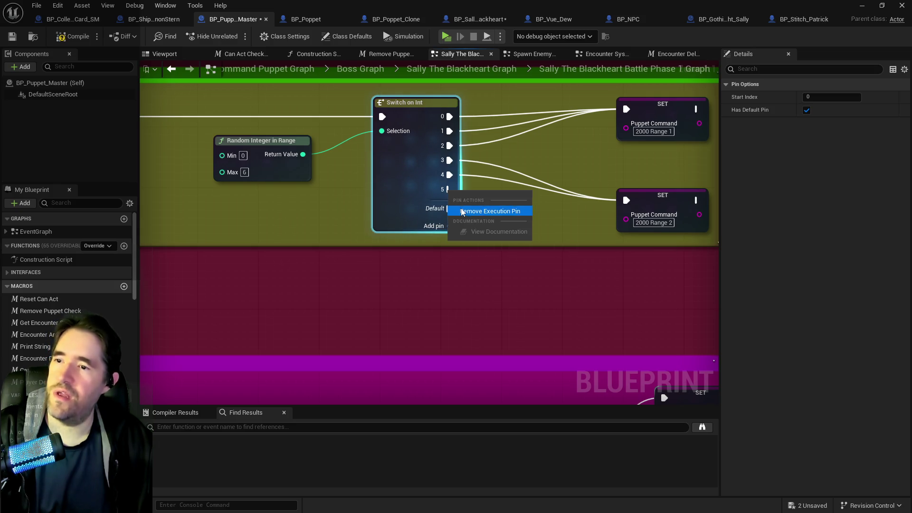
left_click(462, 212)
left_click_drag(264, 171, 320, 226)
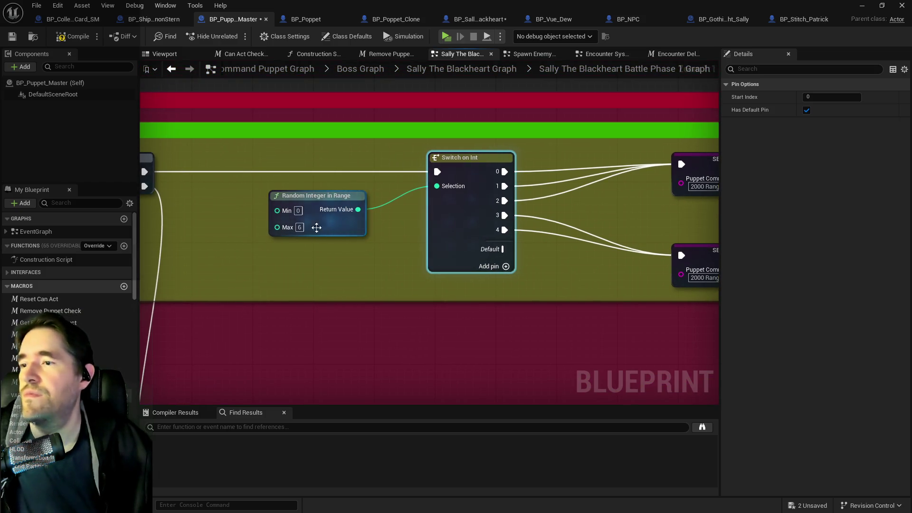
left_click(299, 227)
type("4")
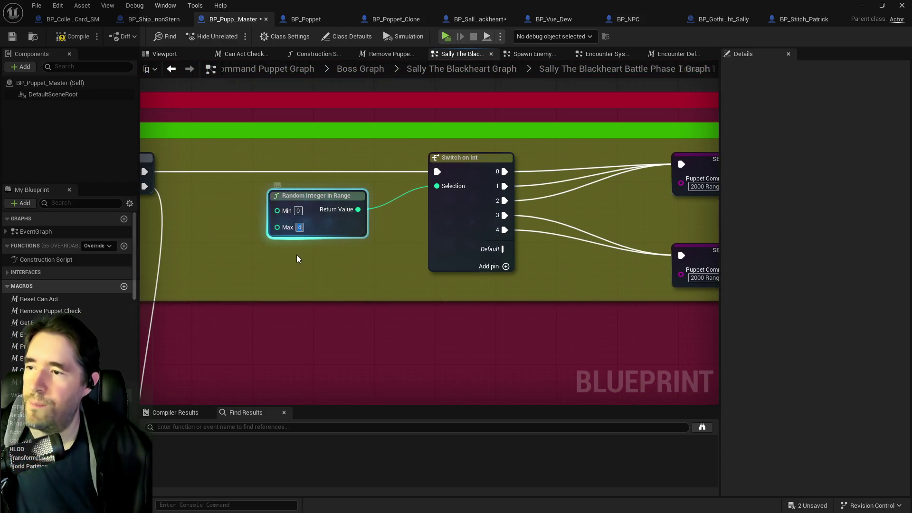
left_click(298, 258)
- Compile and save the Puppet Master blueprint, then close the editor to reveal the level
left_click(71, 36)
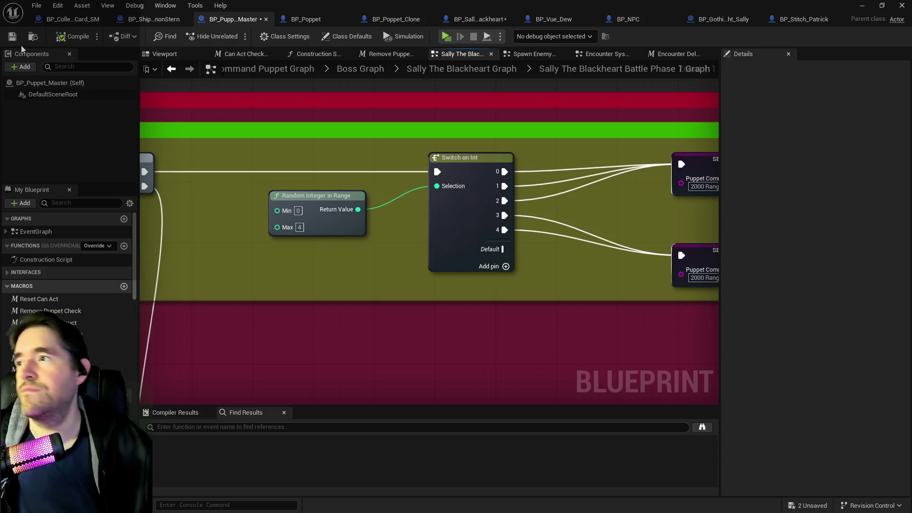
left_click(12, 37)
left_click(881, 6)
left_click(885, 71)
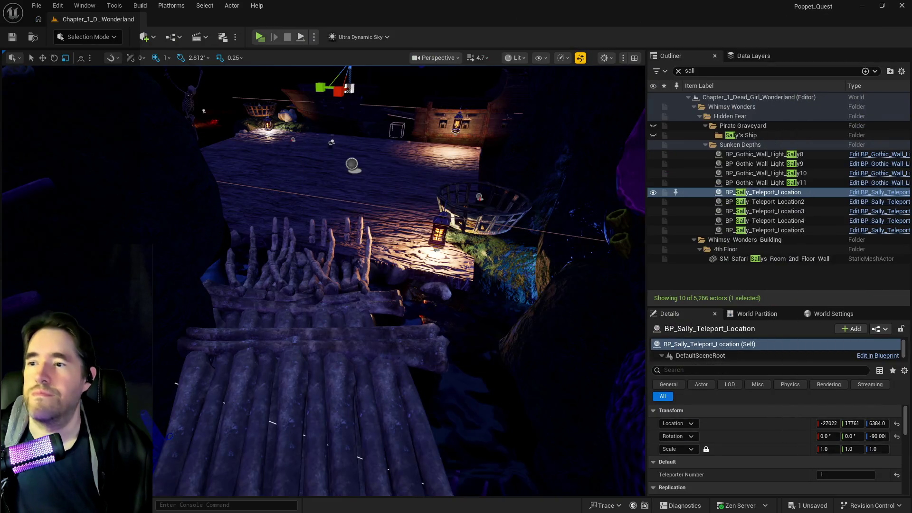
mouse_move(451, 285)
left_mouse_down()
mouse_move(457, 187)
mouse_move(455, 216)
left_mouse_up()
key("s")
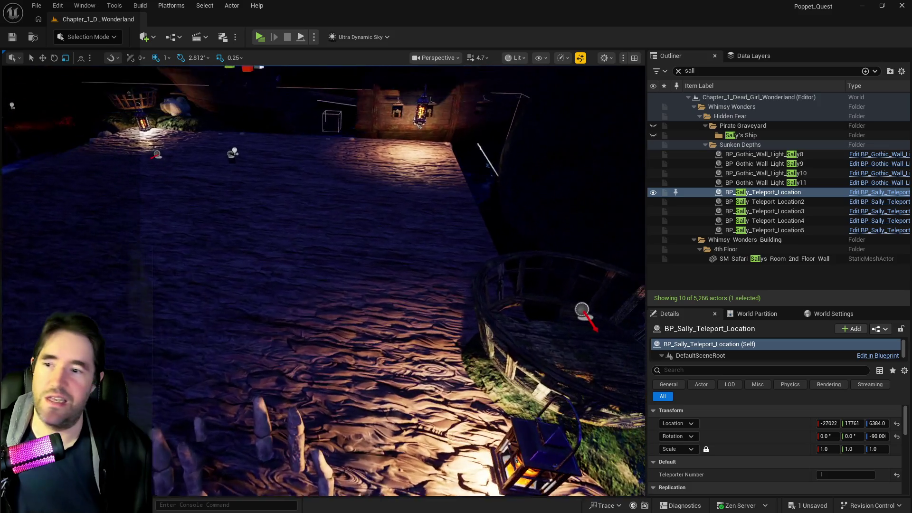
key("w")
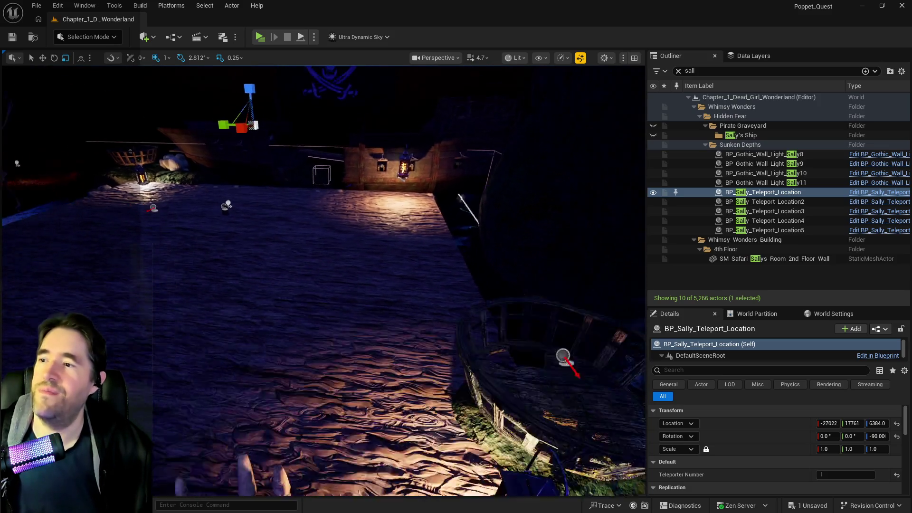
key("s")
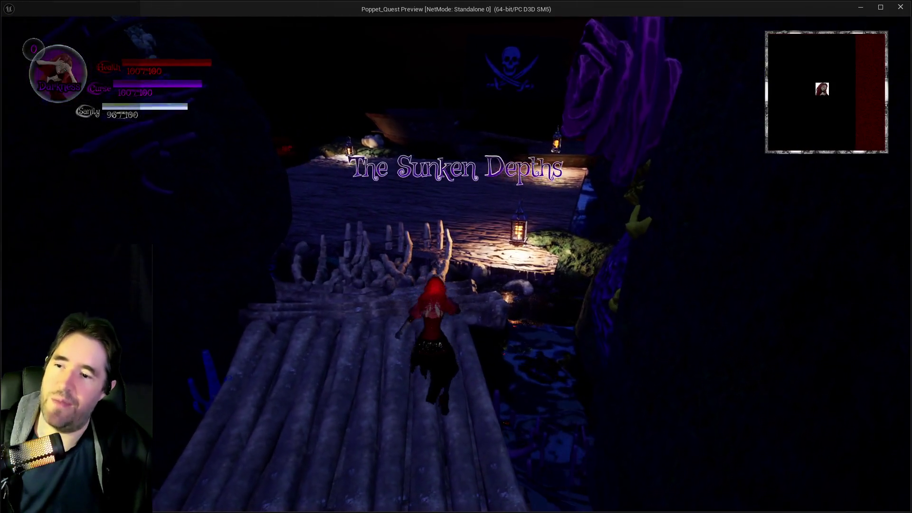
- Run over the logs, glide up the bone ramp onto the ship deck, and approach the boss
key("Tab")
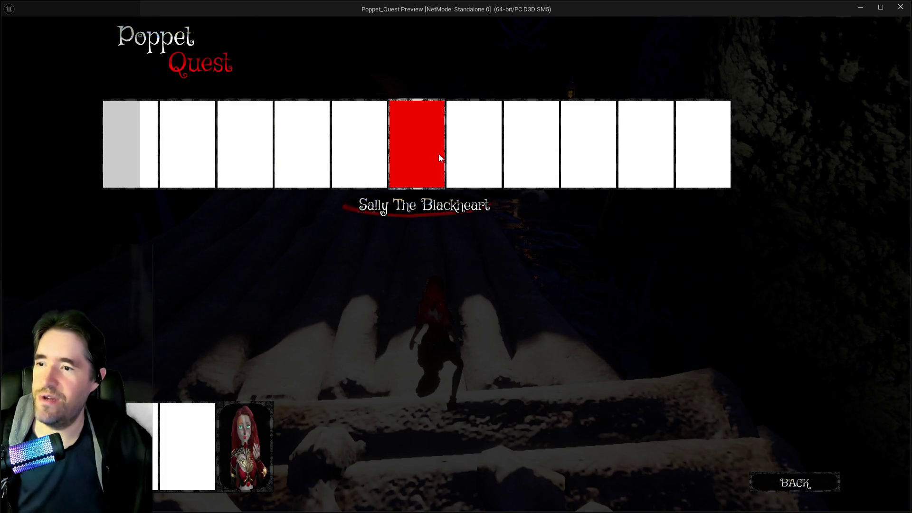
key("Tab")
key("w")
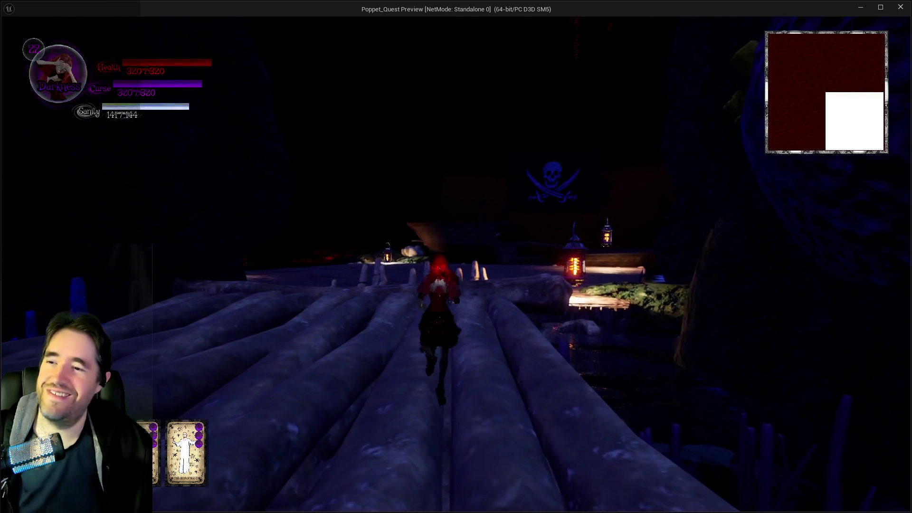
key("w")
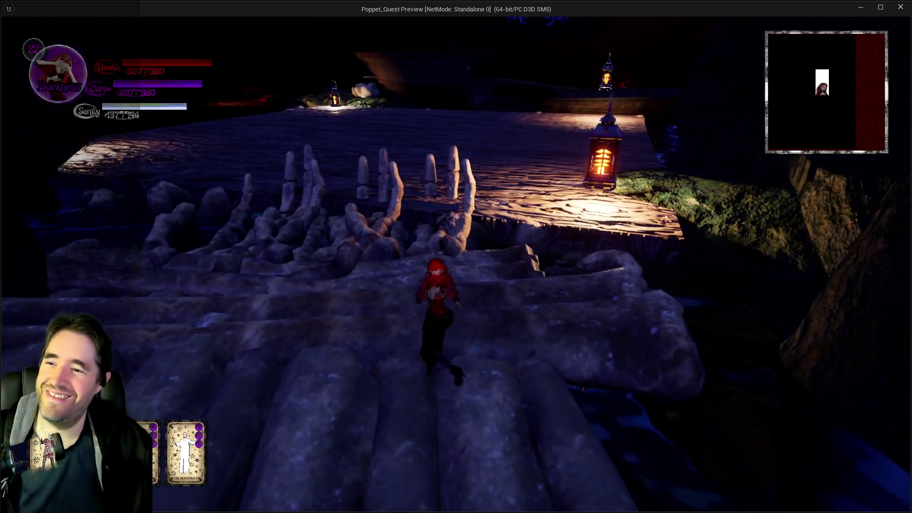
key("w")
key("space")
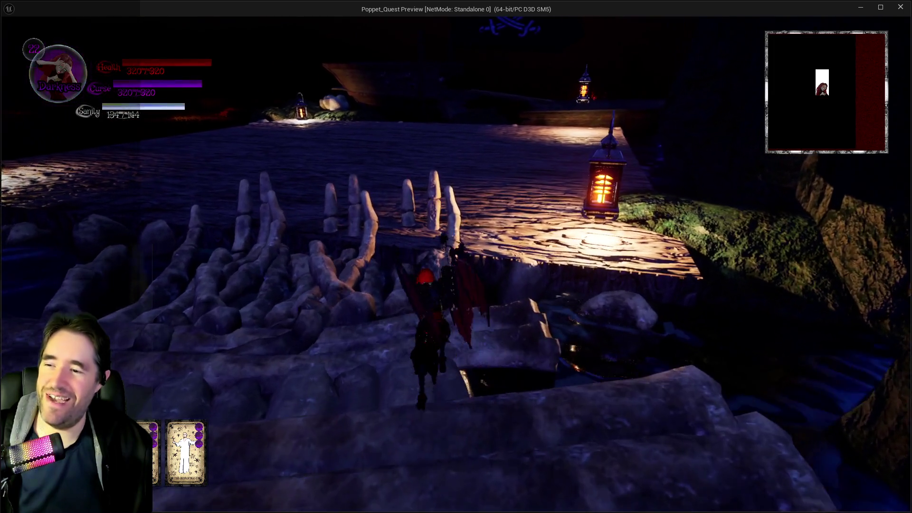
key("w")
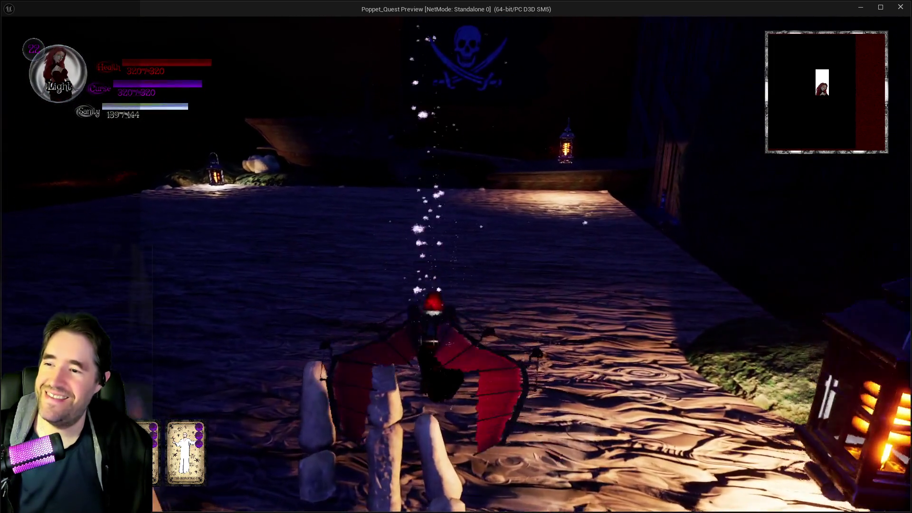
key("w")
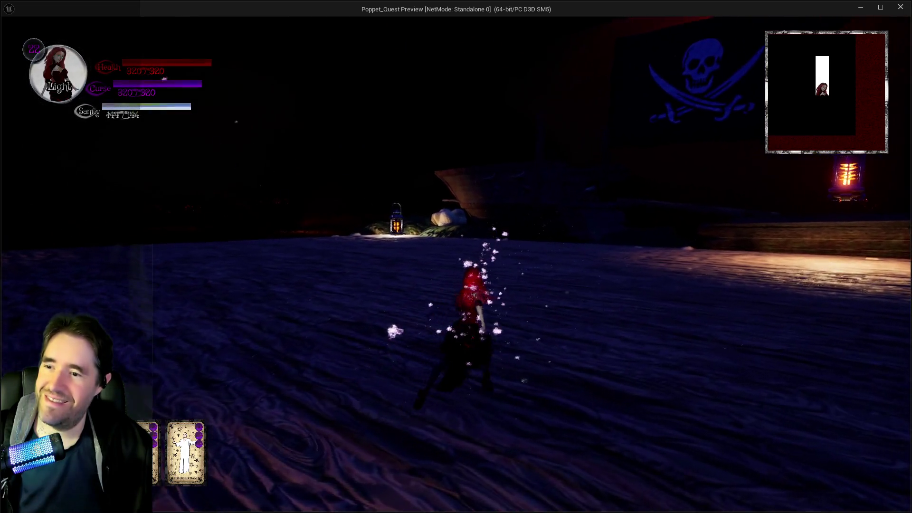
key("s")
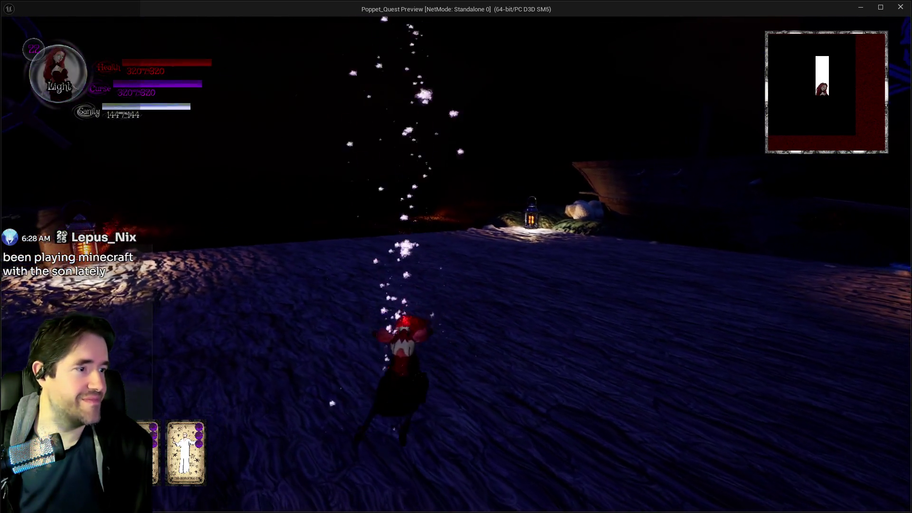
key("w")
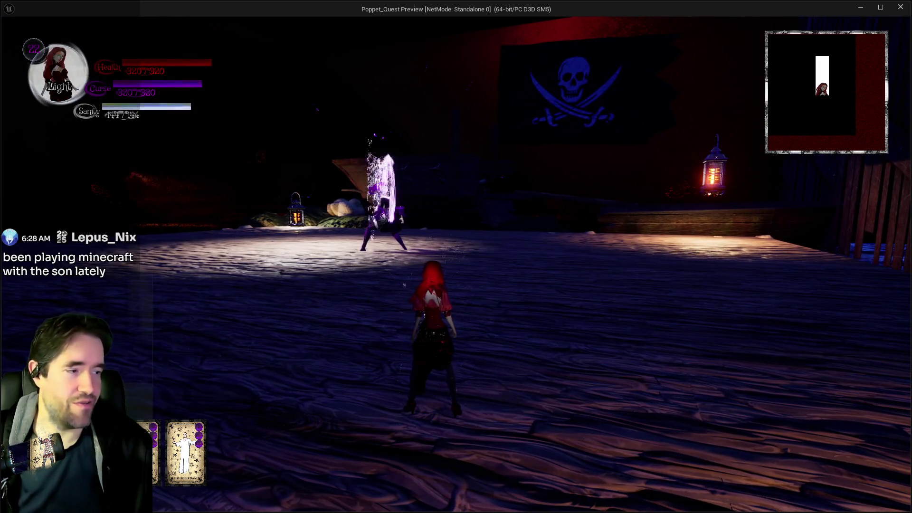
key("w")
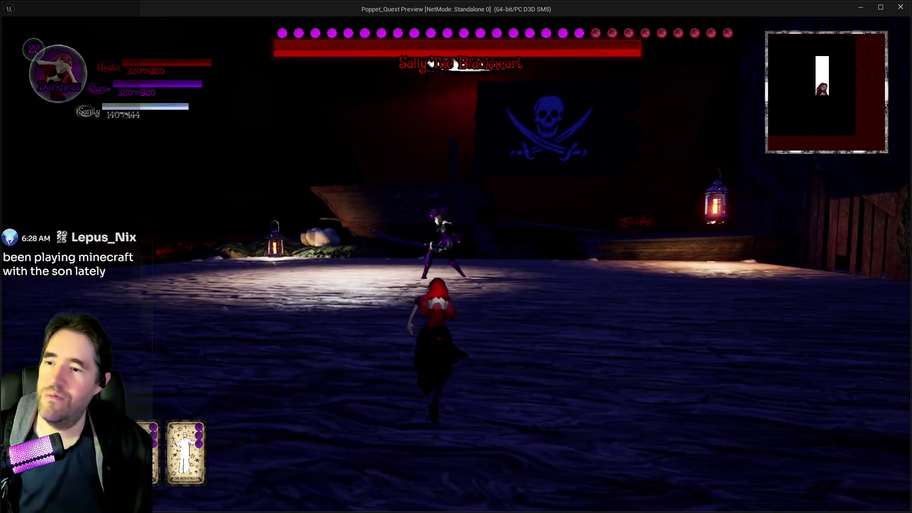
- Circle and dodge around Sally during the fight, then stop the play-test
key("w")
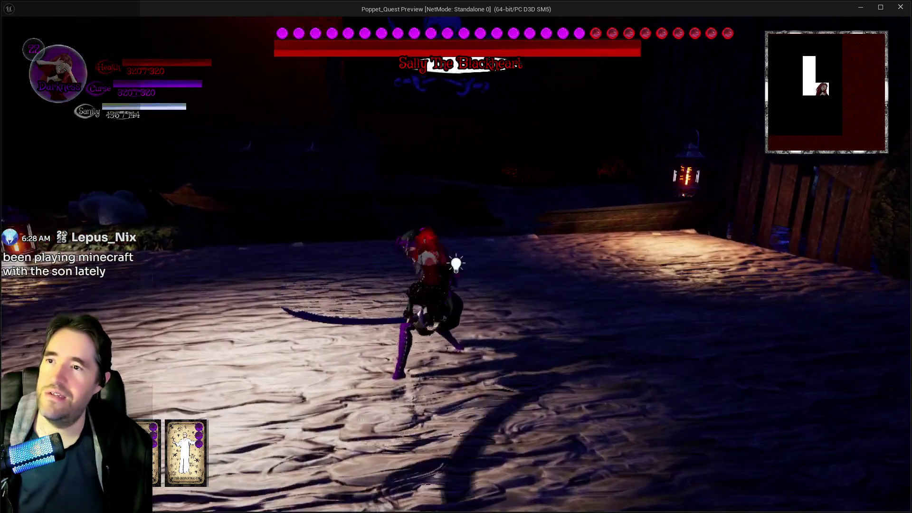
key("w")
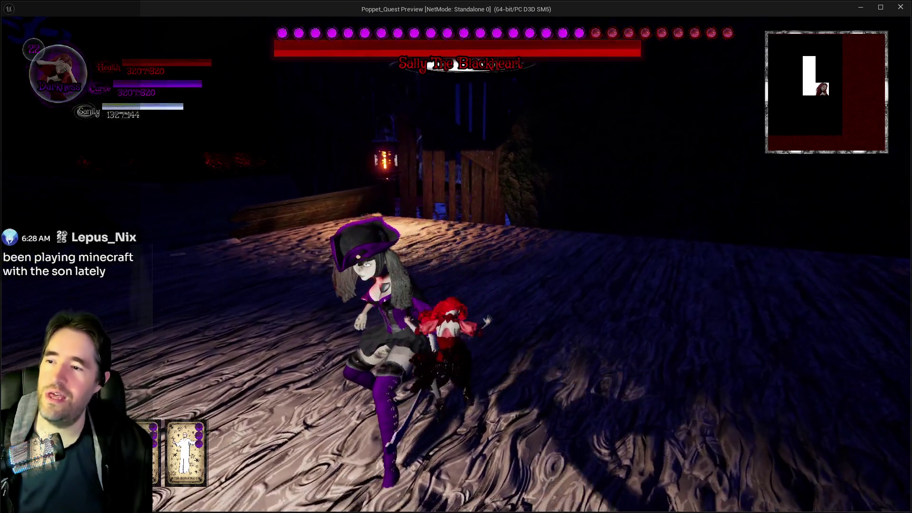
key("w")
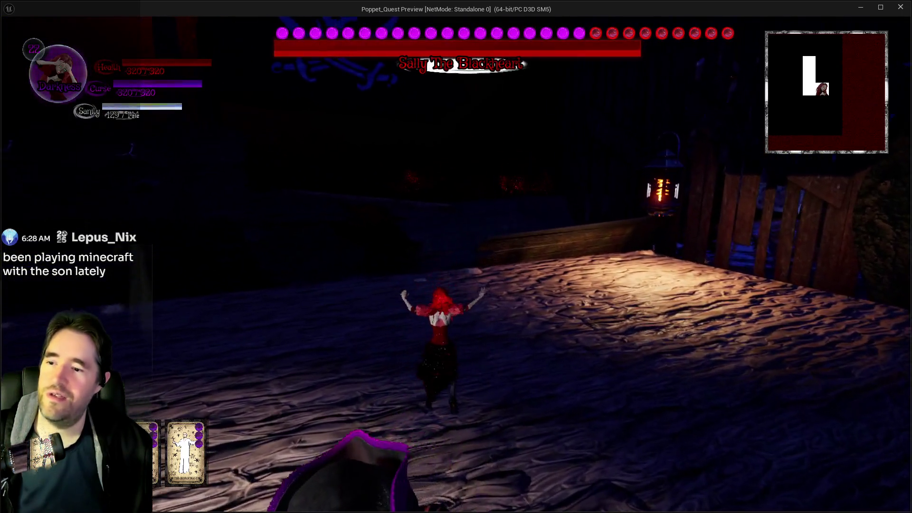
key("w")
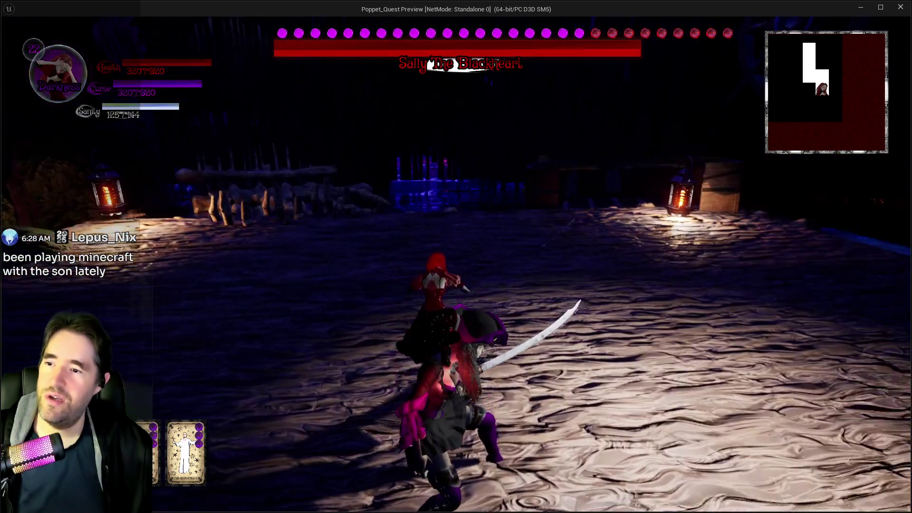
key("w")
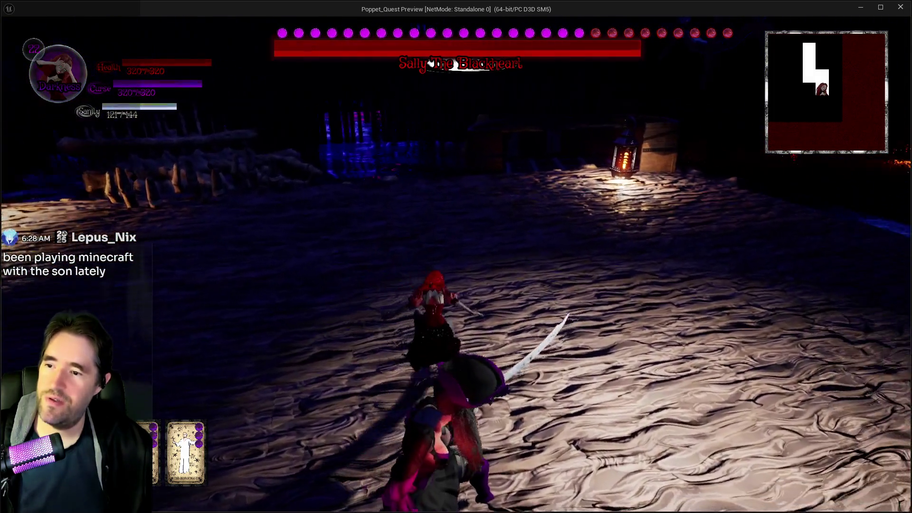
key("w")
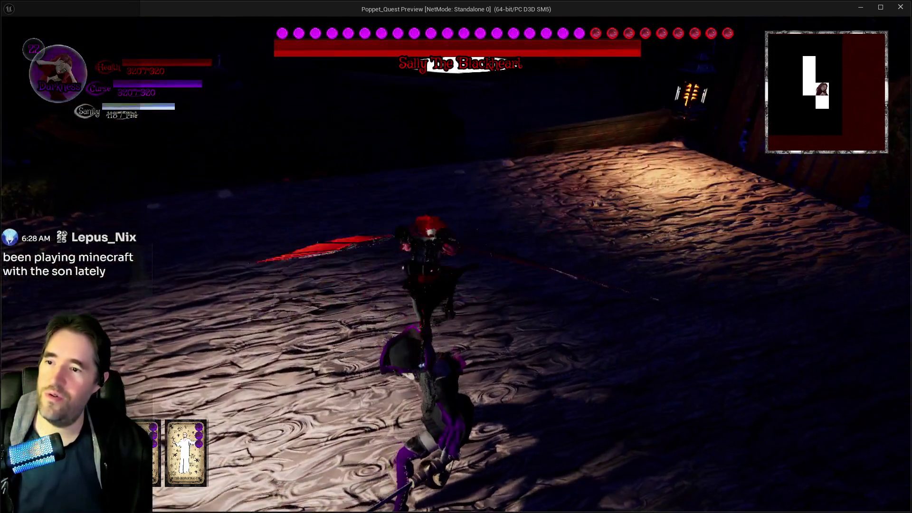
key("w")
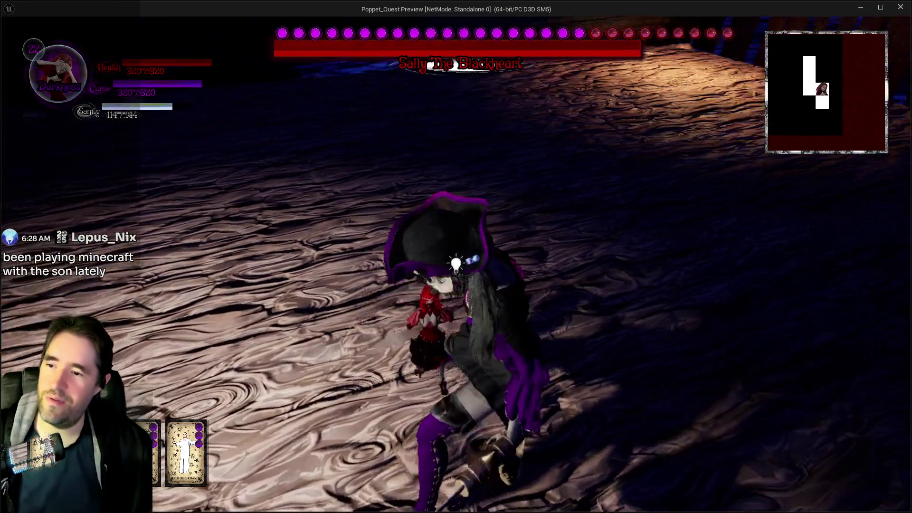
key("w")
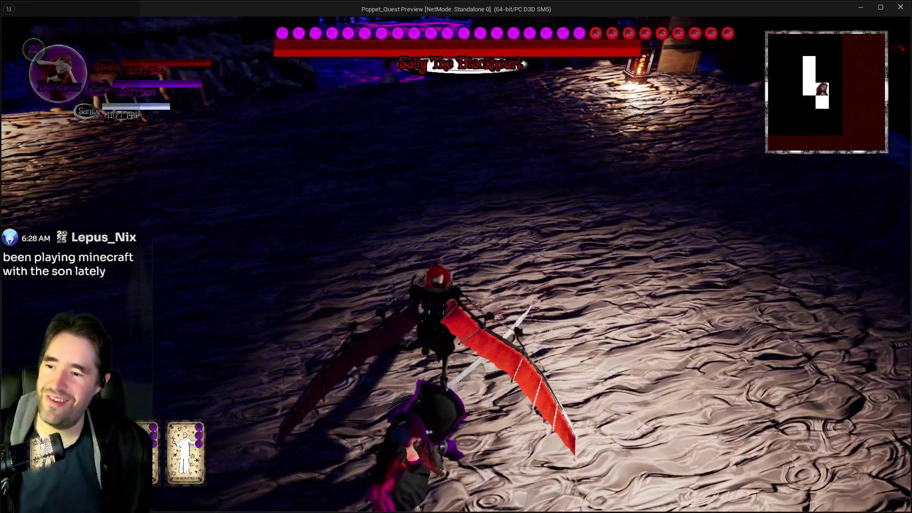
key("Escape")
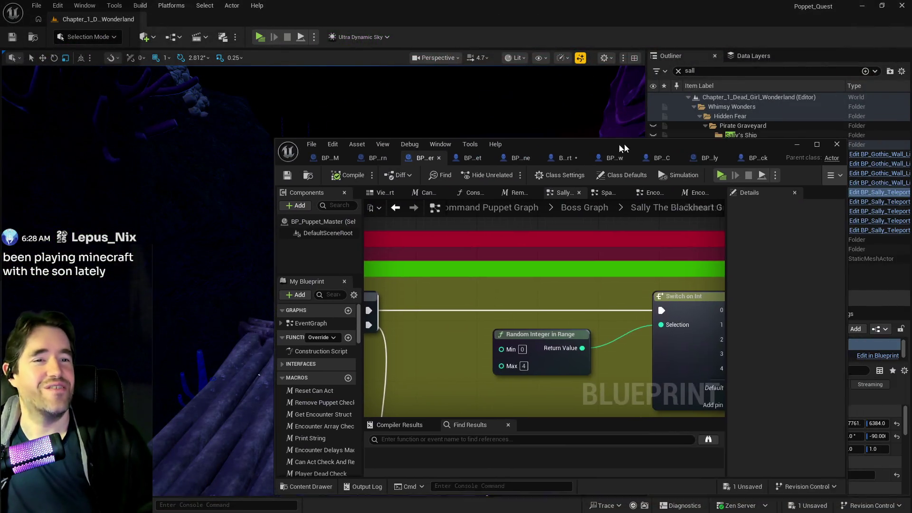
- Reopen the Blueprint editor, switch to BP_Sally_The_Blackheart, and show its Viewport
double_click(628, 143)
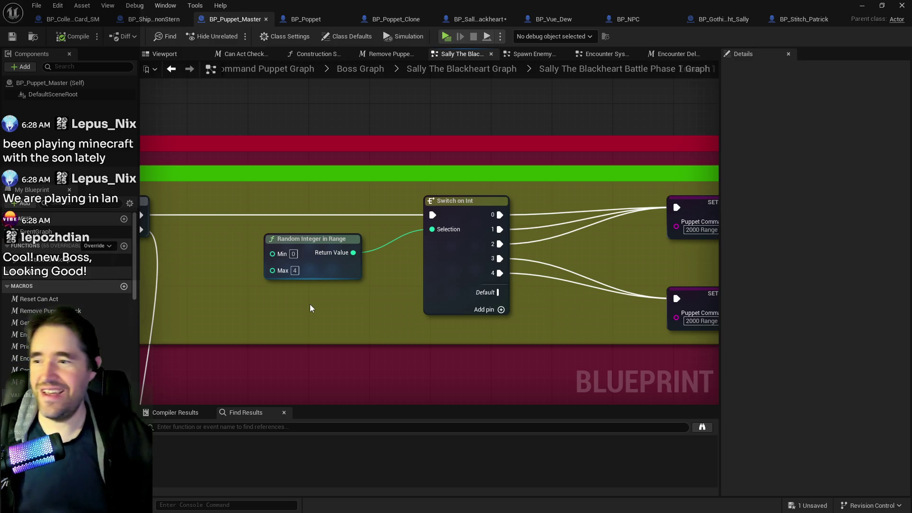
scroll(309, 303, "down", 3)
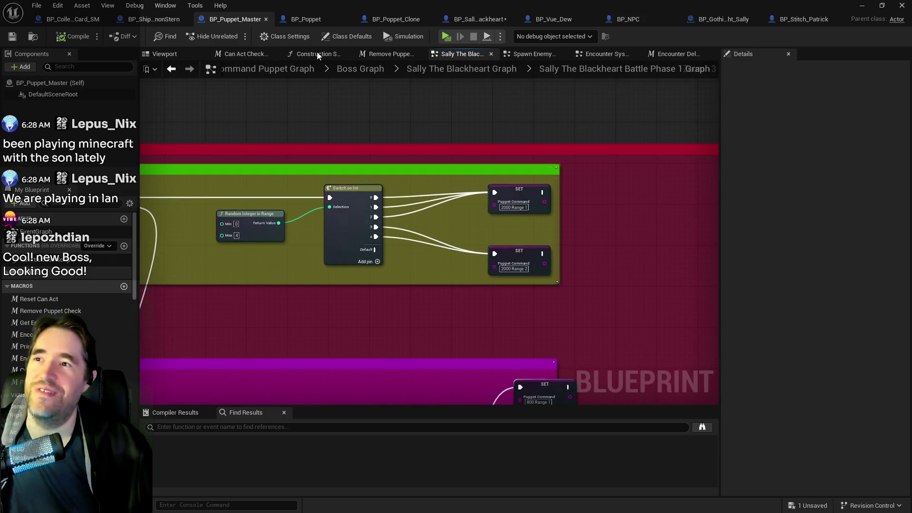
left_click(470, 19)
left_click(164, 54)
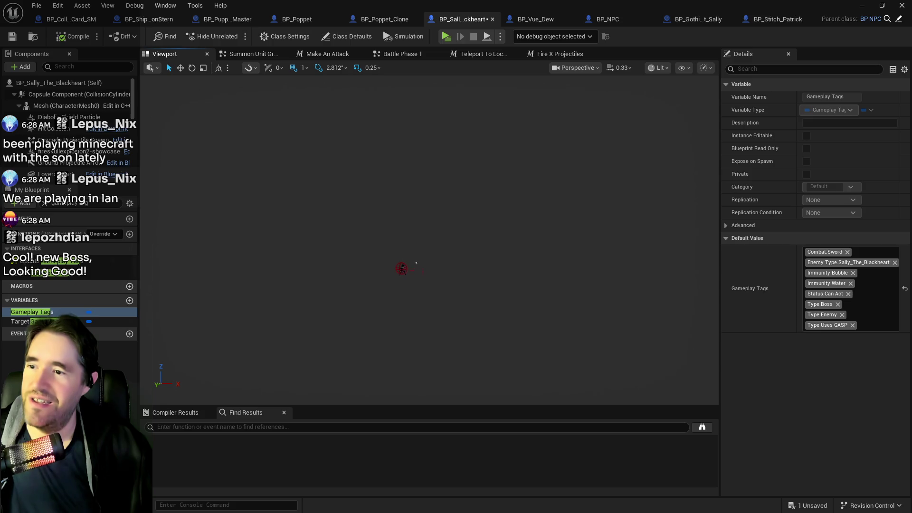
- Inspect Sally's Hit Collision and Ground Projectile Arrow, orbit behind her, then minimize the editor
left_click(74, 129)
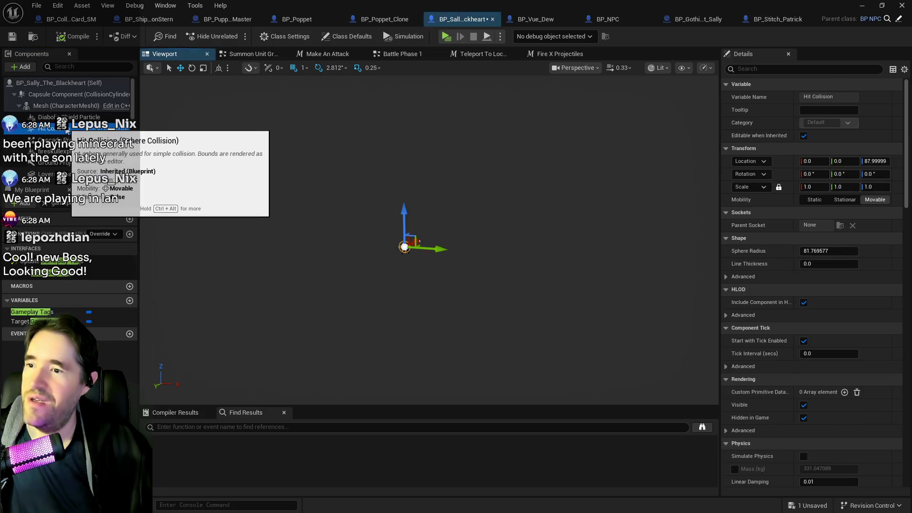
left_click(71, 163)
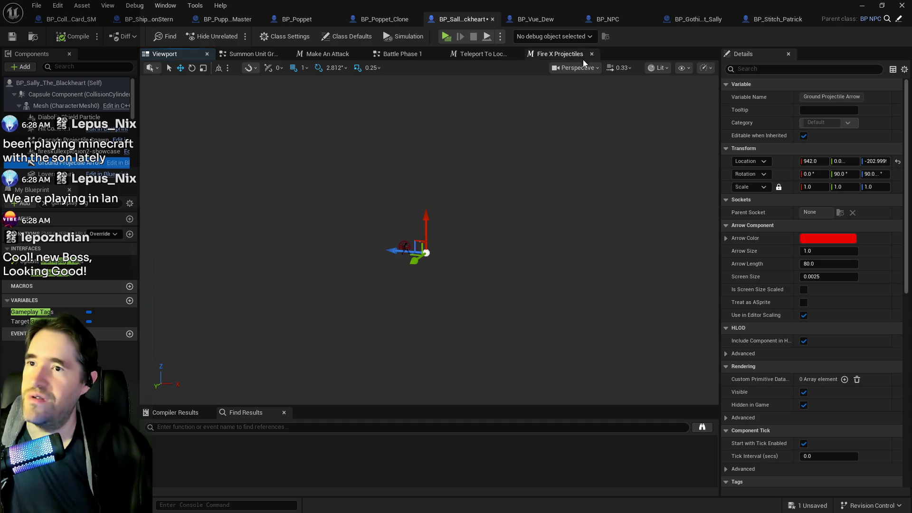
left_click(618, 69)
scroll(535, 211, "up", 5)
scroll(427, 238, "up", 5)
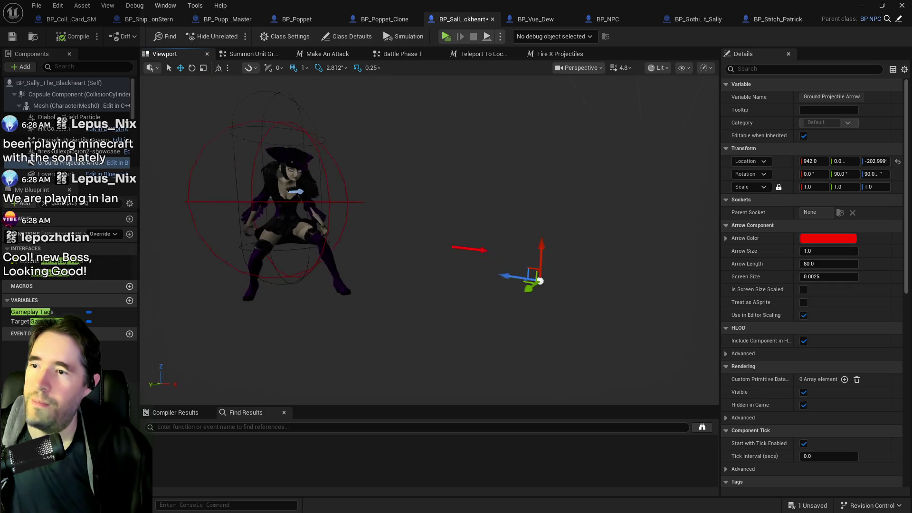
scroll(428, 238, "down", 8)
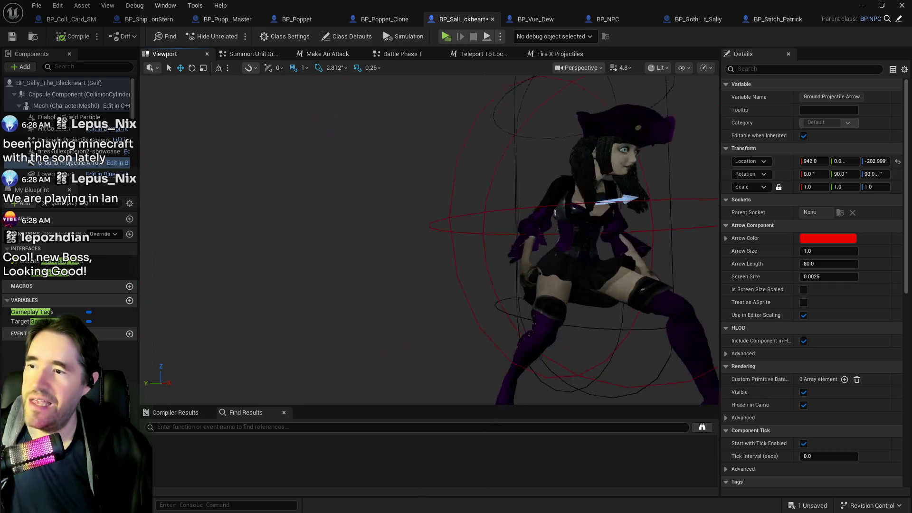
left_click_drag(427, 237, 332, 237)
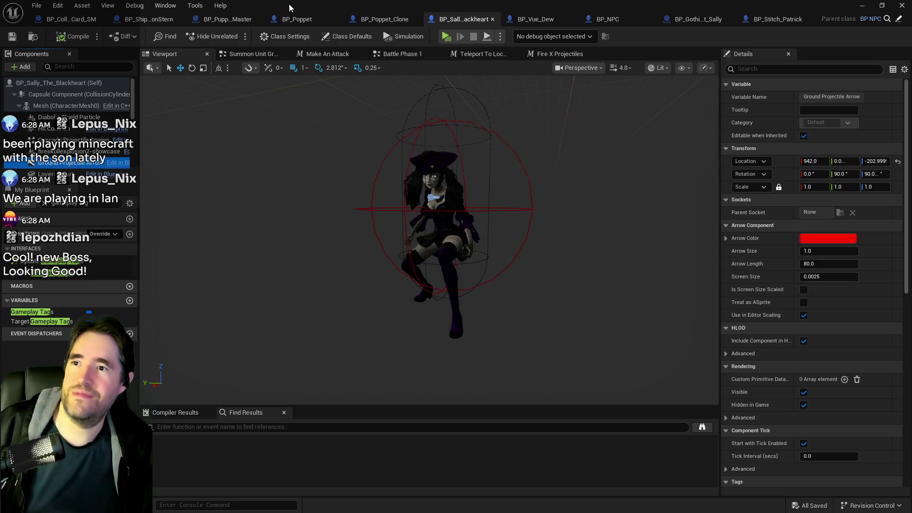
key("super+Down")
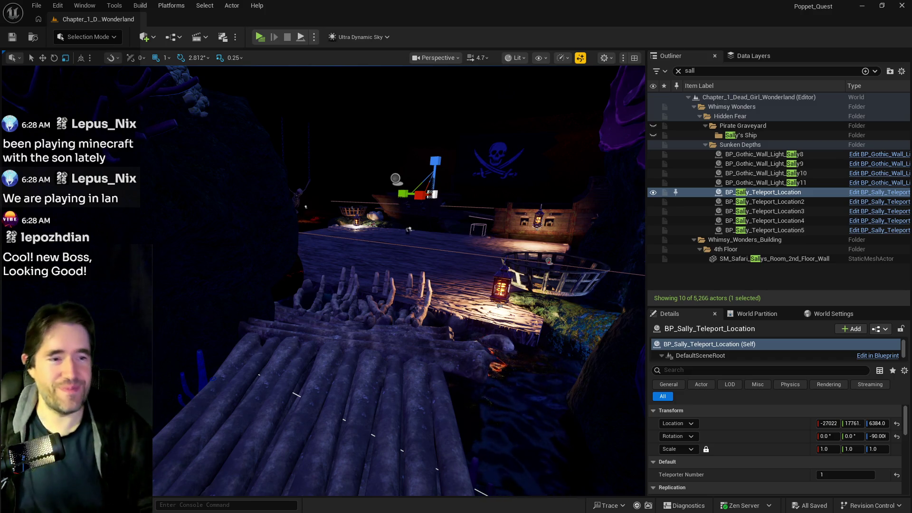
- Focus the view on Sally's first teleport location at the pirate dock, then return to her blueprint
key("w")
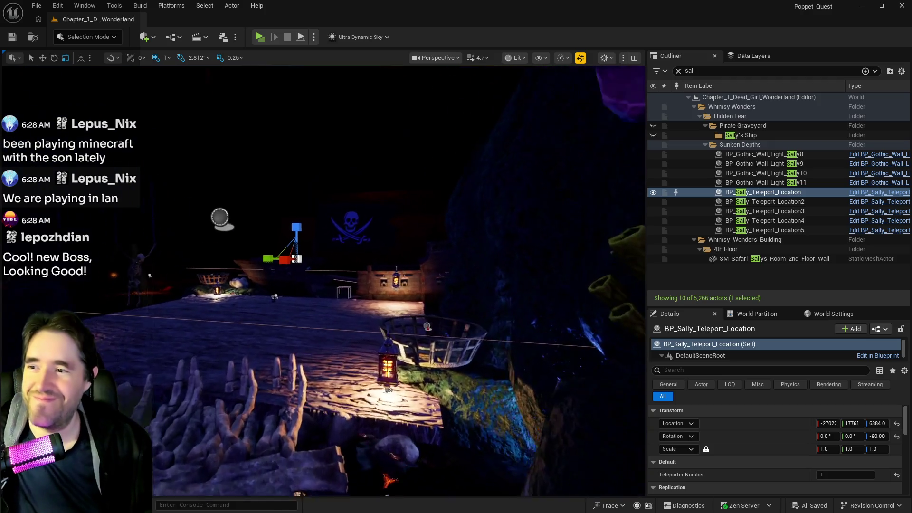
key("f")
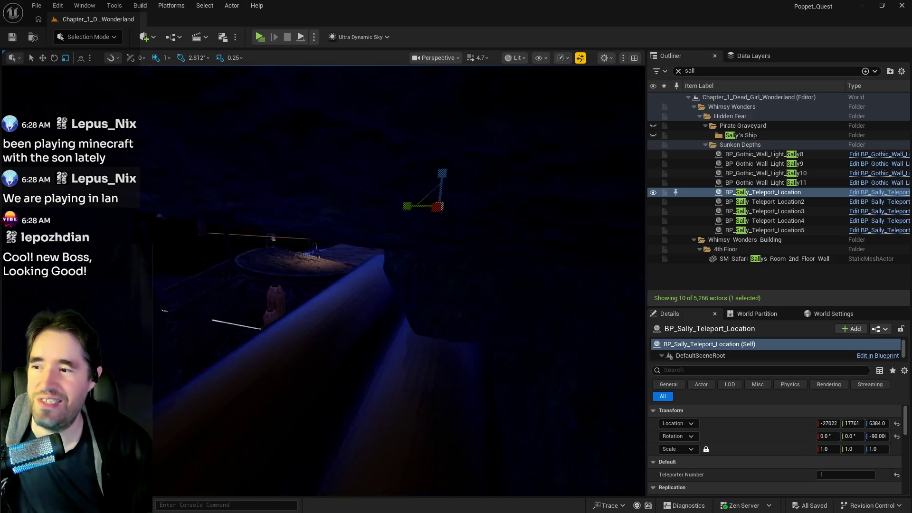
key("s")
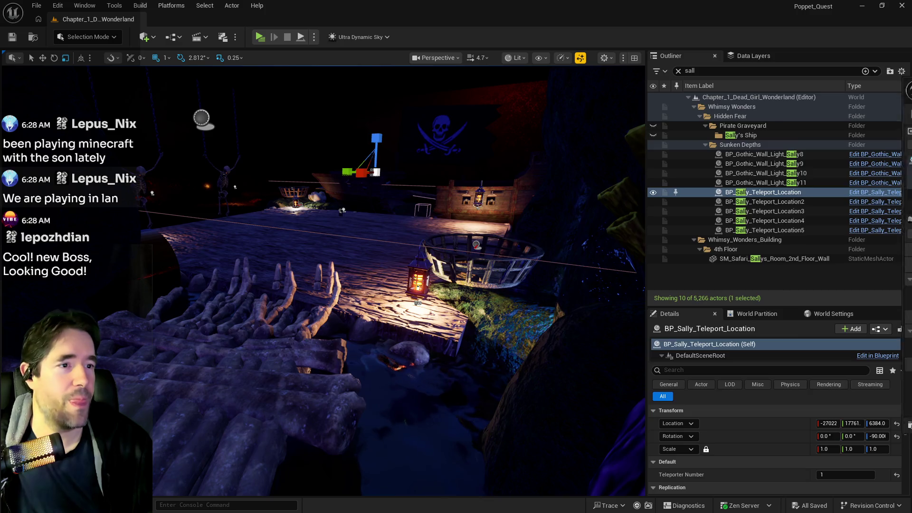
key("alt+Tab")
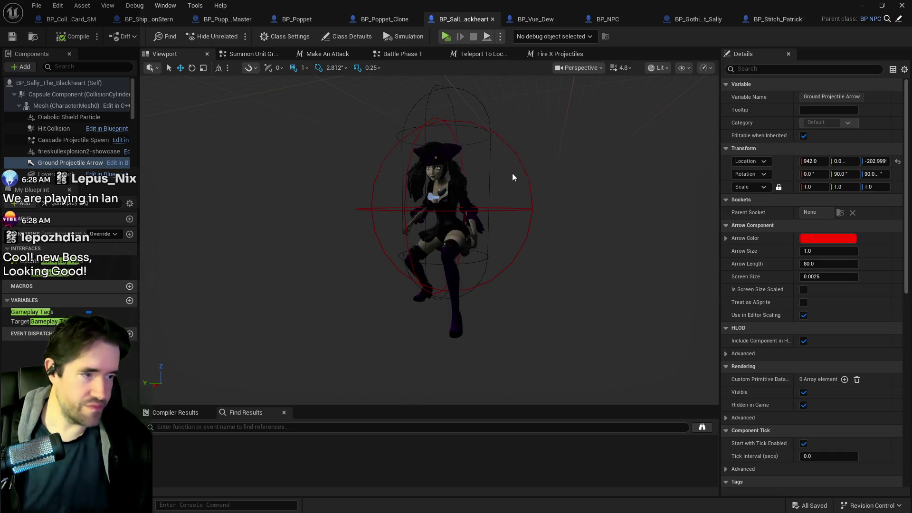
mouse_move(532, 198)
left_mouse_down()
mouse_move(532, 166)
mouse_move(532, 199)
left_mouse_up()
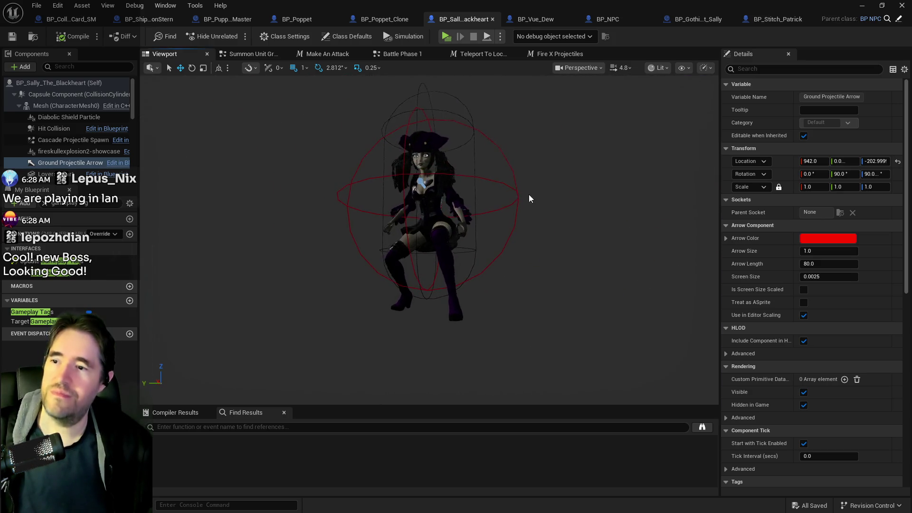
left_click(436, 182)
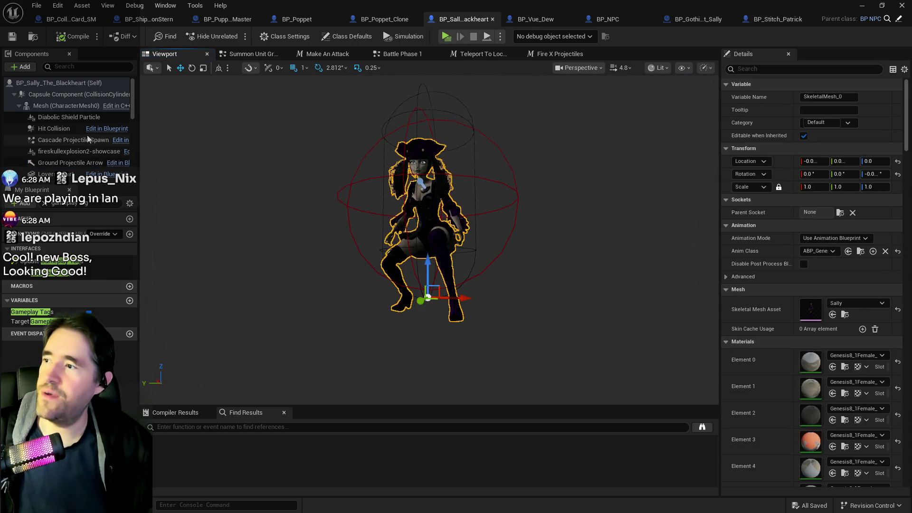
left_click(42, 107)
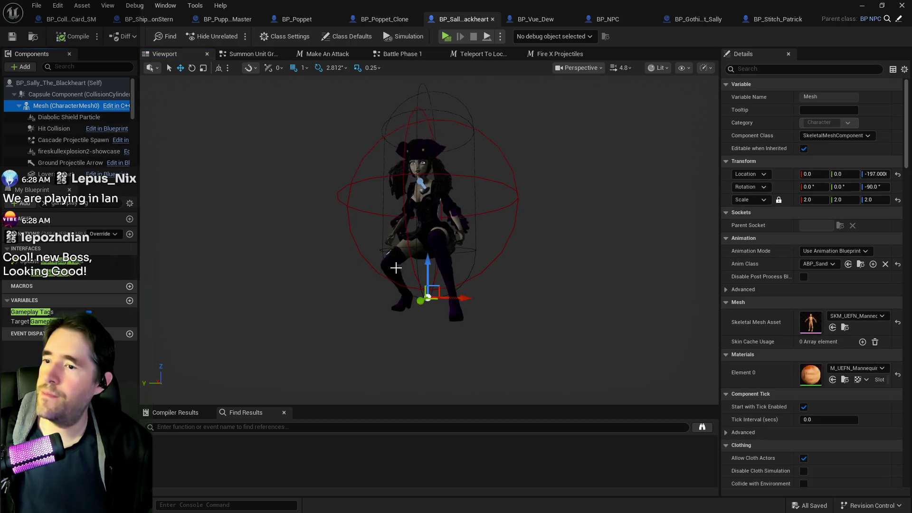
left_click_drag(427, 264, 427, 255)
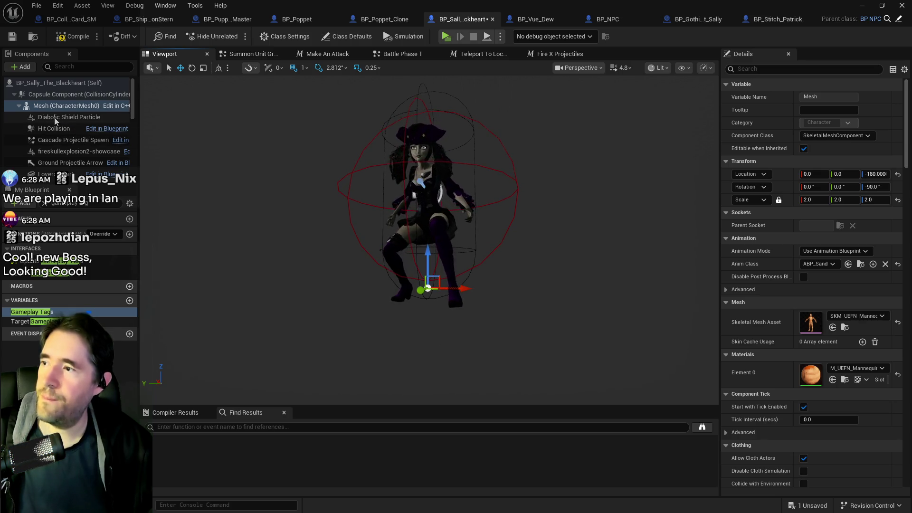
key("ctrl+z")
left_click(67, 106)
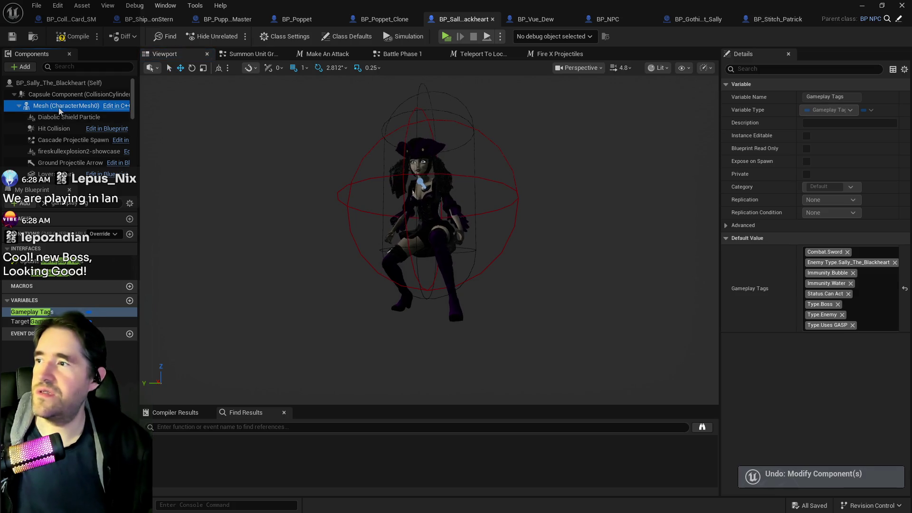
left_click(758, 70)
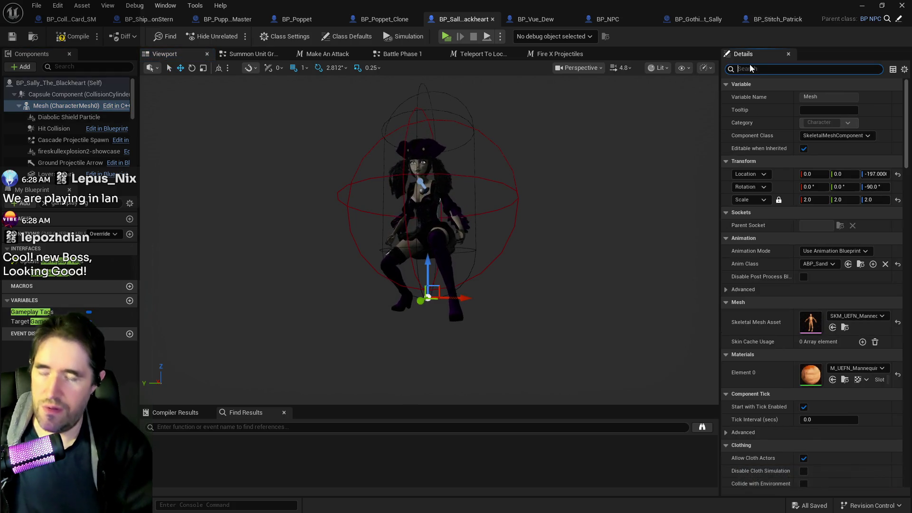
- Hide Sally's base Mesh by unticking Visible in the Details panel, leaving only her attached character model
type("hidd")
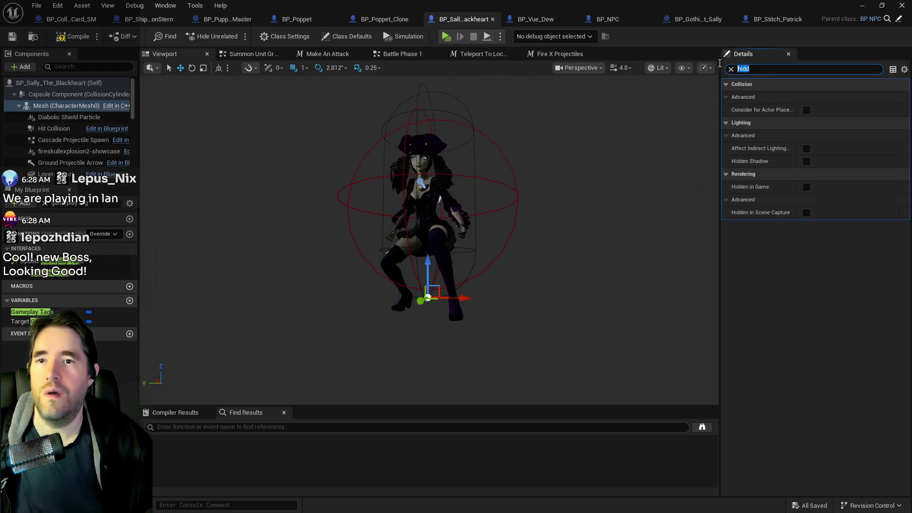
type("vis")
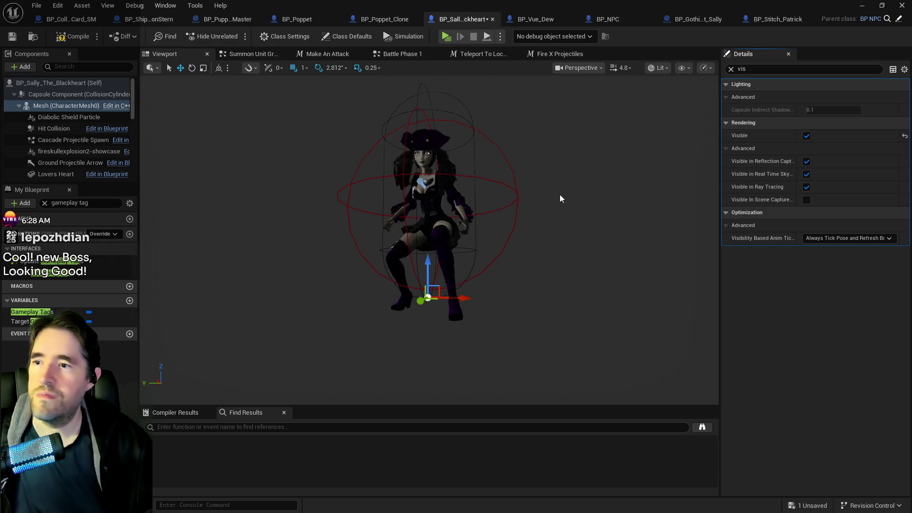
mouse_move(427, 214)
left_mouse_down()
mouse_move(570, 204)
mouse_move(574, 256)
left_mouse_up()
left_click_drag(326, 178, 394, 177)
left_click_drag(545, 107, 271, 179)
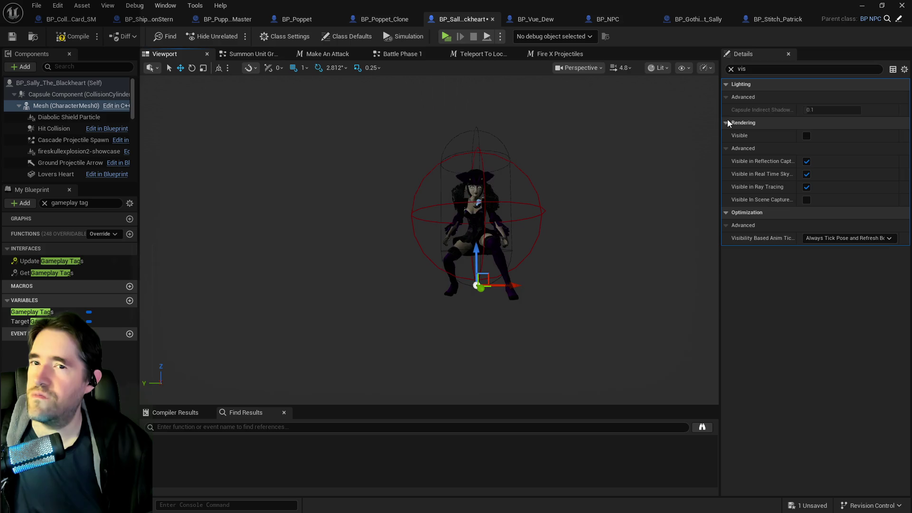
left_click(731, 69)
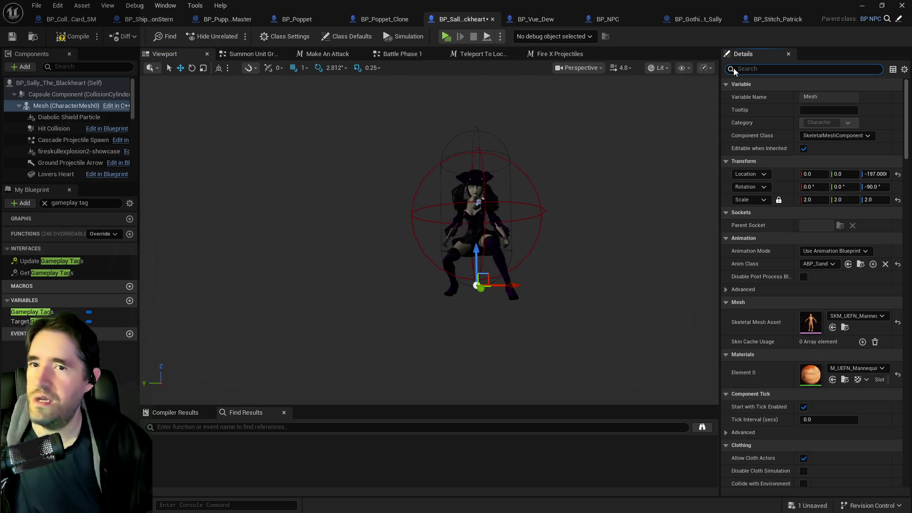
left_click(536, 19)
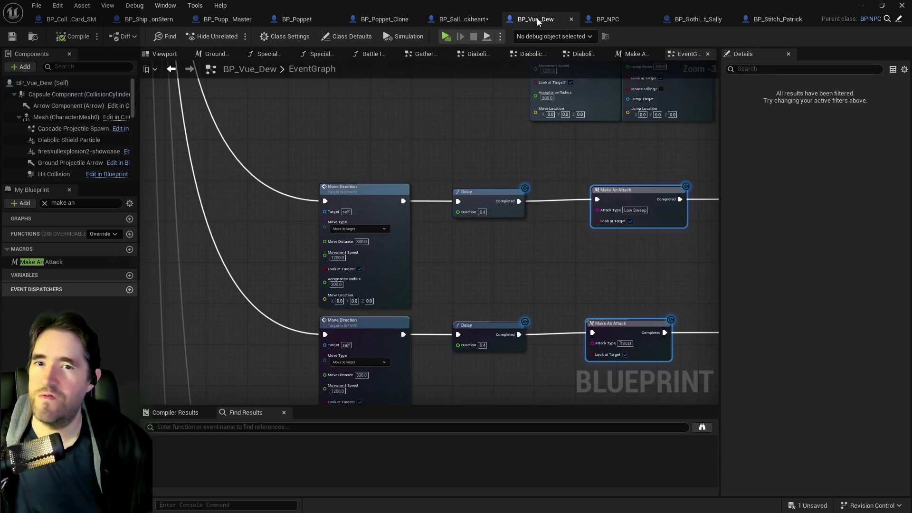
left_click(53, 118)
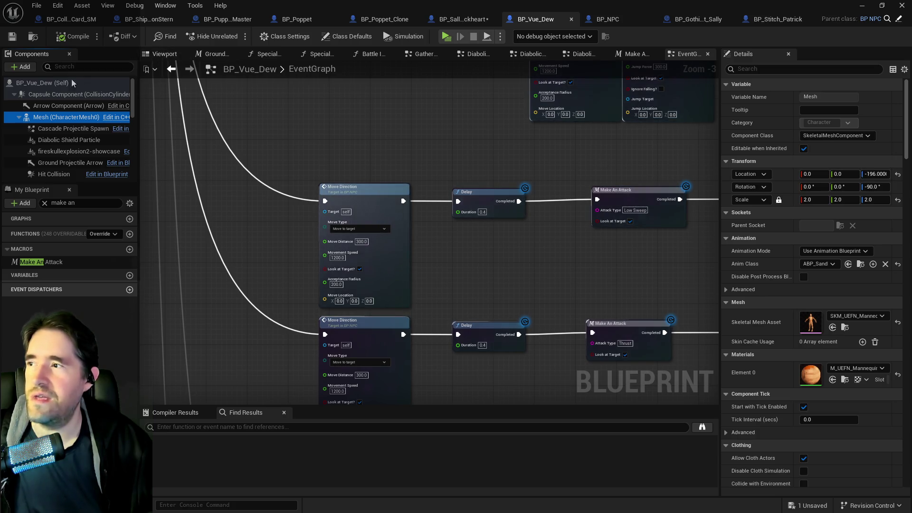
left_click(50, 95)
left_click(52, 117)
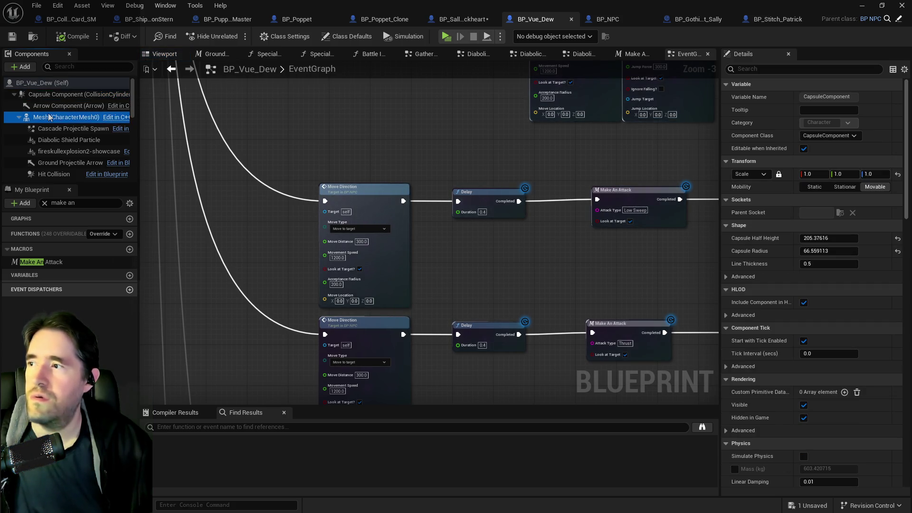
left_click(456, 20)
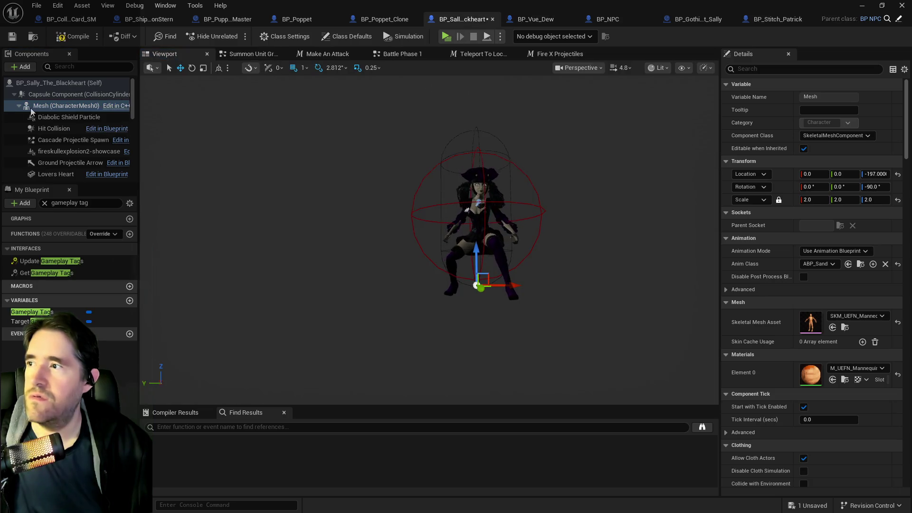
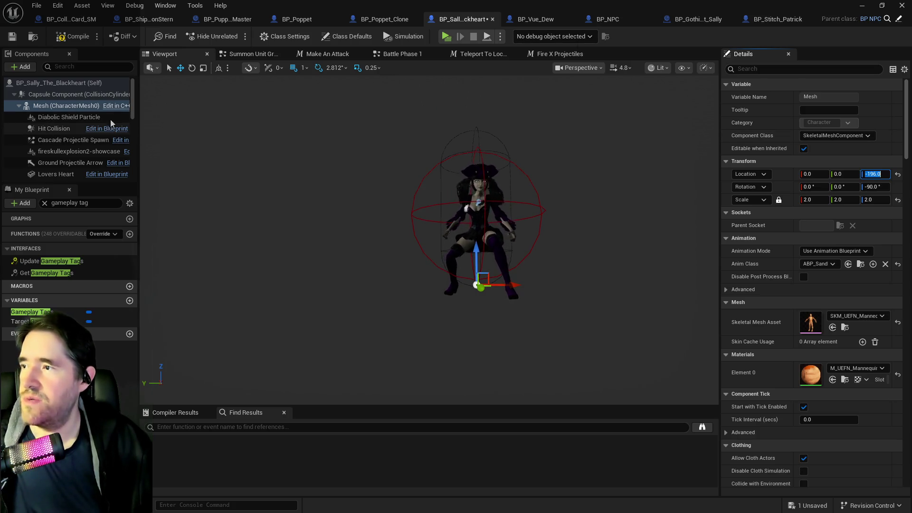
- Compare the SkeletalMesh components of BP_Vue_Dew and BP_Sally, then select Sally's collision capsule
left_click(529, 19)
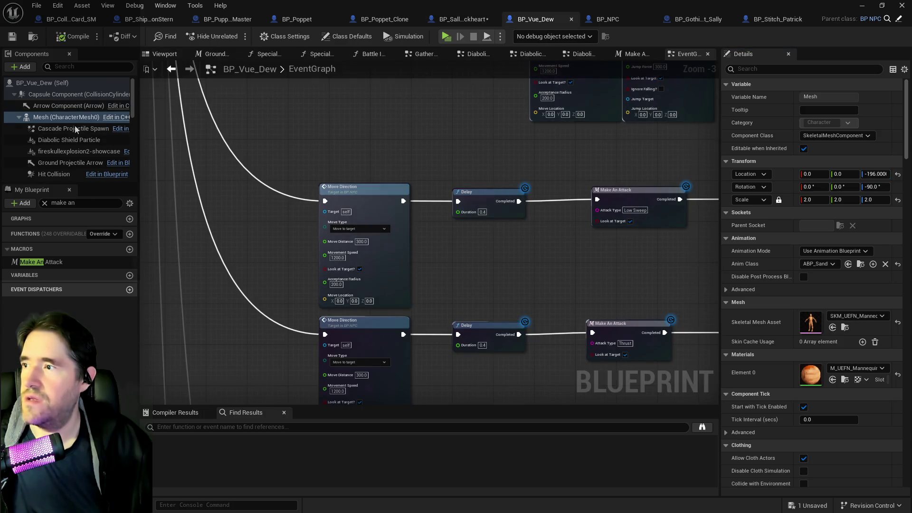
scroll(45, 144, "down", 4)
left_click(52, 133)
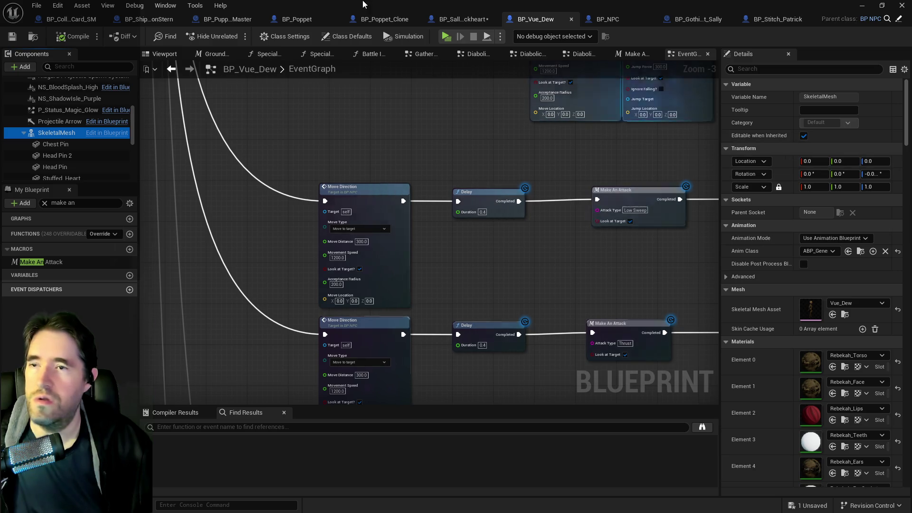
left_click(441, 20)
scroll(47, 150, "down", 4)
left_click(46, 152)
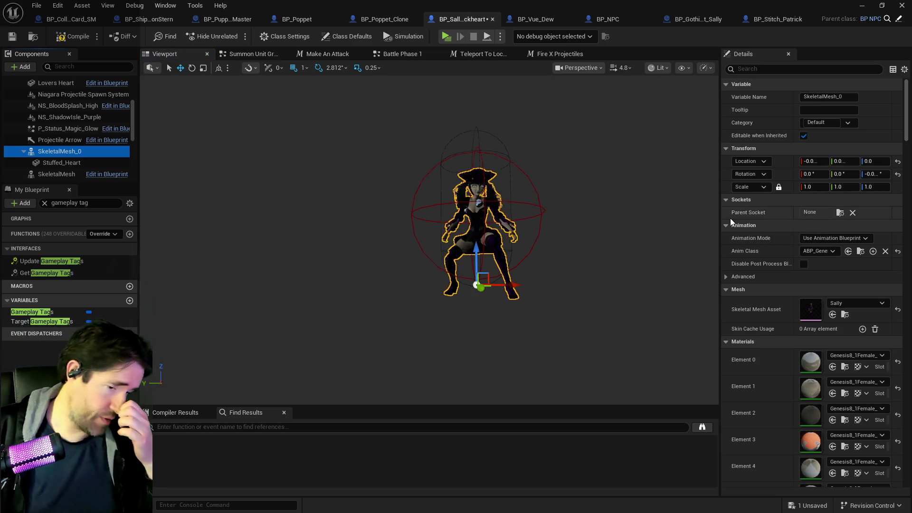
scroll(430, 238, "down", 3)
scroll(28, 102, "up", 4)
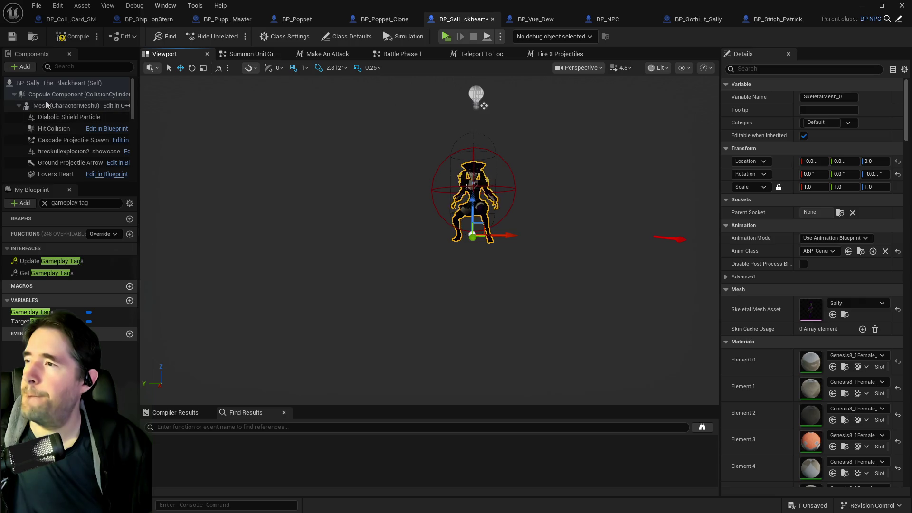
left_click(52, 94)
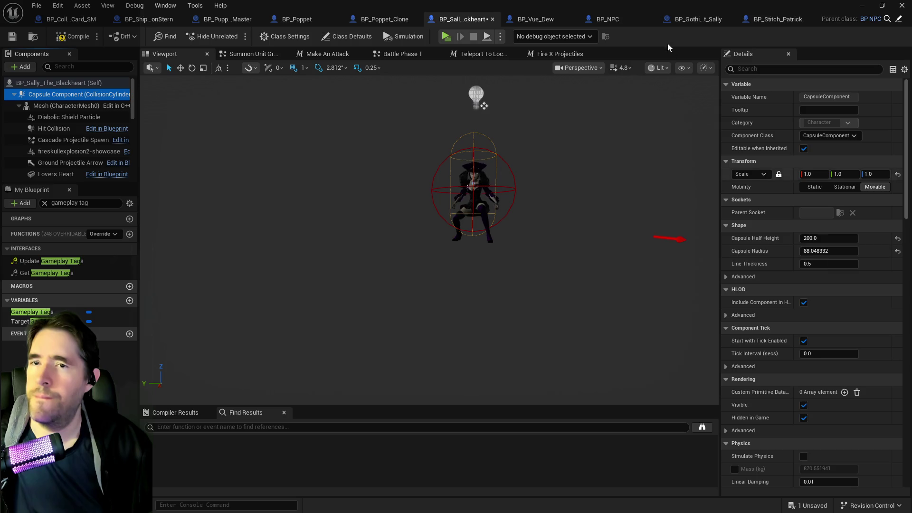
- Copy Vue Dew's capsule Shape properties onto Sally's capsule, lowering its half height to 194.02
left_click(535, 21)
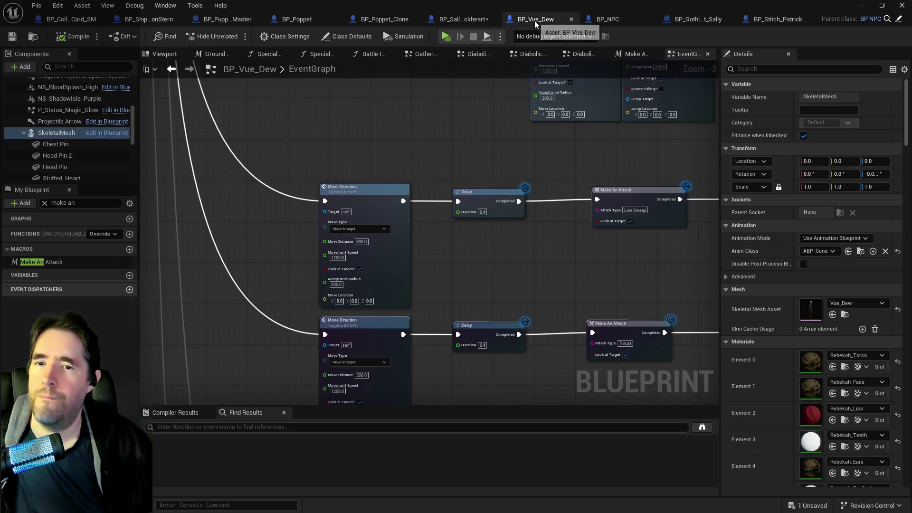
scroll(86, 99, "up", 5)
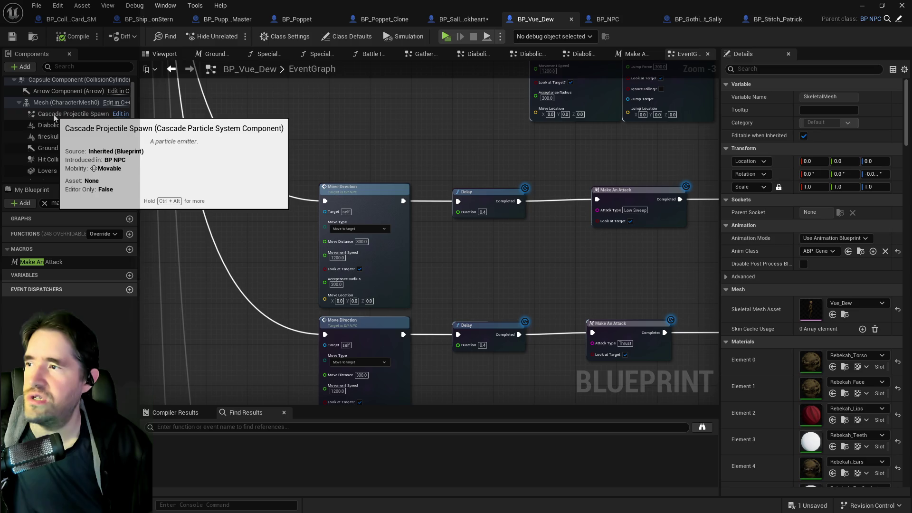
scroll(54, 109, "up", 1)
left_click(66, 94)
right_click(772, 236)
left_click(772, 270)
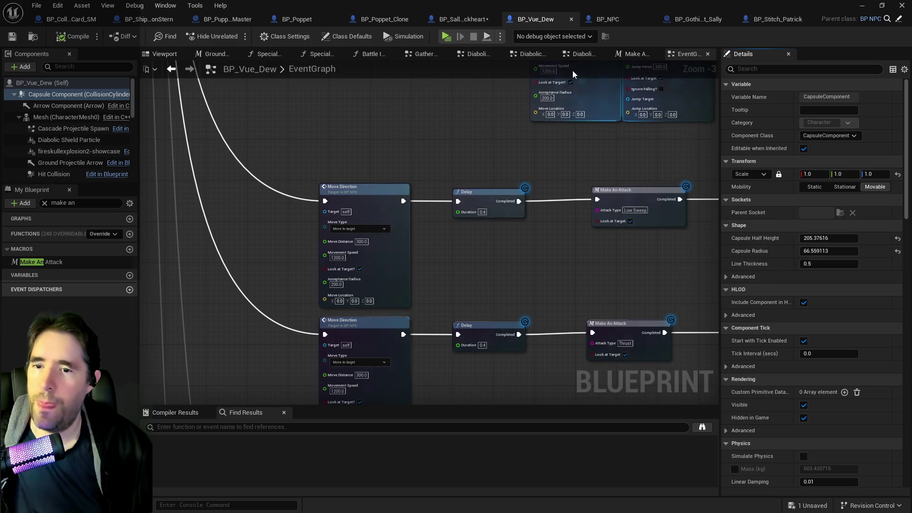
left_click(480, 19)
right_click(765, 224)
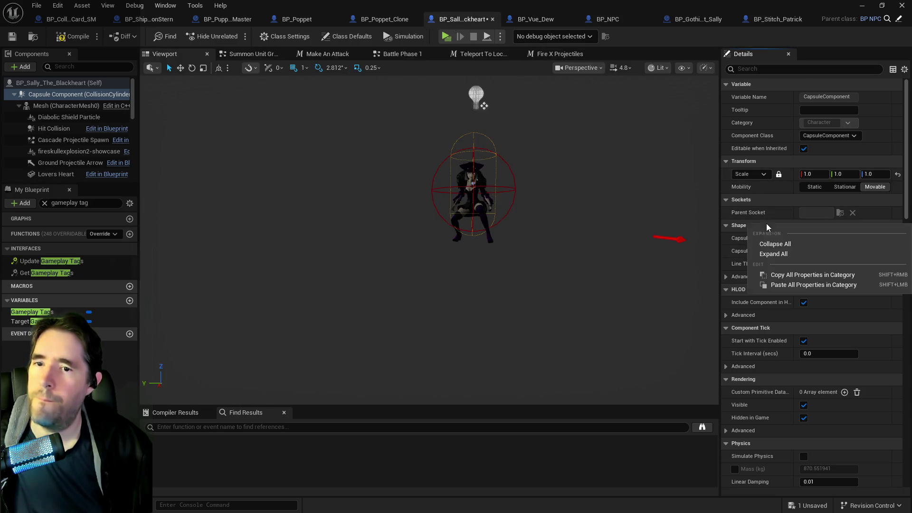
left_click(772, 284)
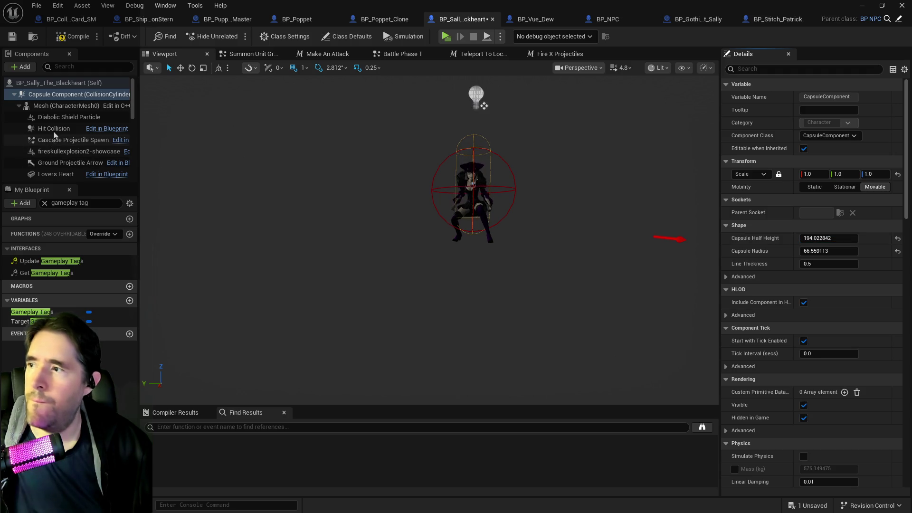
- Raise Sally's character mesh from Z -196 to -174, then compile and save the blueprint
left_click(64, 106)
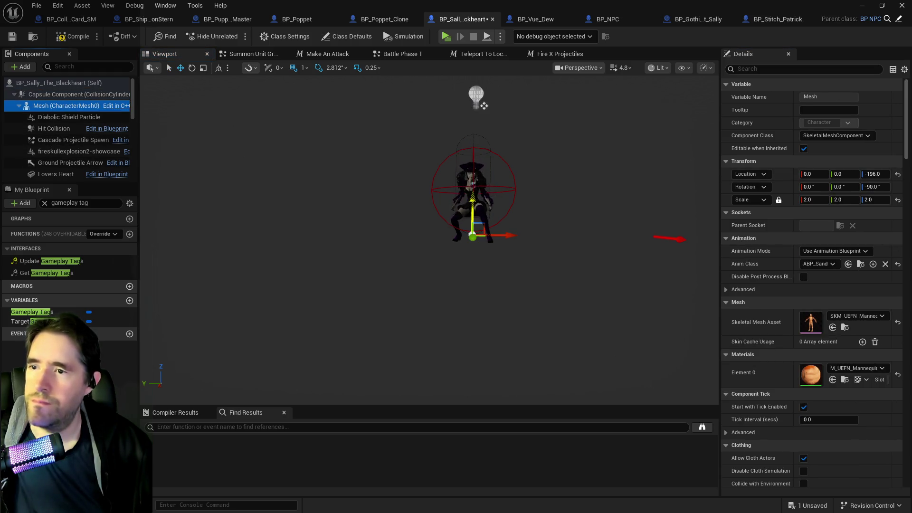
left_click_drag(473, 202, 473, 199)
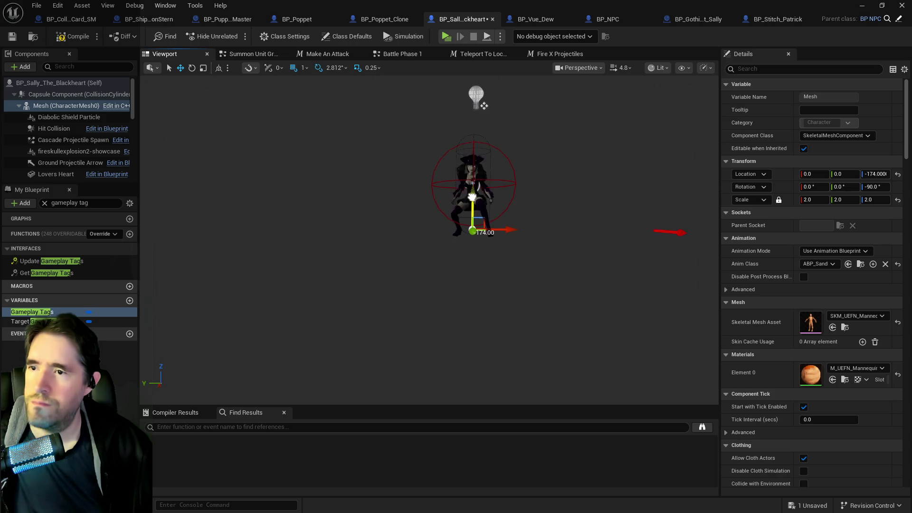
left_click(65, 42)
left_click(12, 38)
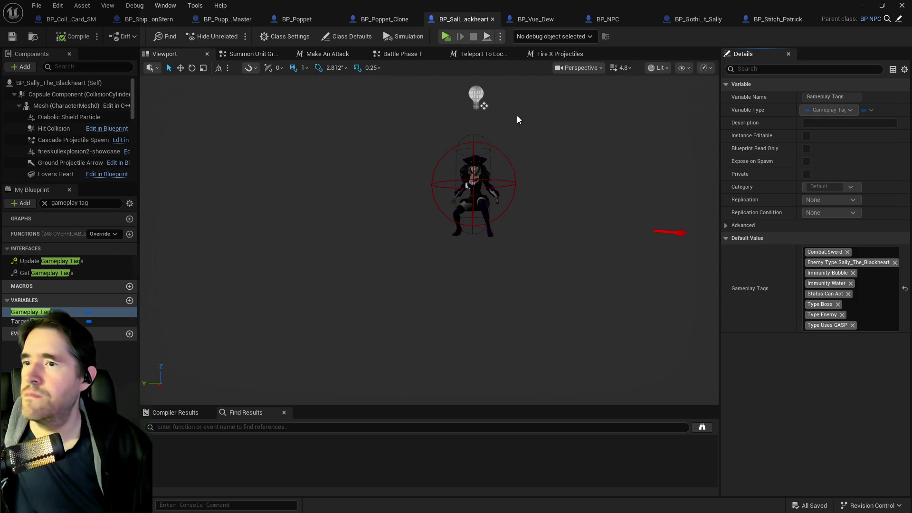
- Glance at the Gothic Wall Light and Poppet blueprints, then review Sally's Battle Phase 1 graph
left_click_drag(481, 190, 484, 190)
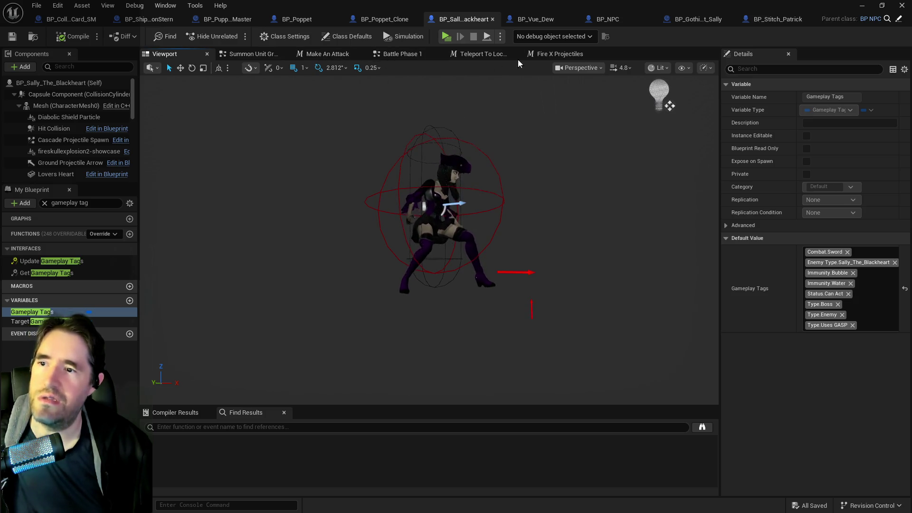
left_click(680, 19)
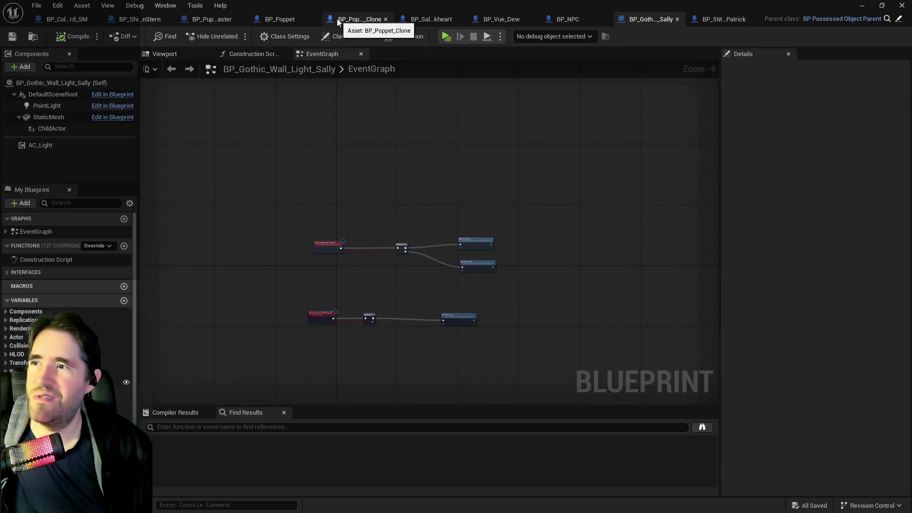
left_click(269, 21)
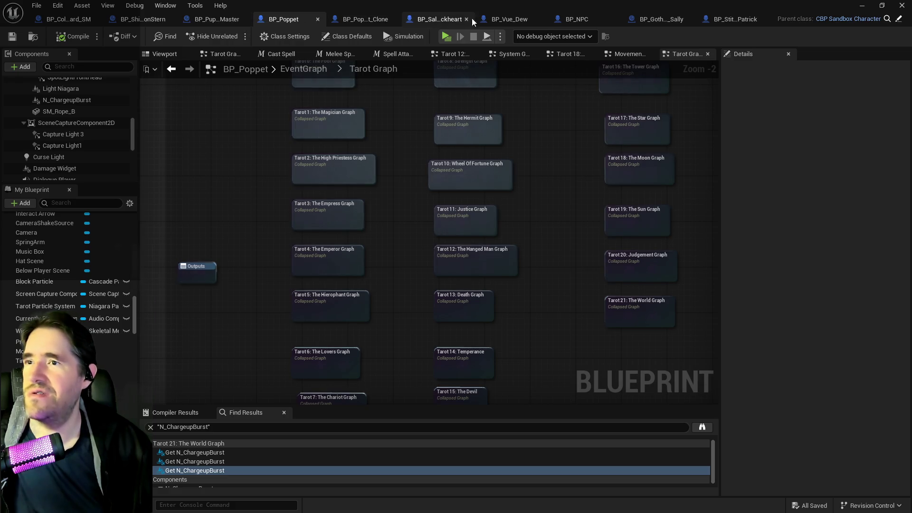
left_click(447, 18)
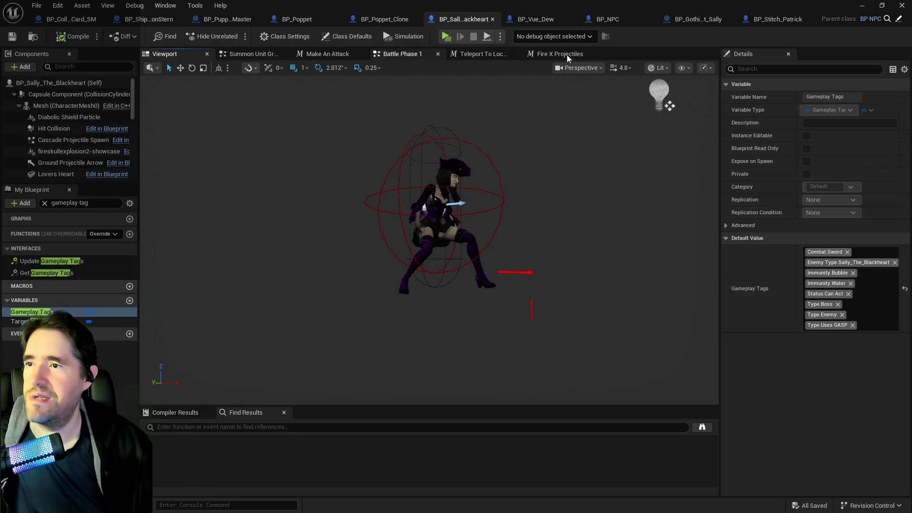
left_click(415, 57)
scroll(411, 249, "down", 3)
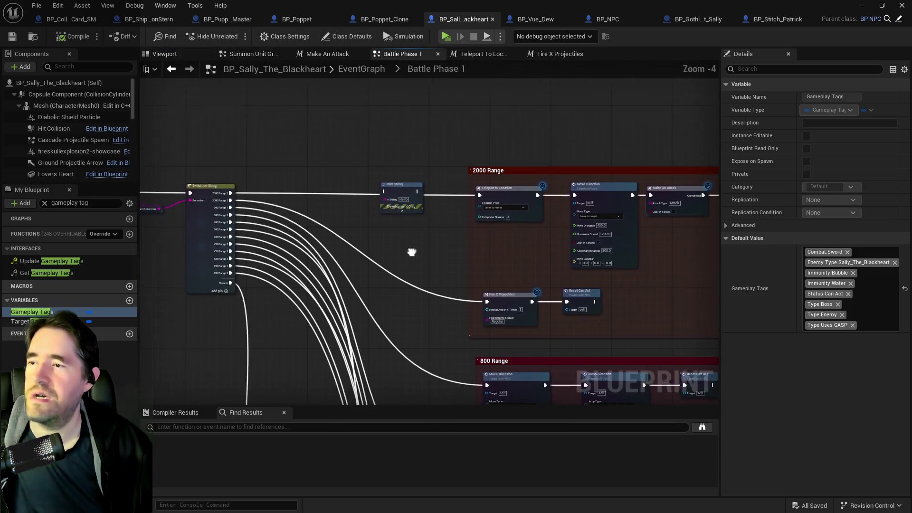
scroll(225, 257, "up", 2)
left_click_drag(226, 257, 376, 260)
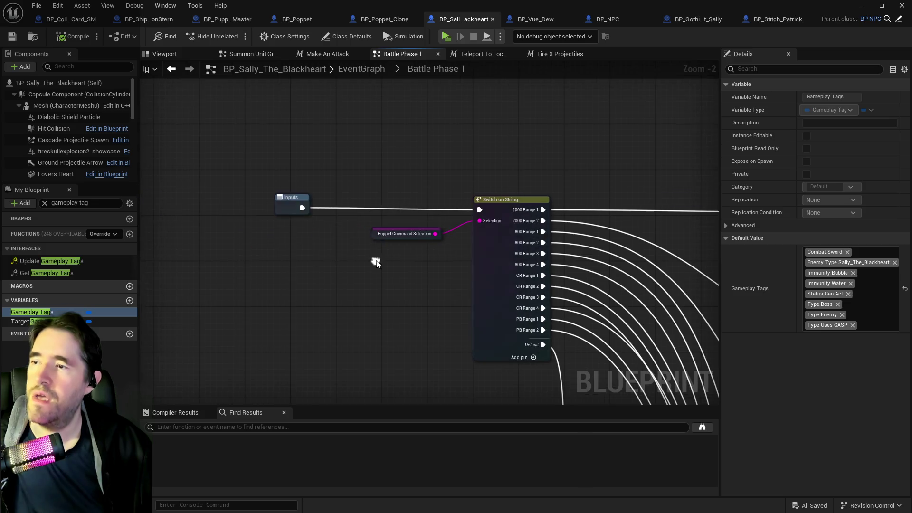
left_click_drag(535, 186, 390, 172)
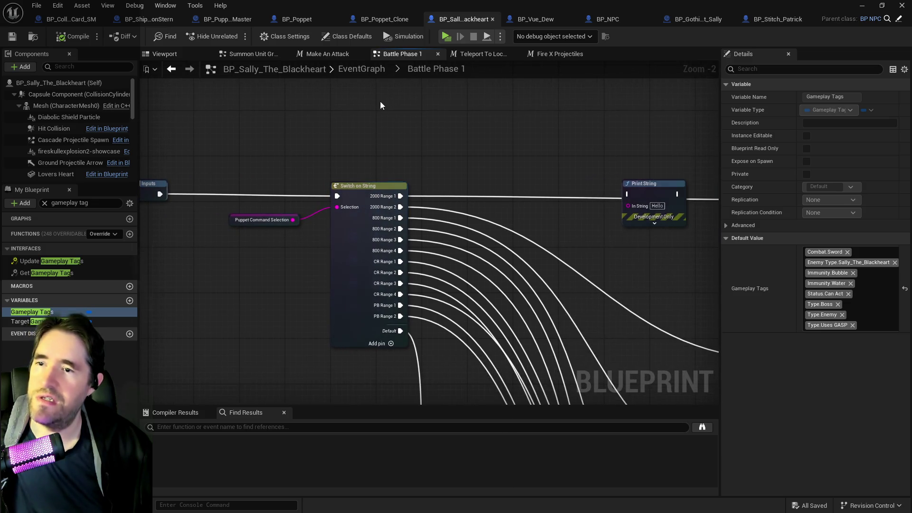
- Locate the Battle Phase variable node in Sally's EventGraph and inspect its properties
left_click(346, 71)
scroll(357, 169, "up", 6)
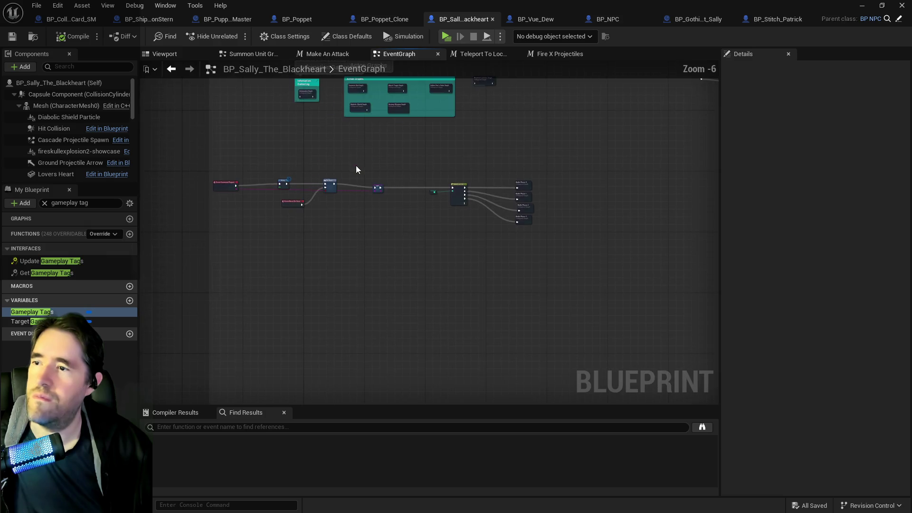
scroll(397, 182, "up", 3)
left_click(474, 205)
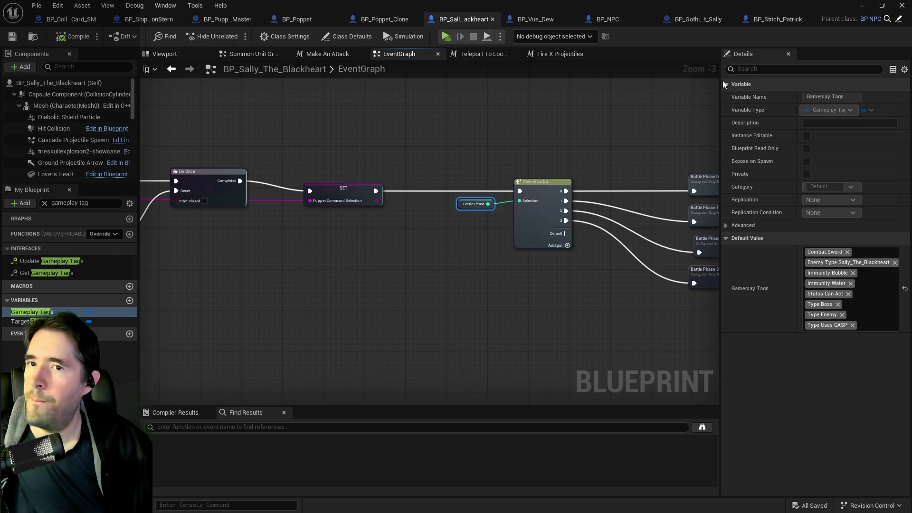
left_click(45, 203)
left_click(478, 260)
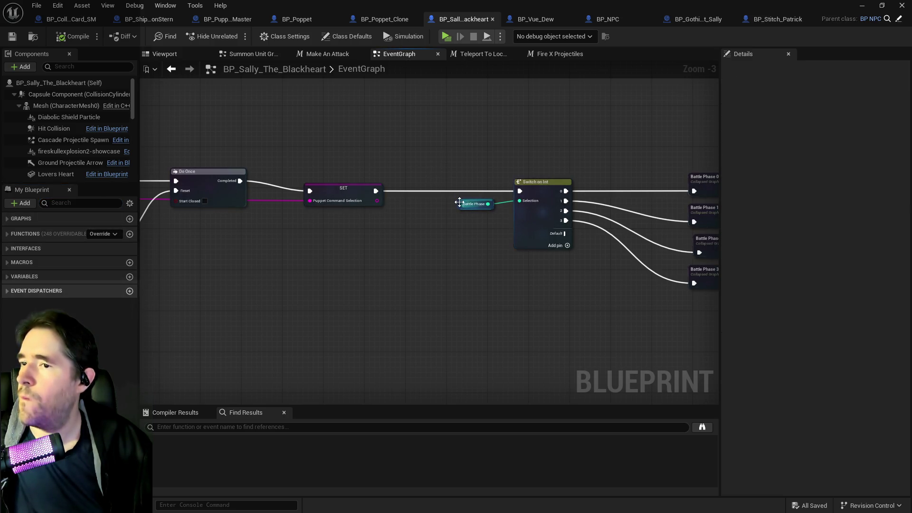
left_click(459, 203)
left_click(33, 276)
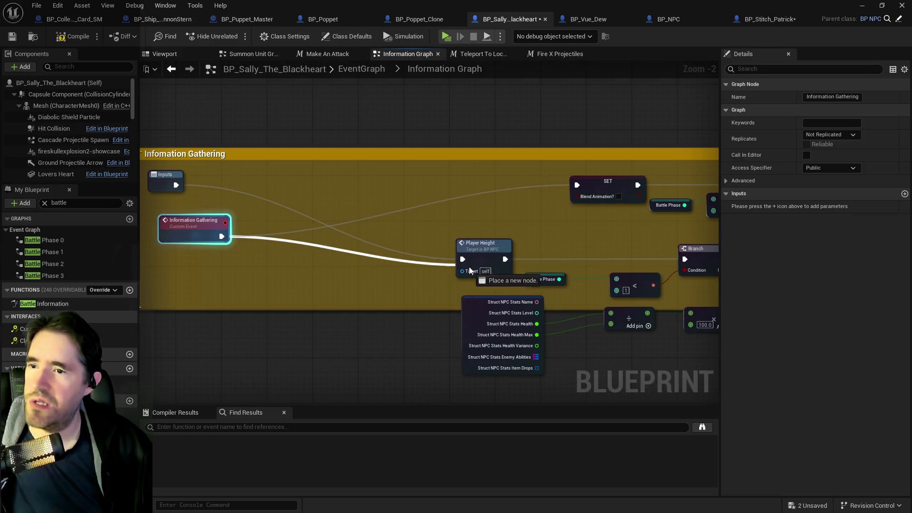
- Undo a stray wire and move the In the Air SET node below the comment area
left_click_drag(469, 267, 462, 259)
scroll(427, 252, "down", 1)
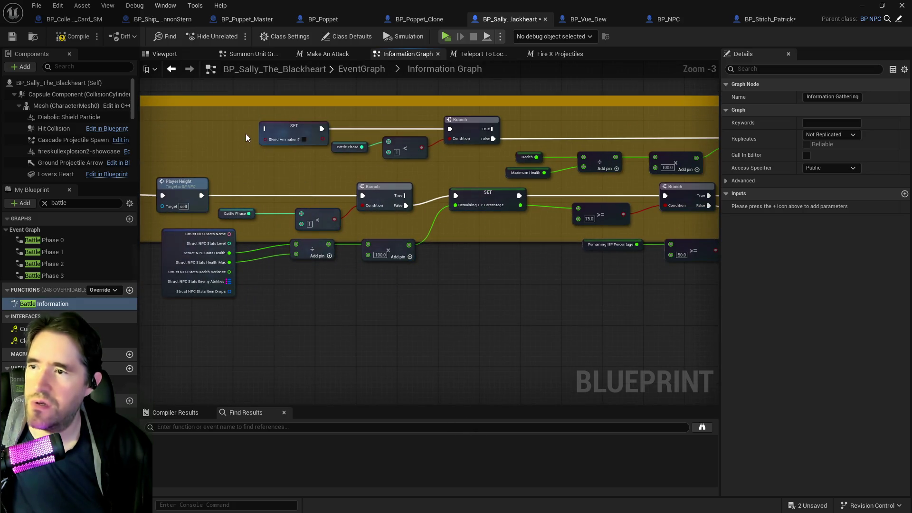
mouse_move(426, 131)
left_mouse_down()
mouse_move(783, 158)
mouse_move(668, 167)
mouse_move(788, 176)
mouse_move(655, 163)
mouse_move(669, 161)
mouse_move(371, 151)
left_mouse_up()
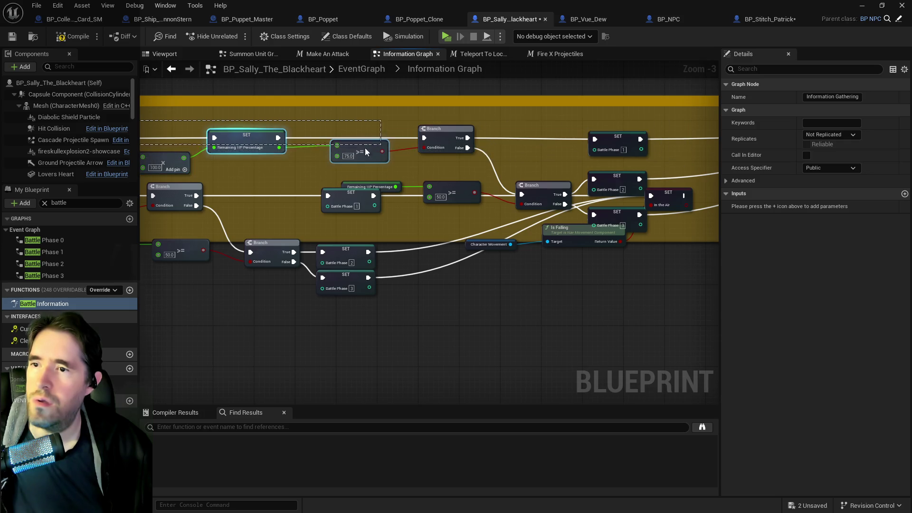
left_click_drag(306, 160, 303, 160)
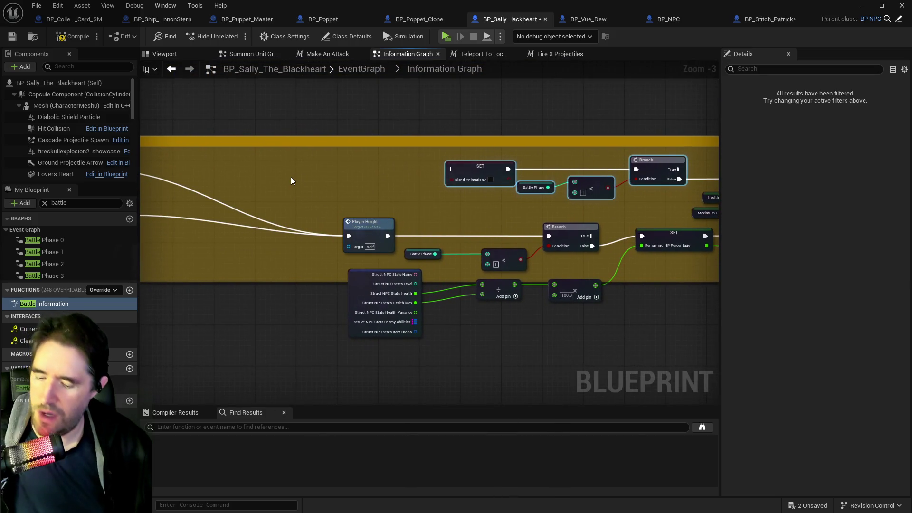
key("ctrl+z")
key("ctrl+z")
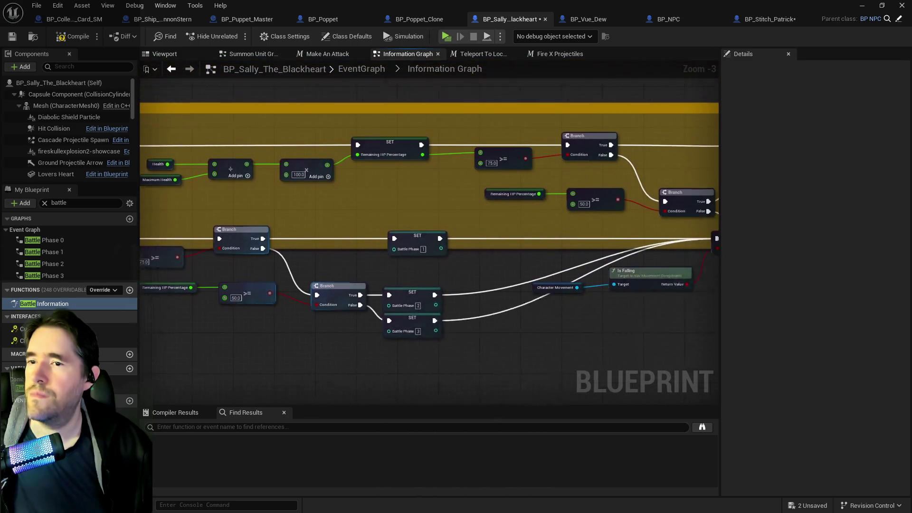
left_click(457, 223)
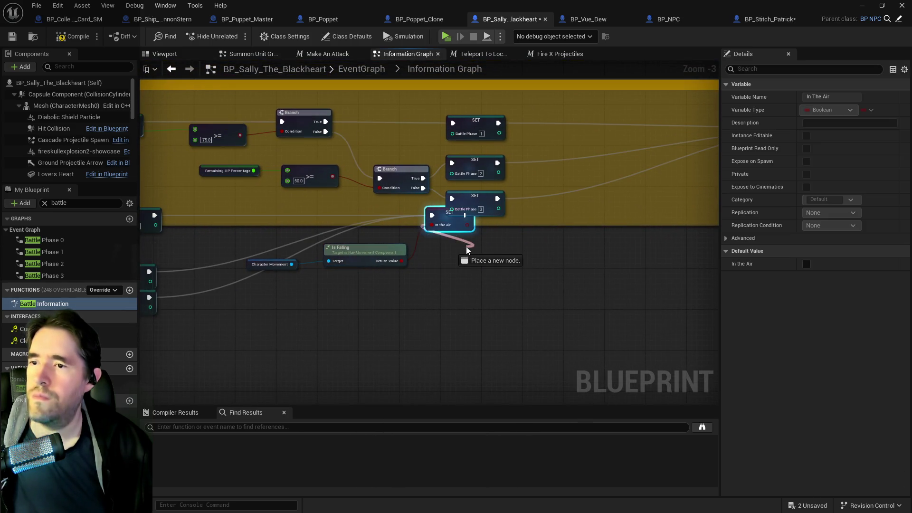
mouse_move(457, 223)
left_mouse_down()
mouse_move(465, 245)
mouse_move(485, 252)
left_mouse_up()
- Select the lower node row and locate the Player Height group and Information Gathering comment
scroll(460, 241, "down", 2)
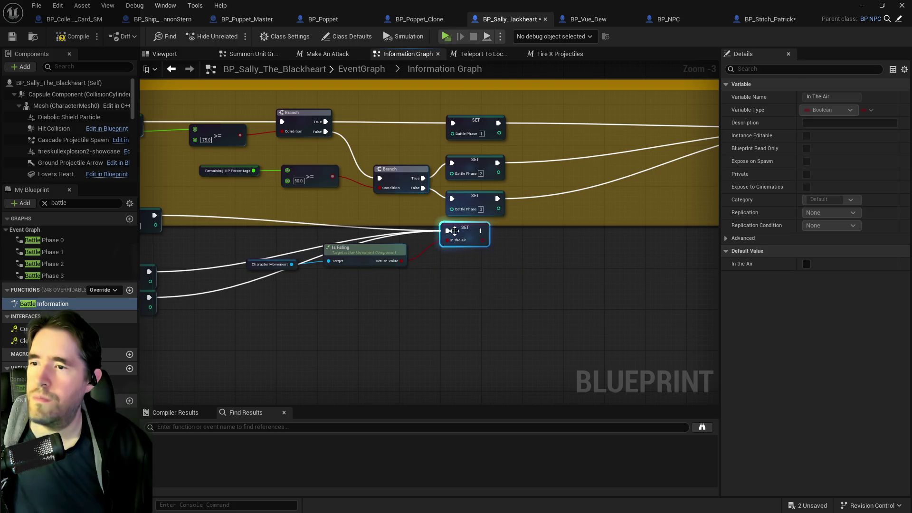
right_click(458, 235)
scroll(475, 237, "down", 1)
left_click_drag(325, 247, 397, 243)
mouse_move(310, 226)
left_mouse_down()
mouse_move(693, 264)
mouse_move(671, 282)
left_mouse_up()
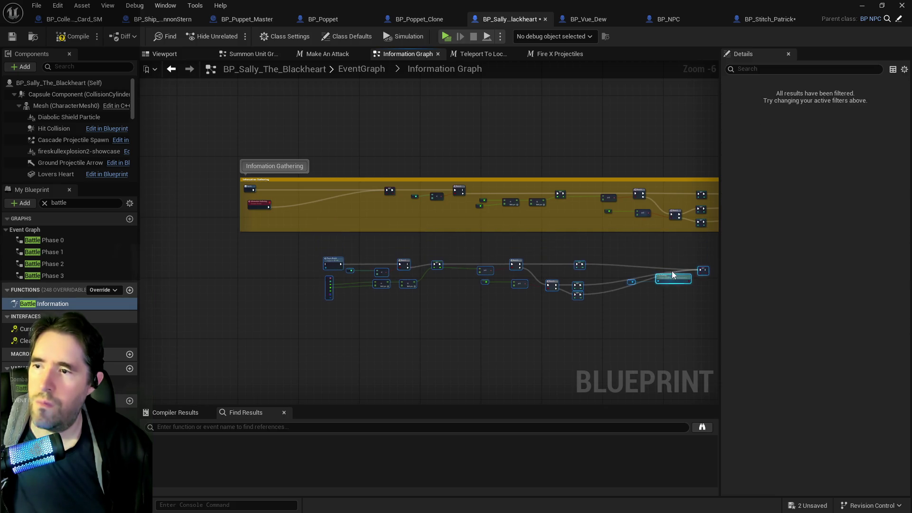
scroll(512, 227, "up", 2)
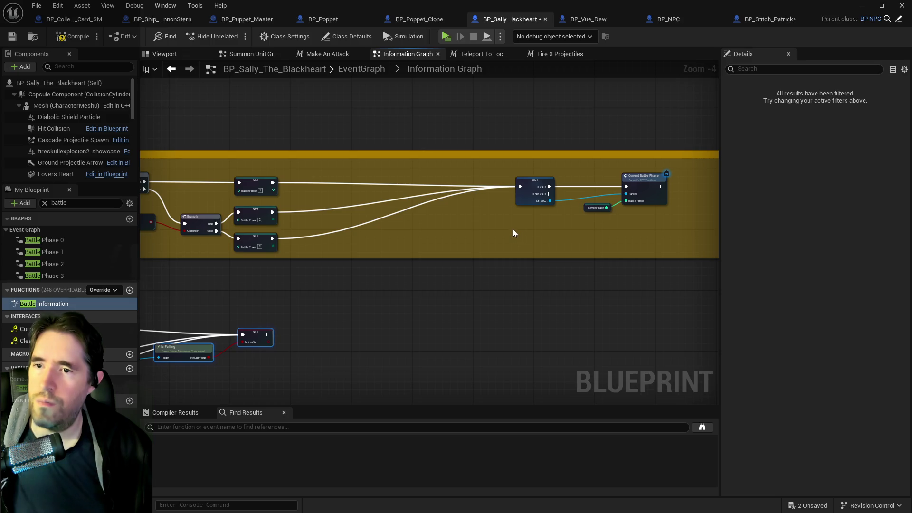
mouse_move(512, 229)
left_mouse_down()
mouse_move(781, 150)
mouse_move(803, 162)
left_mouse_up()
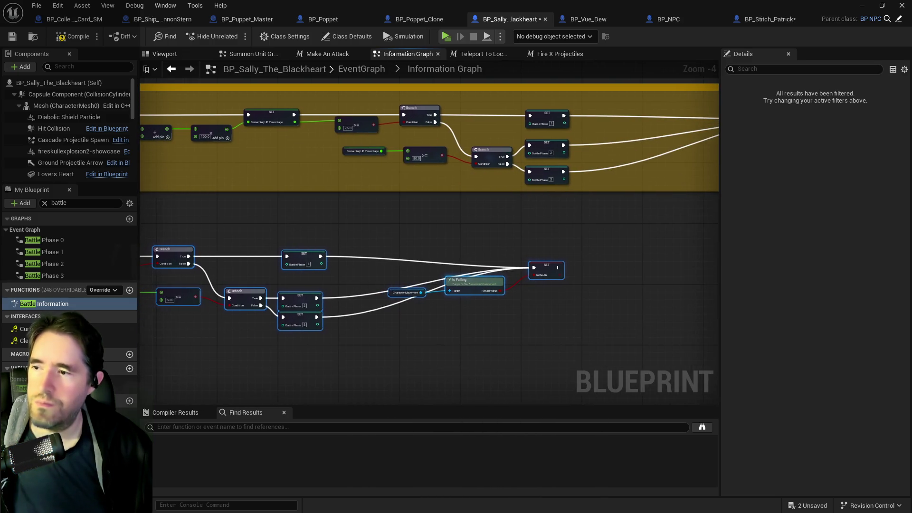
left_click_drag(600, 205, 328, 236)
scroll(327, 236, "up", 1)
scroll(537, 204, "up", 2)
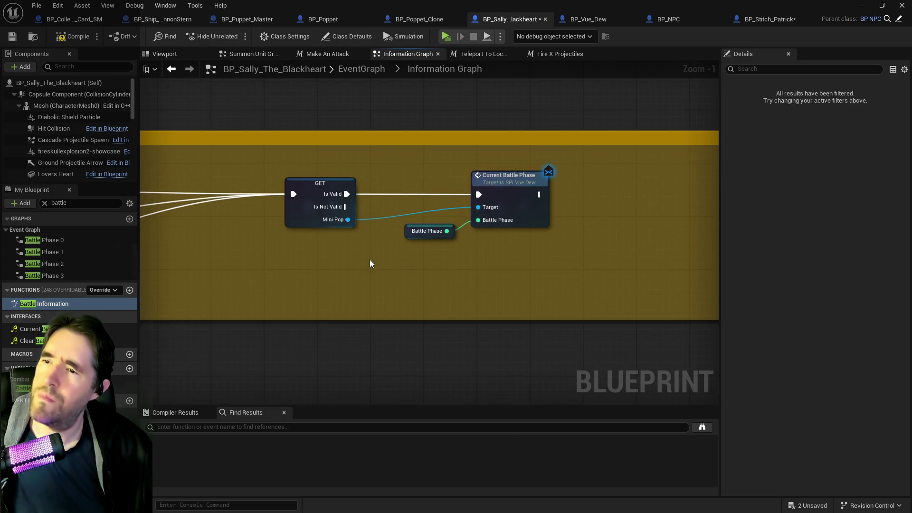
scroll(369, 260, "down", 2)
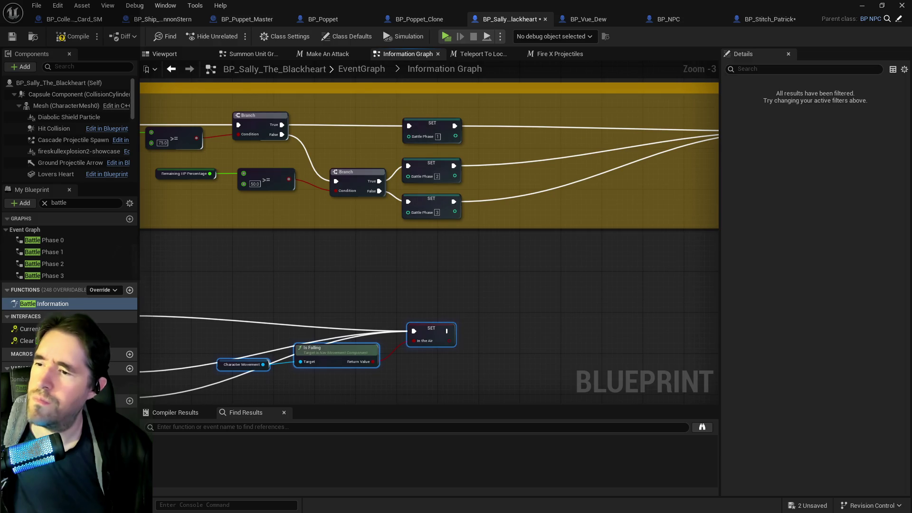
mouse_move(504, 248)
left_mouse_down()
mouse_move(499, 215)
mouse_move(497, 244)
left_mouse_up()
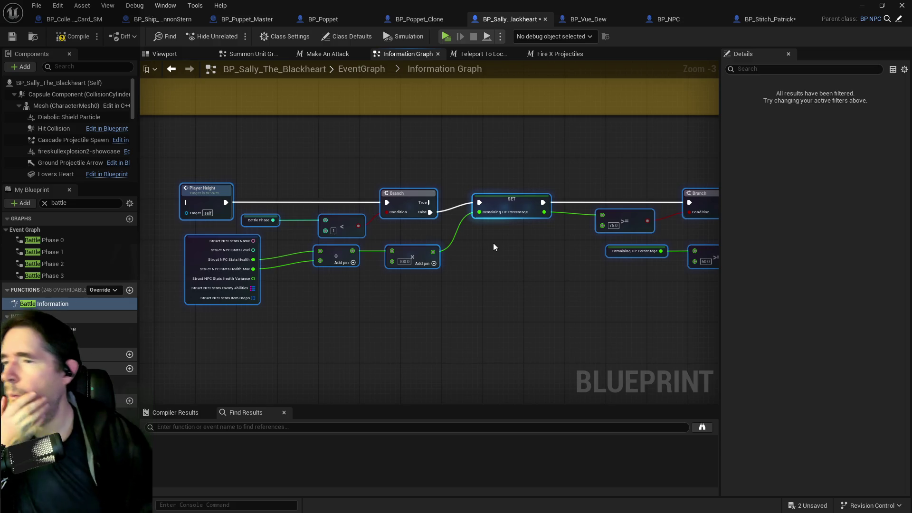
scroll(498, 241, "down", 1)
left_click_drag(424, 197, 409, 238)
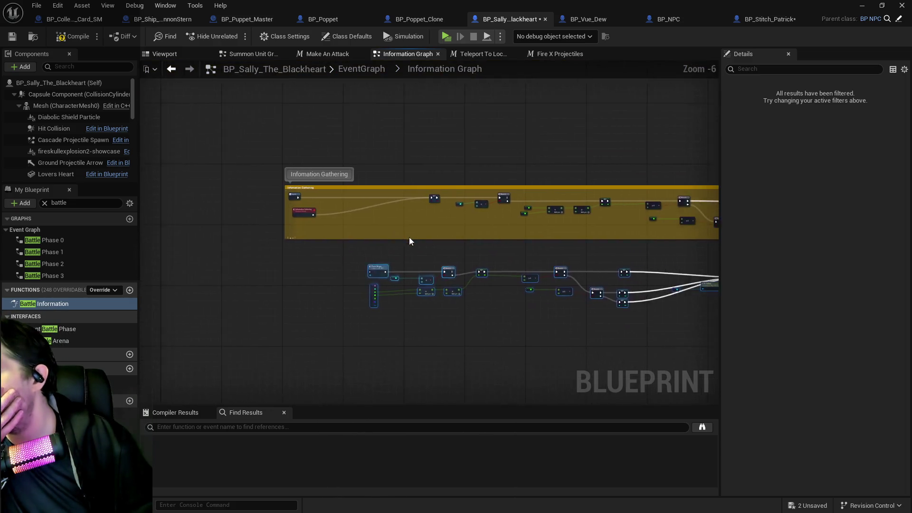
scroll(228, 159, "up", 1)
scroll(296, 149, "up", 1)
- Wire the execution of Inputs and the Information Gathering event into Player Height
mouse_move(255, 147)
left_mouse_down()
mouse_move(440, 363)
mouse_move(468, 365)
left_mouse_up()
left_click(273, 160)
mouse_move(256, 147)
left_mouse_down()
mouse_move(412, 290)
mouse_move(473, 370)
left_mouse_up()
left_click_drag(302, 199, 474, 370)
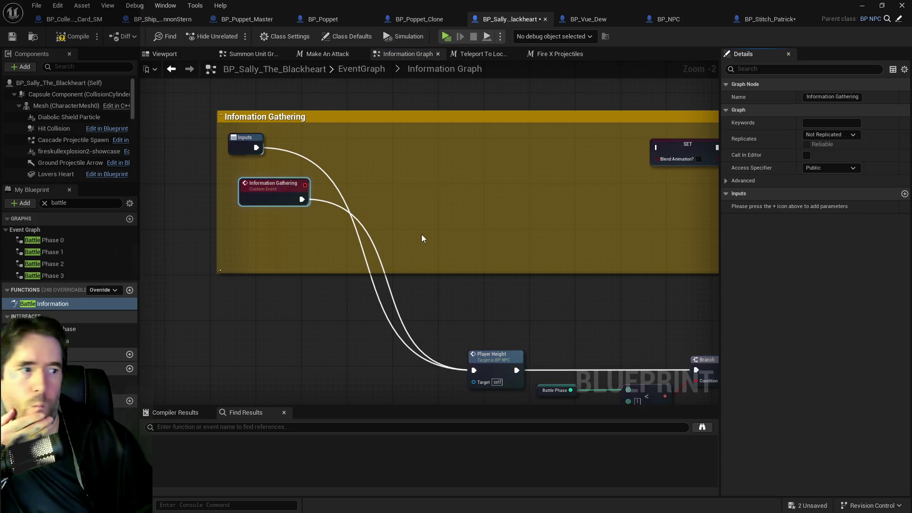
scroll(278, 204, "up", 1)
right_click(278, 206)
left_click(248, 196)
key("Home")
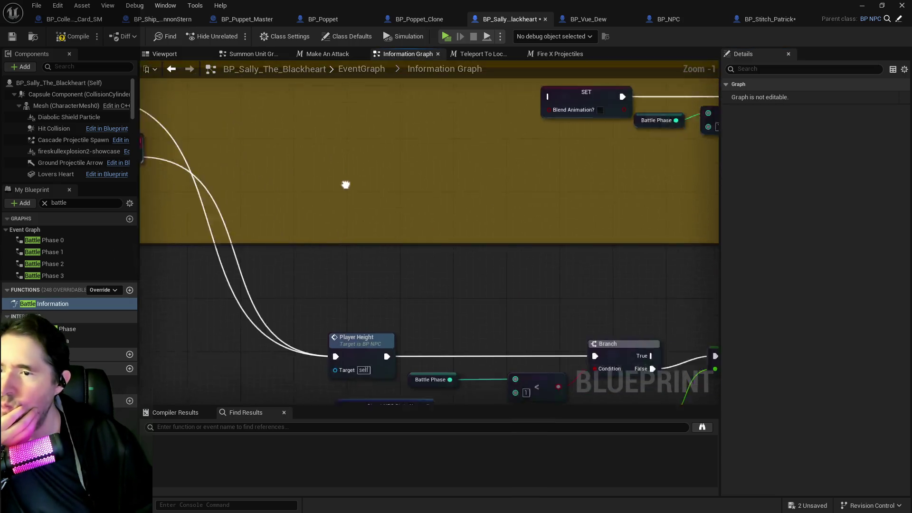
- Move the node chain into the Information Gathering comment box and save Sally's blueprint
mouse_move(454, 169)
left_mouse_down()
mouse_move(683, 189)
mouse_move(760, 215)
mouse_move(582, 204)
left_mouse_up()
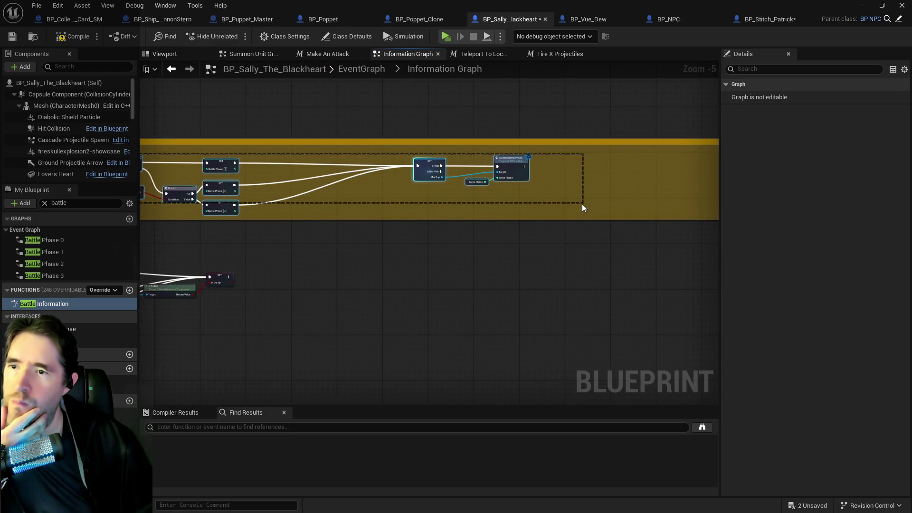
key("Delete")
key("ctrl+z")
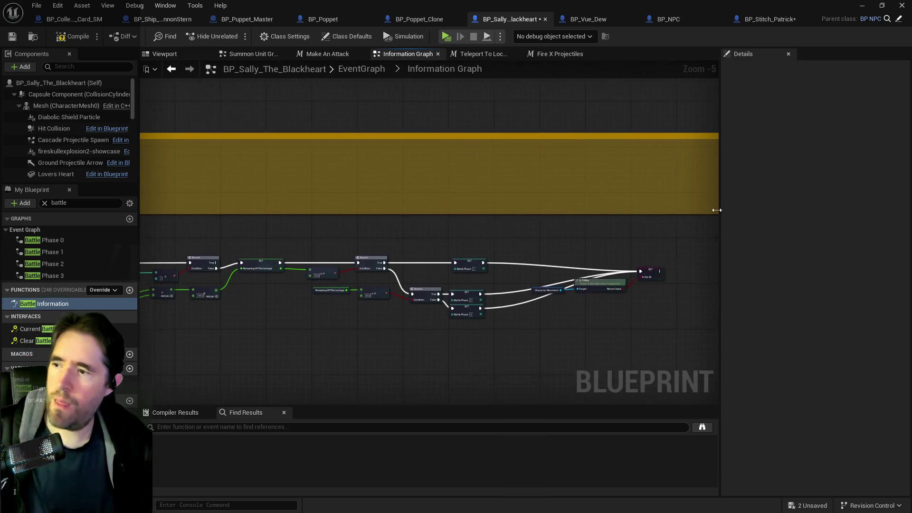
mouse_move(273, 233)
left_mouse_down()
mouse_move(707, 310)
mouse_move(688, 321)
left_mouse_up()
left_click_drag(343, 237, 328, 167)
left_click_drag(429, 133, 492, 131)
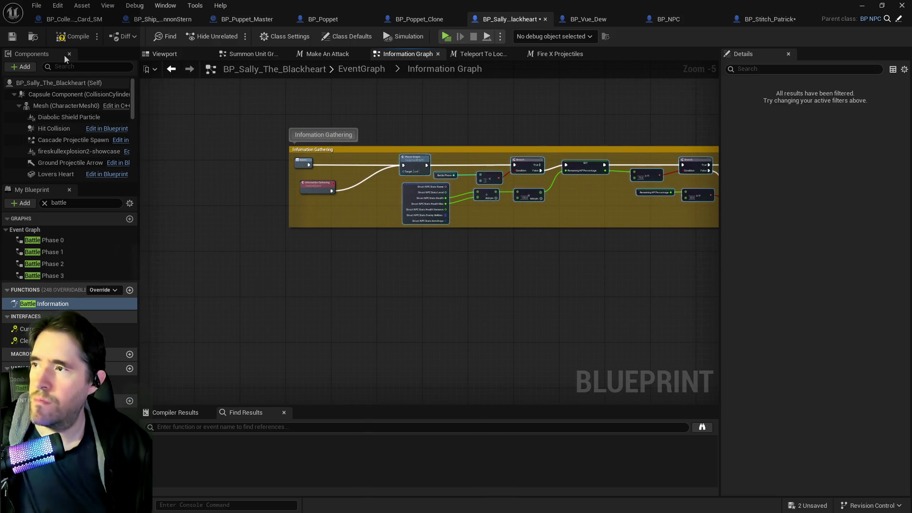
left_click(11, 36)
left_click(249, 19)
- Review the Puppet Master's Sally The Blackheart Battle Phase 1 graph and its parent graph
left_click_drag(351, 156, 478, 104)
scroll(330, 104, "down", 4)
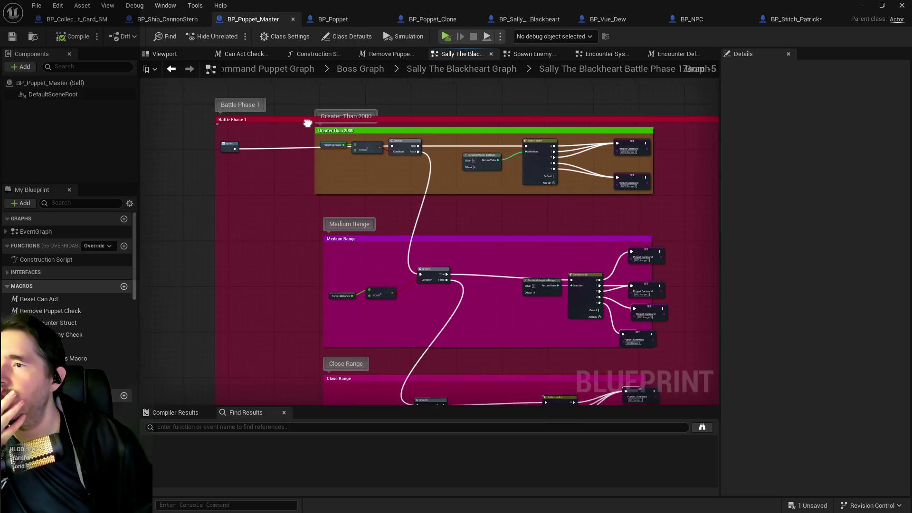
left_click(447, 69)
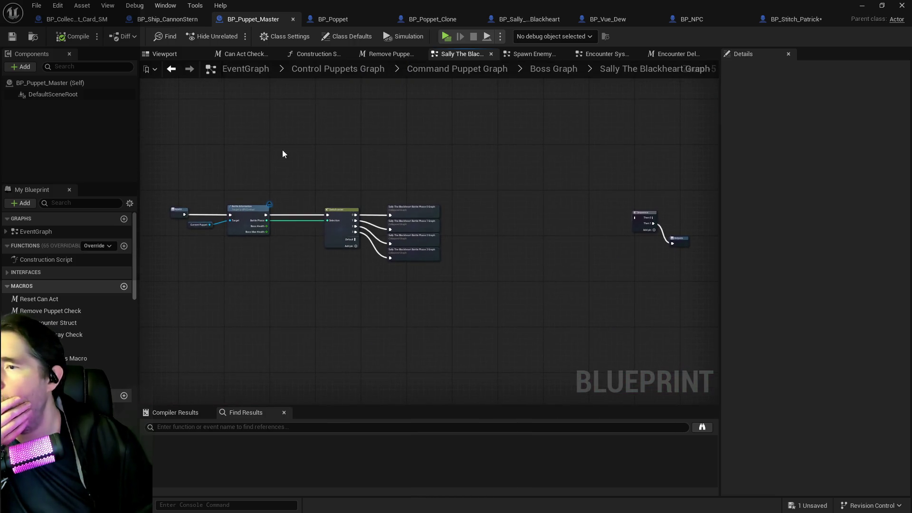
scroll(345, 211, "up", 3)
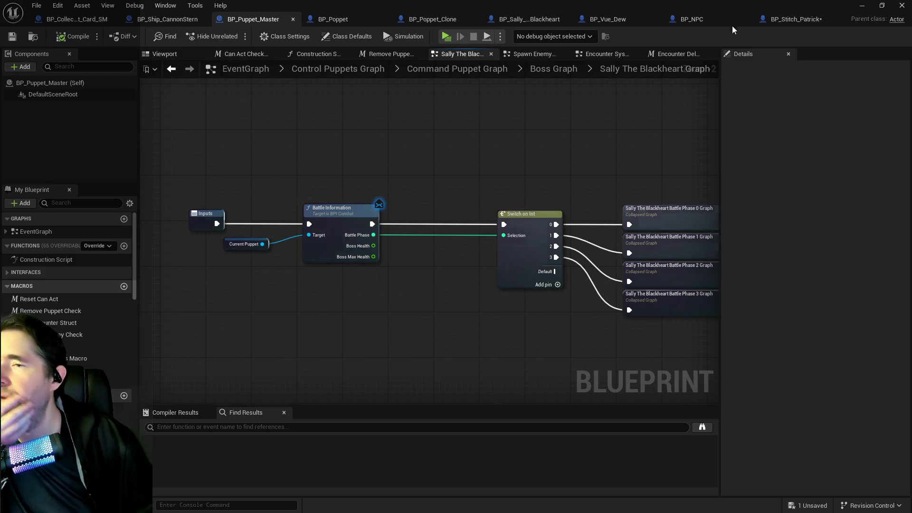
left_click(527, 19)
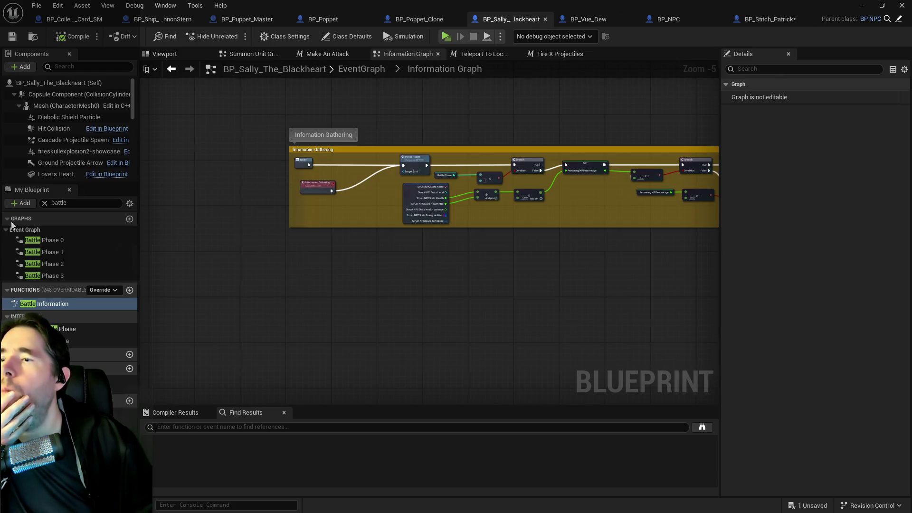
- In Sally's Battle Information function, place Maximum Health below Health, then compile and save
double_click(47, 304)
left_click_drag(508, 225, 641, 289)
left_click(582, 287)
mouse_move(582, 286)
left_mouse_down()
mouse_move(560, 275)
mouse_move(567, 298)
left_mouse_up()
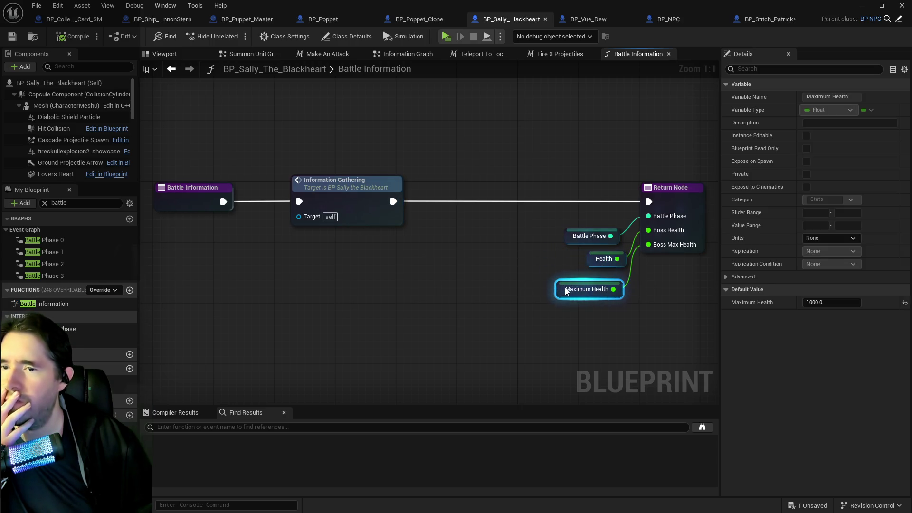
left_click(74, 36)
left_click(11, 37)
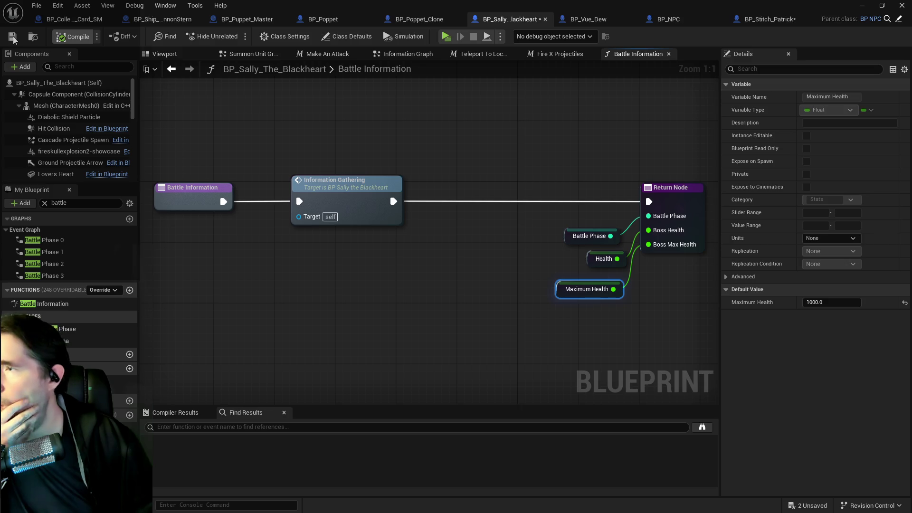
left_click(769, 19)
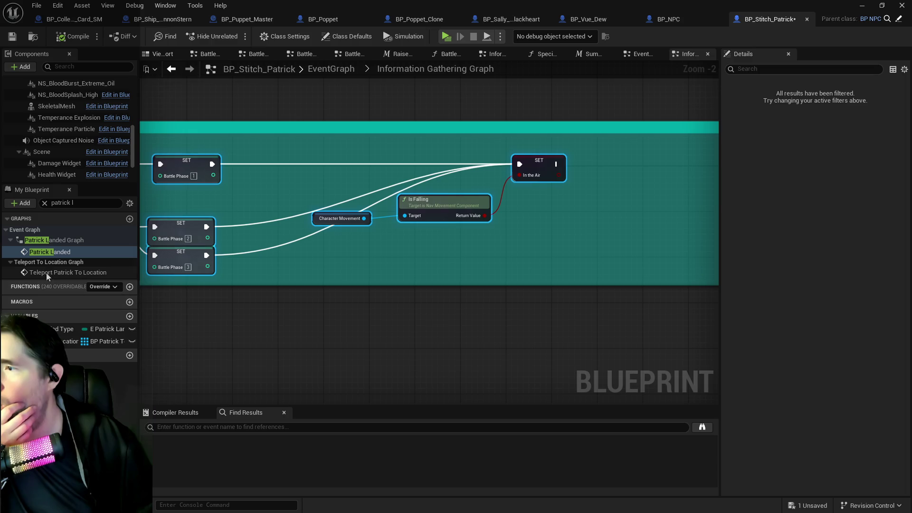
- Bring the Struct NPC Stats getter from Patrick's Battle Information into Sally's Battle Information
key("ctrl+a")
type("battle info")
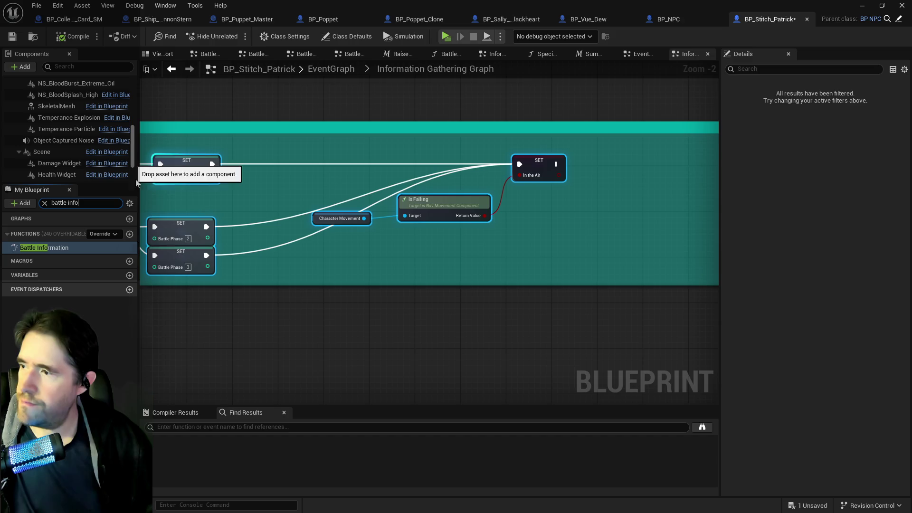
double_click(30, 250)
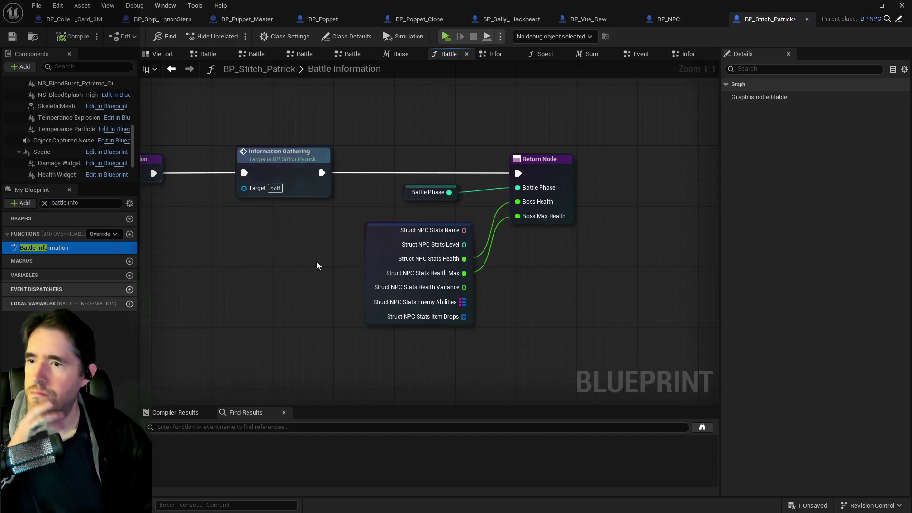
left_click(401, 257)
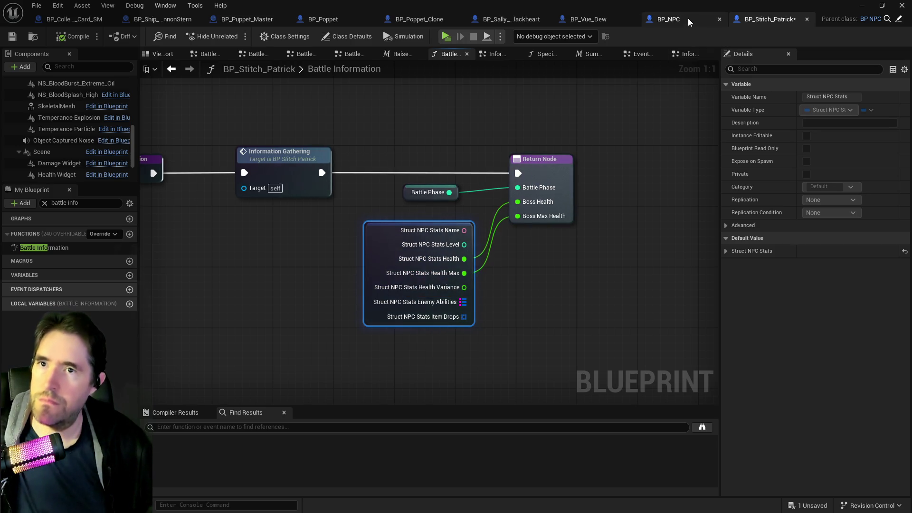
left_click(513, 19)
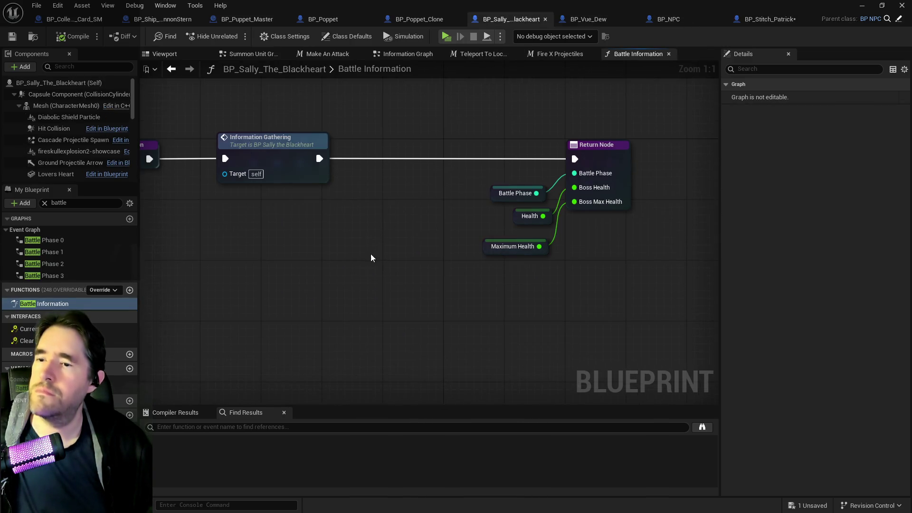
key("ctrl+v")
- Wire Health to Boss Health and Health Max to Boss Max Health, delete the old getters, save
mouse_move(489, 298)
left_mouse_down()
mouse_move(565, 237)
mouse_move(574, 187)
left_mouse_up()
left_click(397, 255)
mouse_move(490, 312)
left_mouse_down()
mouse_move(590, 244)
mouse_move(574, 201)
left_mouse_up()
left_click_drag(461, 215, 560, 266)
key("Delete")
left_click_drag(392, 283, 422, 238)
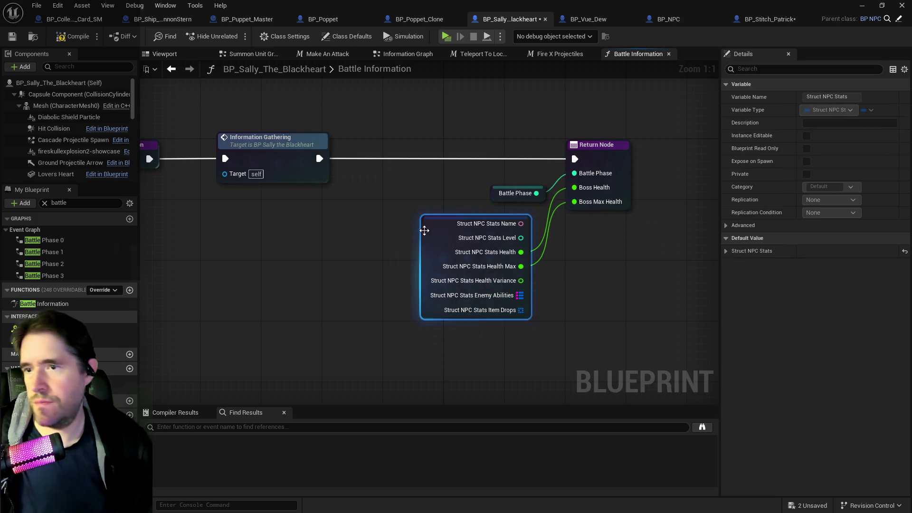
left_click_drag(513, 192, 512, 178)
left_click_drag(432, 223, 454, 199)
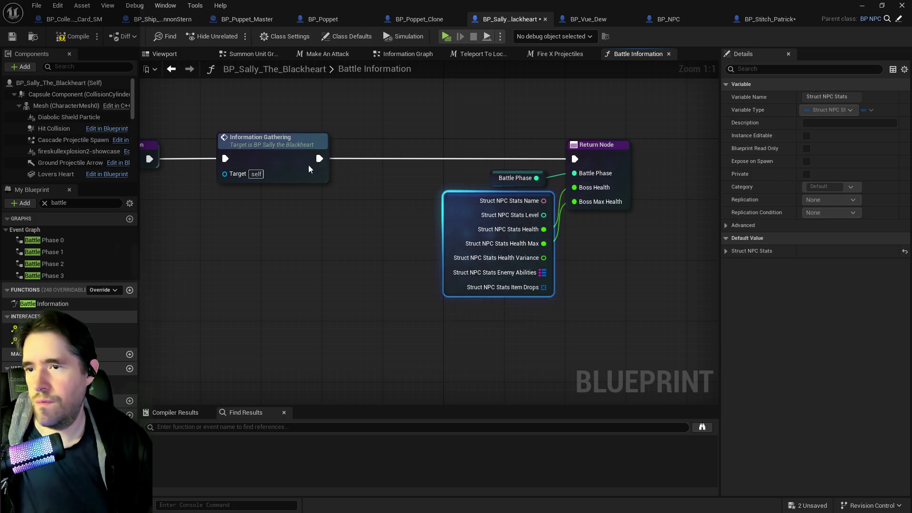
left_click(13, 36)
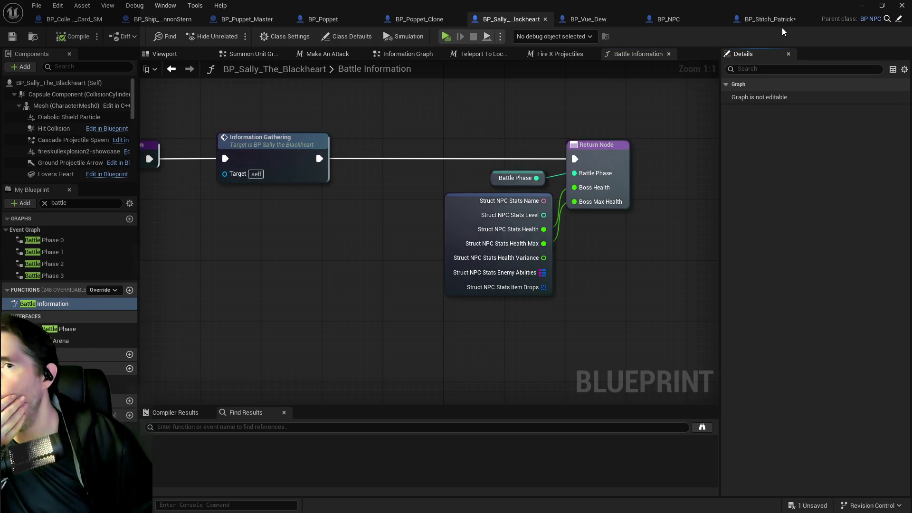
left_click(772, 20)
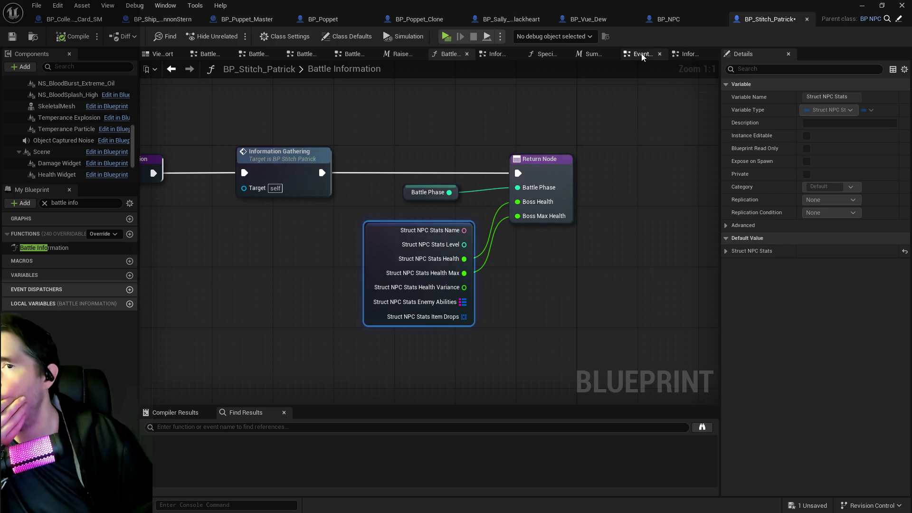
- Find references by name to the Information Gathering event in Patrick's Information Gathering Graph
left_click(640, 54)
scroll(334, 285, "up", 5)
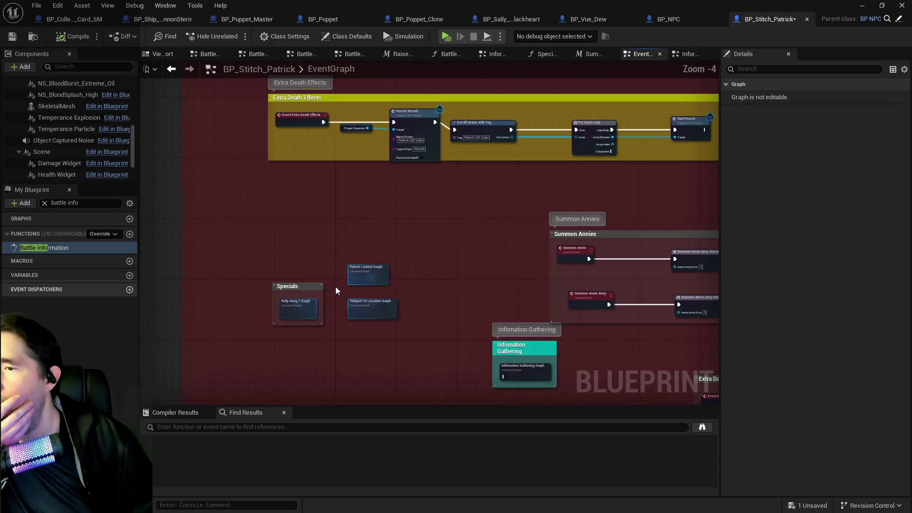
double_click(523, 373)
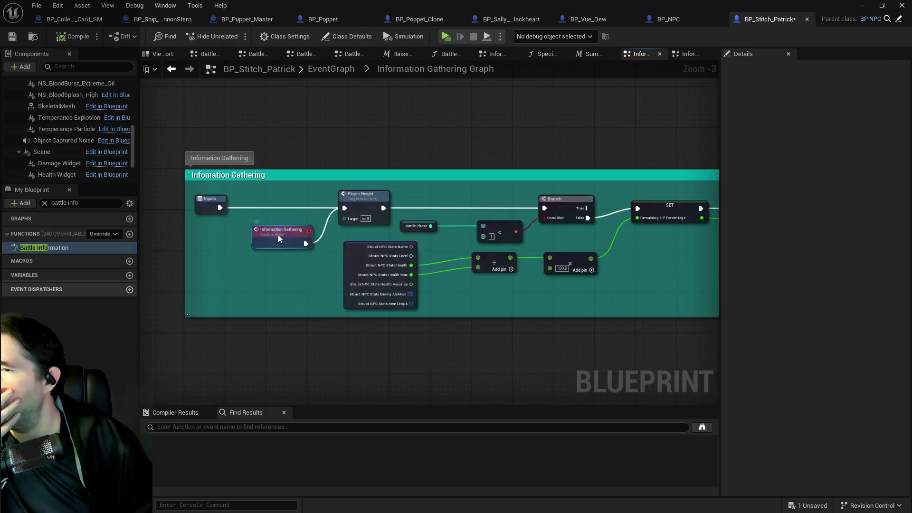
right_click(279, 239)
mouse_move(313, 336)
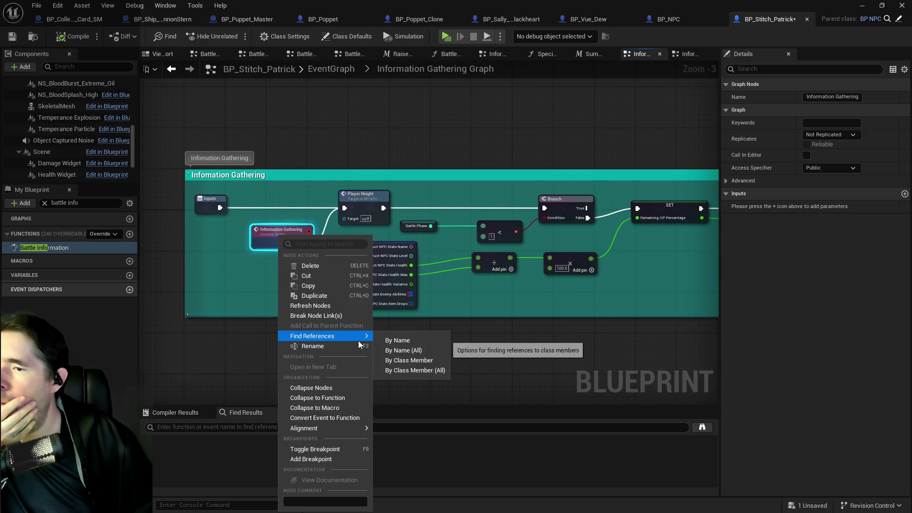
left_click(398, 342)
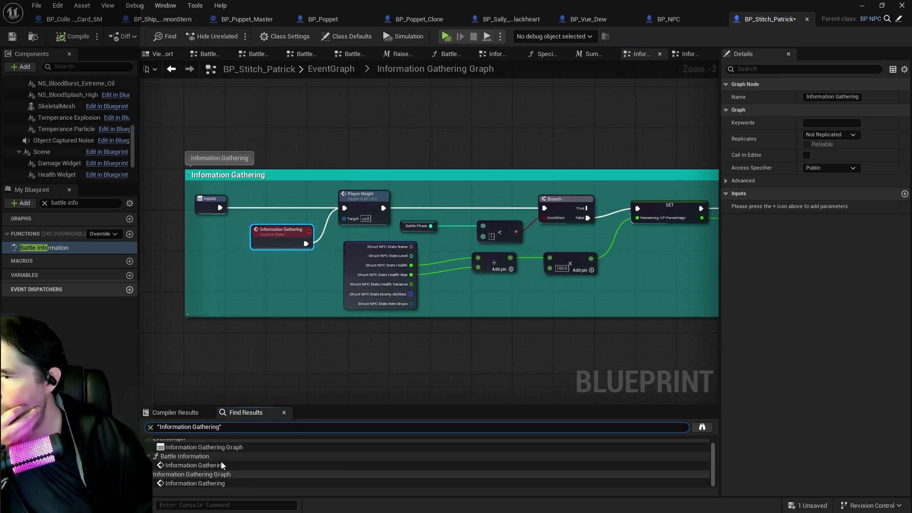
- Review the Battle Information and Information Gathering Graph matches, then Save All blueprints
double_click(213, 465)
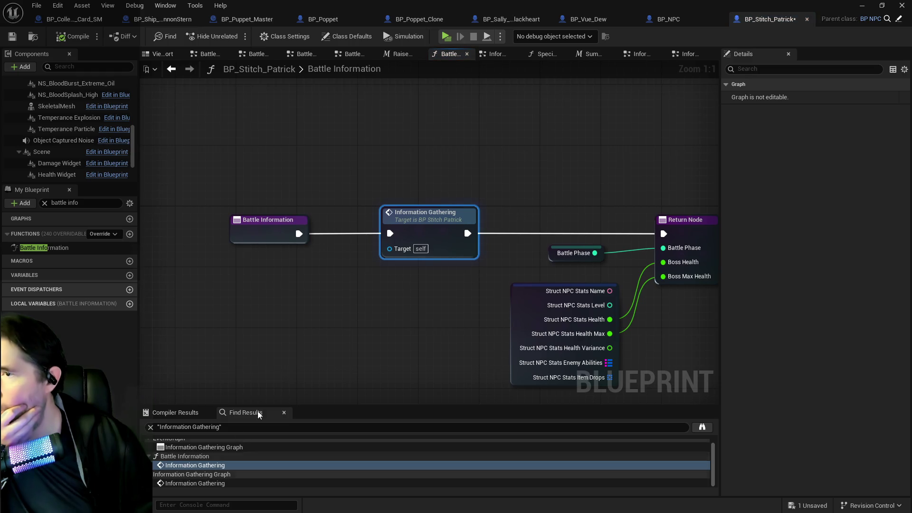
scroll(397, 325, "down", 1)
left_click_drag(397, 325, 285, 296)
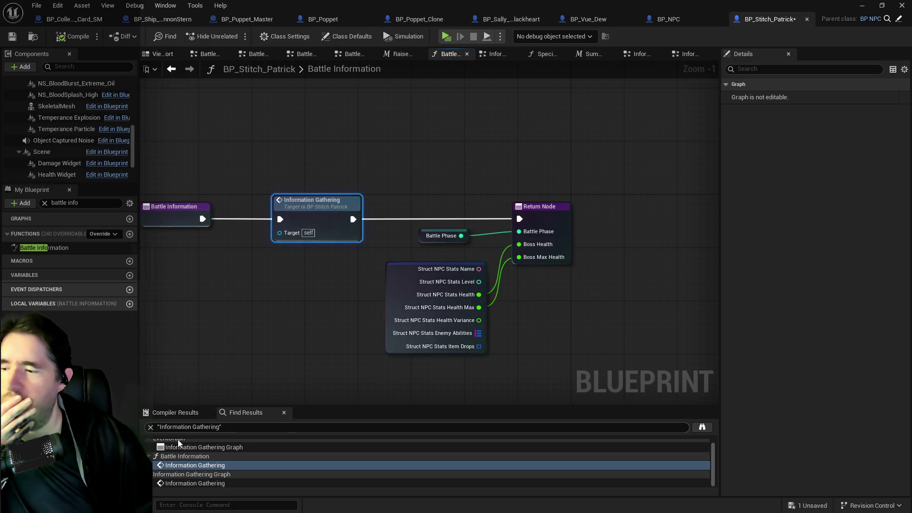
left_click(172, 484)
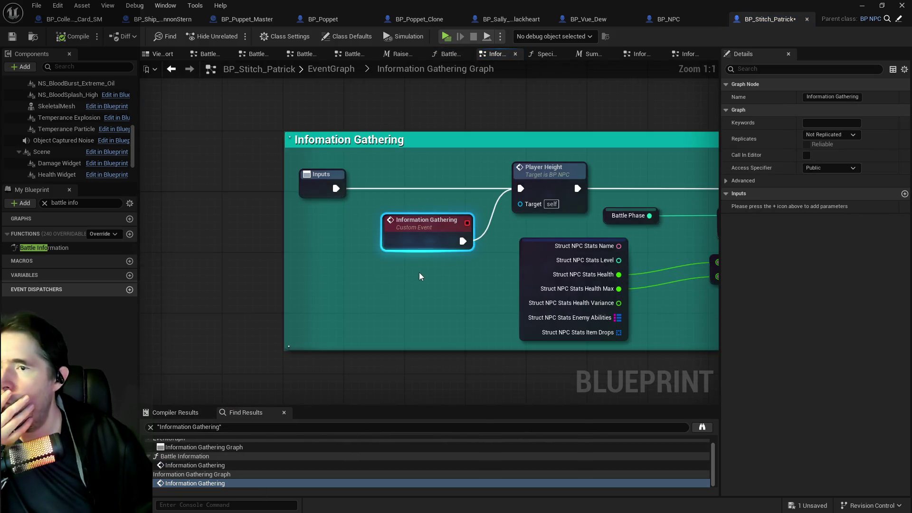
left_click(37, 6)
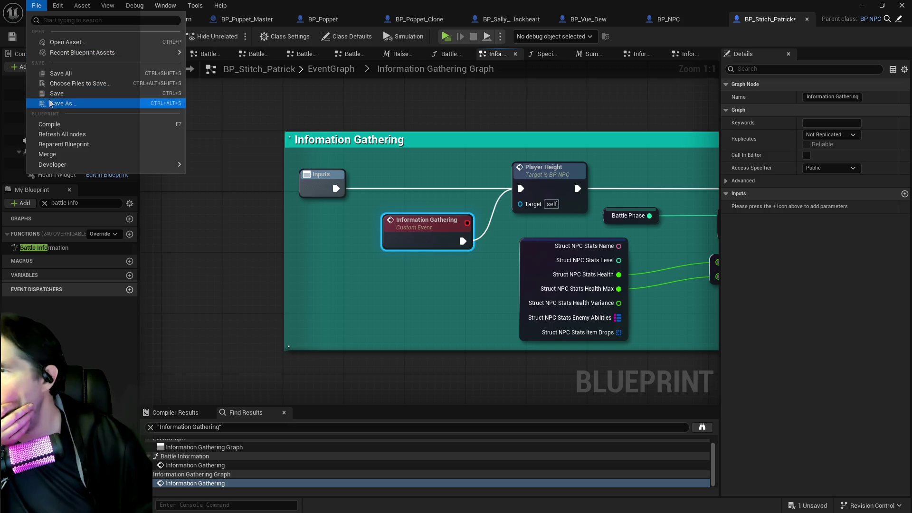
left_click(53, 74)
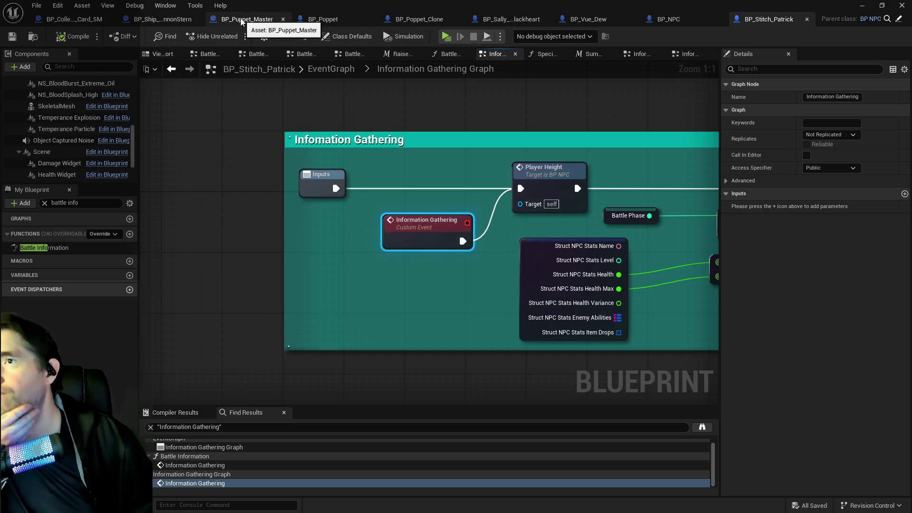
left_click(510, 19)
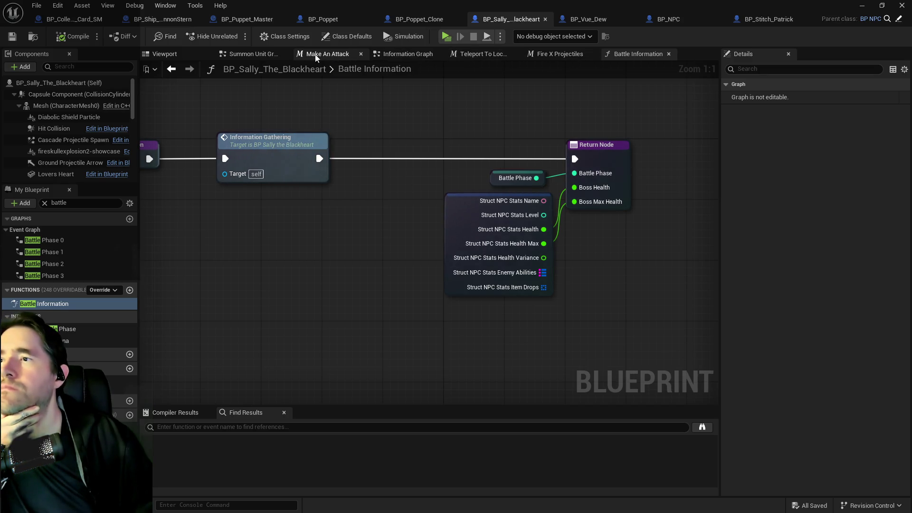
- Clear the battle filter and open Sally's EventGraph around the Delay nodes
left_click(536, 56)
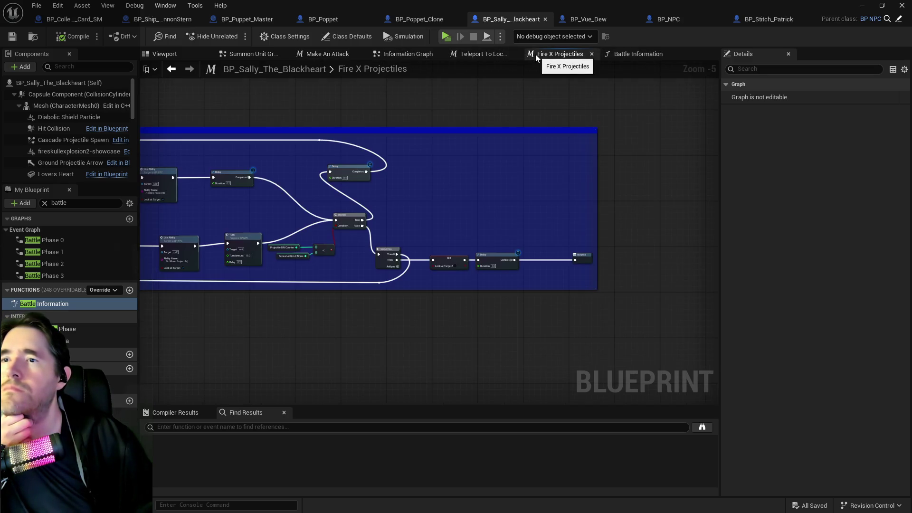
left_click(44, 202)
left_click(12, 223)
double_click(23, 232)
scroll(387, 135, "up", 8)
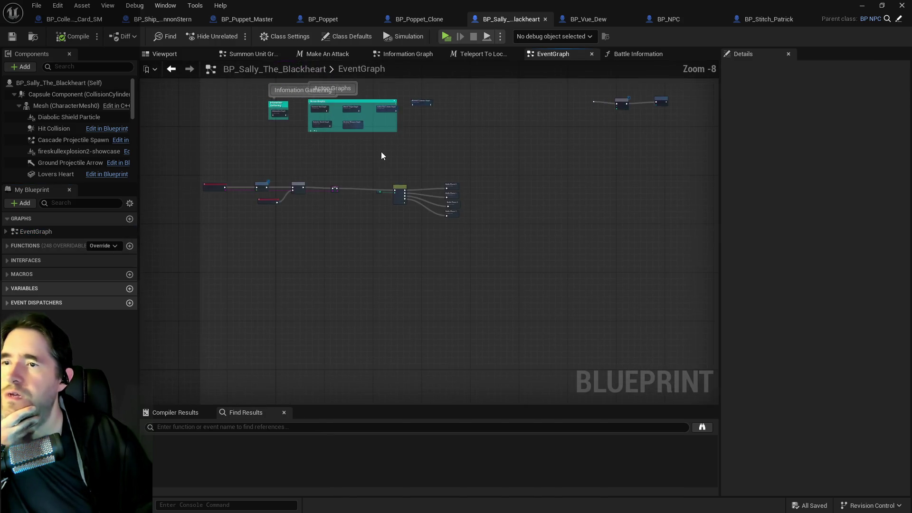
left_click_drag(273, 243, 417, 248)
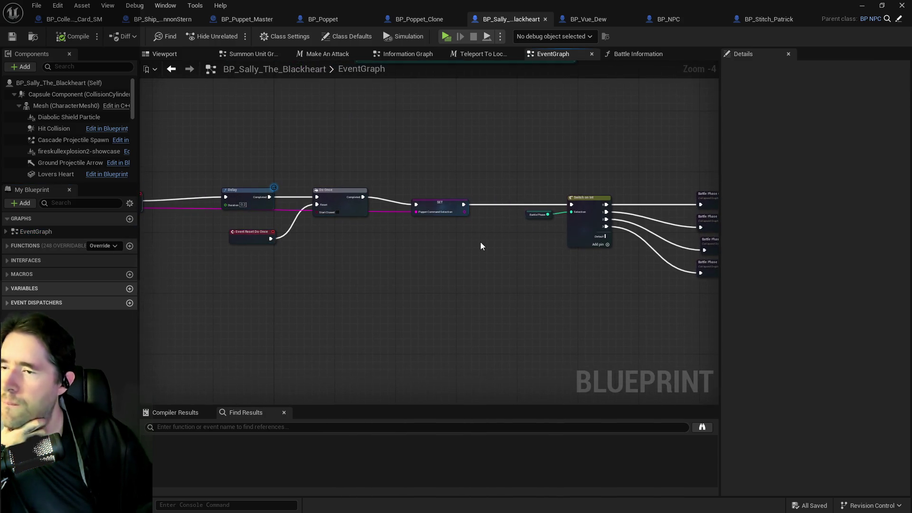
- Add a Print String with 30-second duration between SET and Switch on Int
right_click(487, 241)
type("print st")
type("irn")
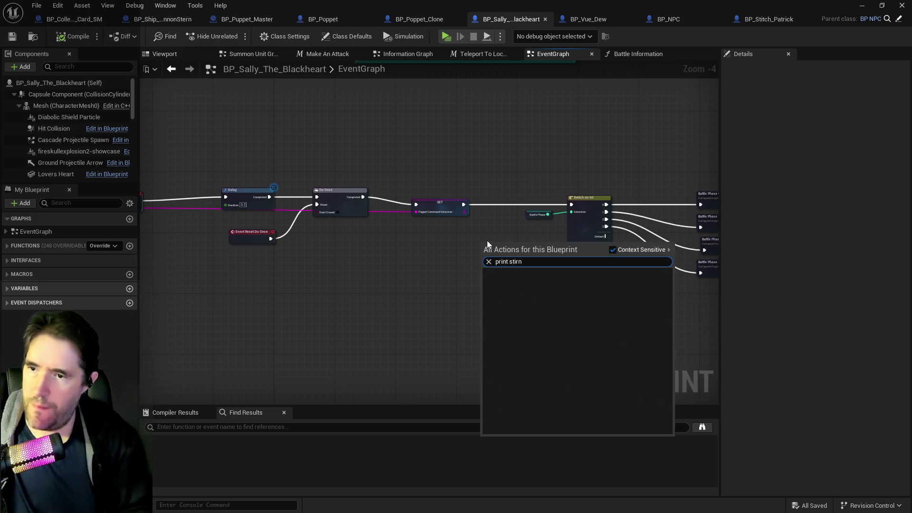
key("BackSpace")
key("BackSpace")
key("BackSpace")
type("ring")
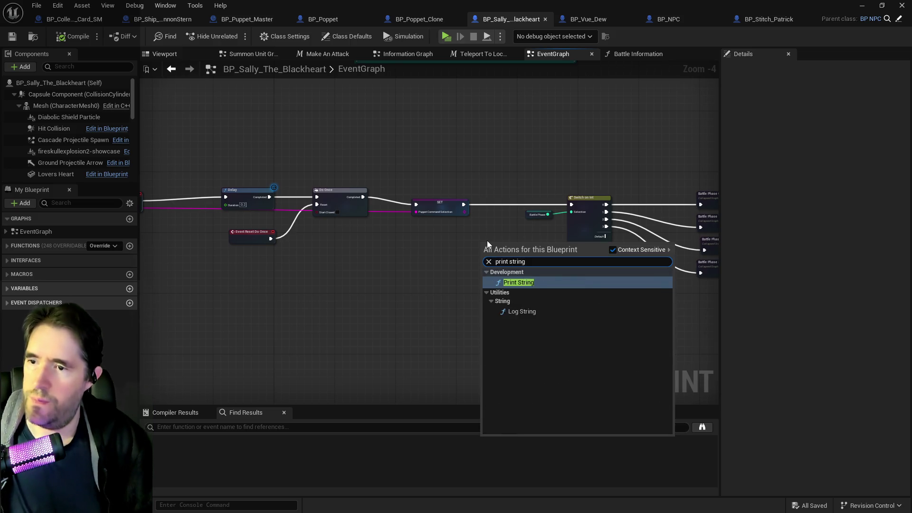
left_click(510, 283)
scroll(496, 265, "up", 3)
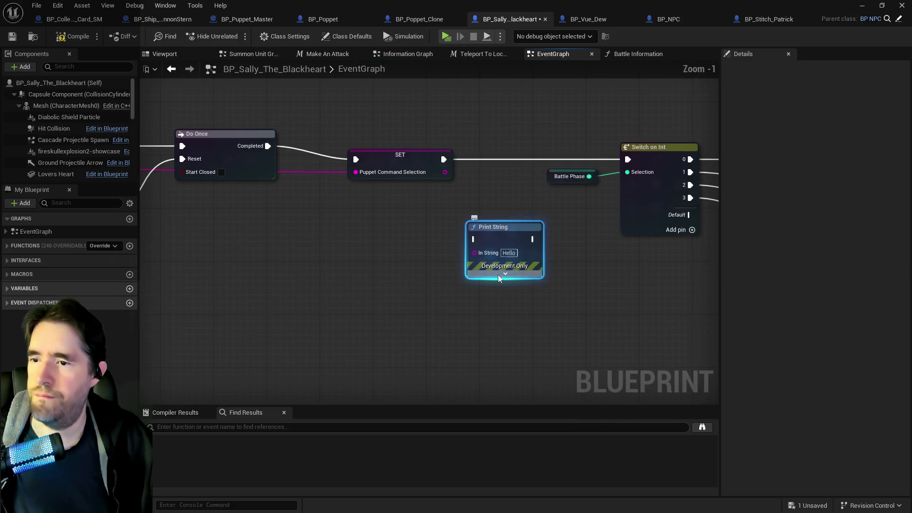
left_click(498, 275)
left_click(505, 310)
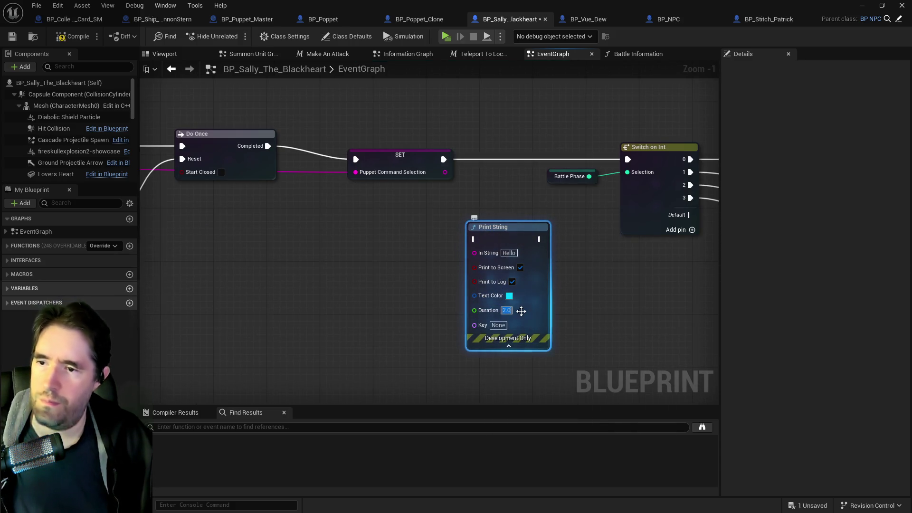
left_click_drag(443, 159, 474, 239)
left_click_drag(538, 239, 626, 160)
- Open the collapsed Battle Phase 0 graph and look over its contents
mouse_move(622, 241)
left_mouse_down()
mouse_move(489, 222)
mouse_move(489, 142)
left_mouse_up()
double_click(483, 133)
scroll(479, 195, "down", 5)
scroll(422, 237, "up", 4)
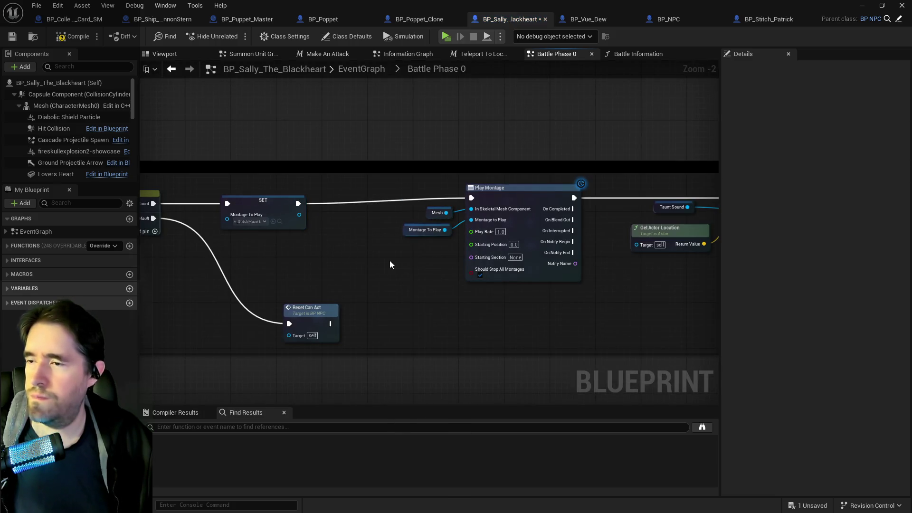
scroll(251, 219, "up", 2)
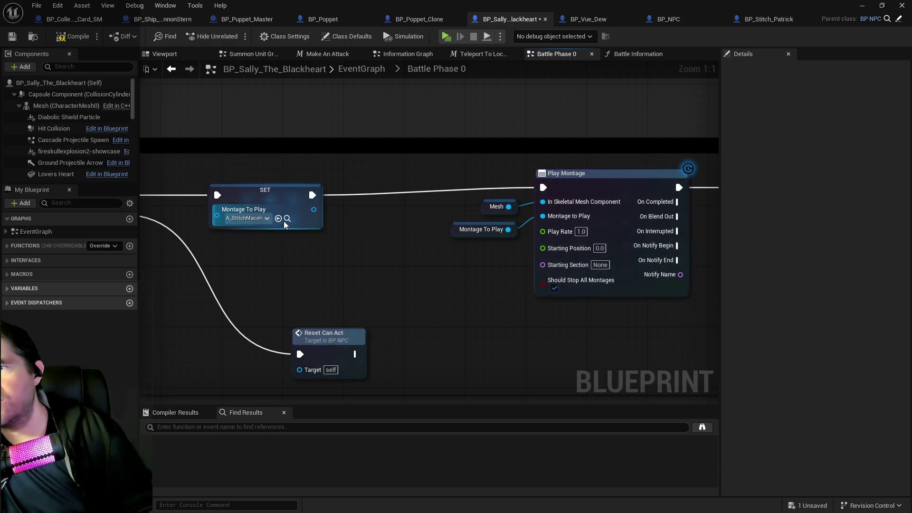
left_click(765, 19)
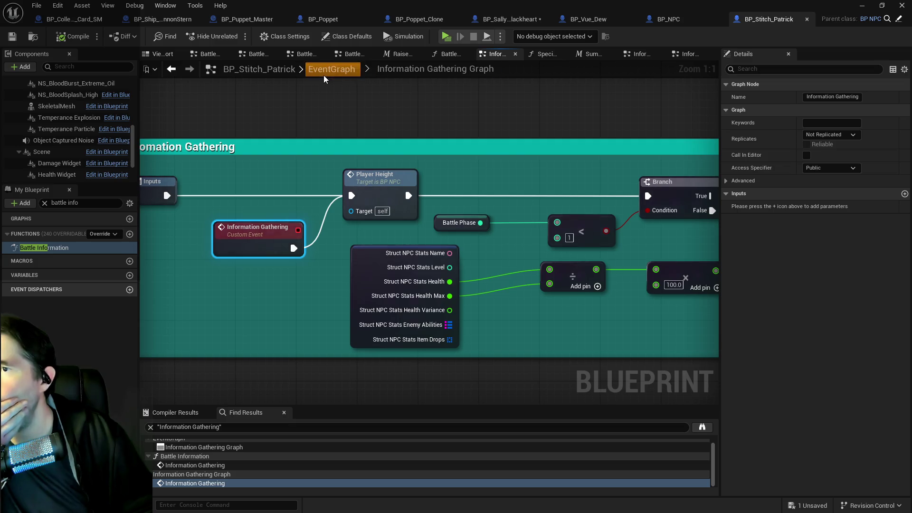
- Open the collapsed Battle Phase 0 graph and inspect its SET Montage To Play node
left_click(324, 72)
left_click_drag(451, 338, 457, 321)
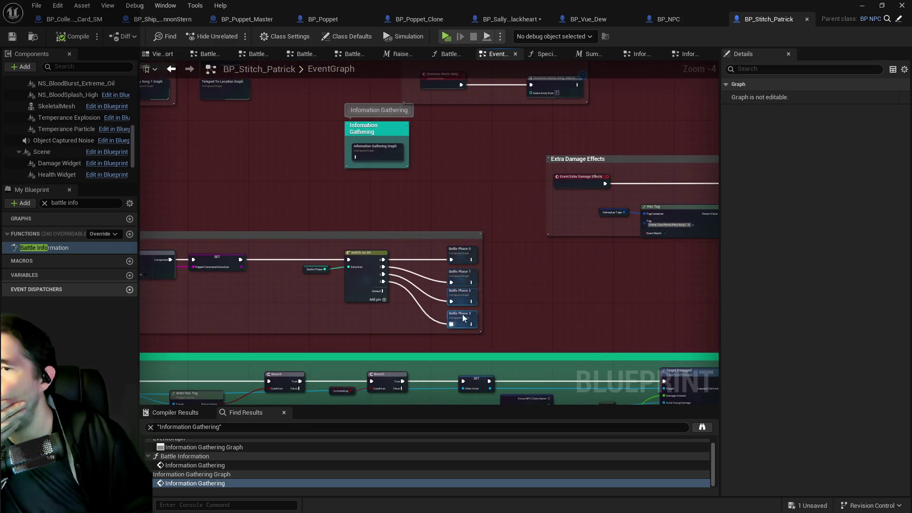
double_click(459, 257)
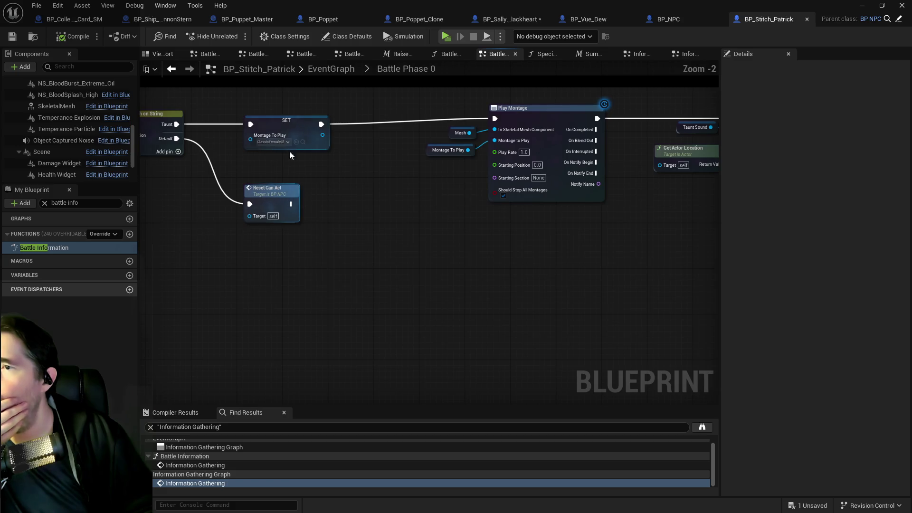
left_click(306, 127)
left_click(355, 174)
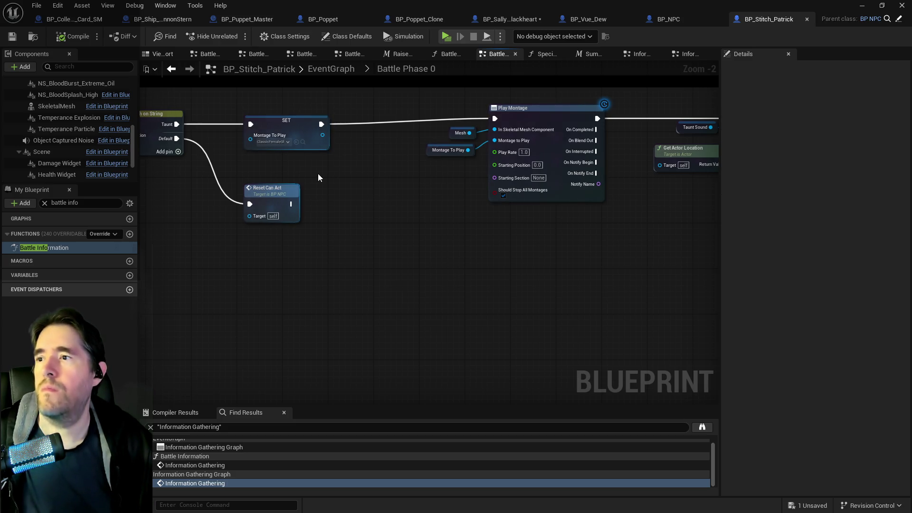
- Paste a SET Montage To Play copy and compare it with BP_Sally_The_Blackheart's version
key("ctrl+v")
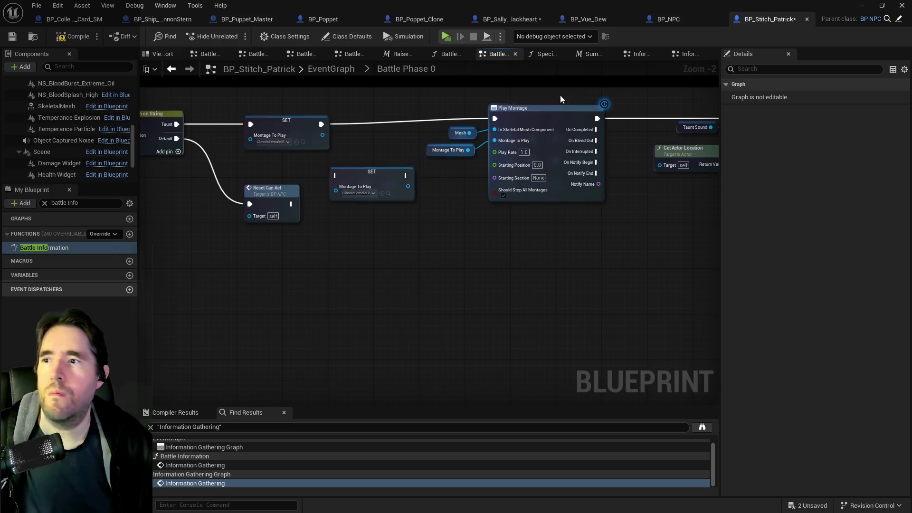
left_click(487, 19)
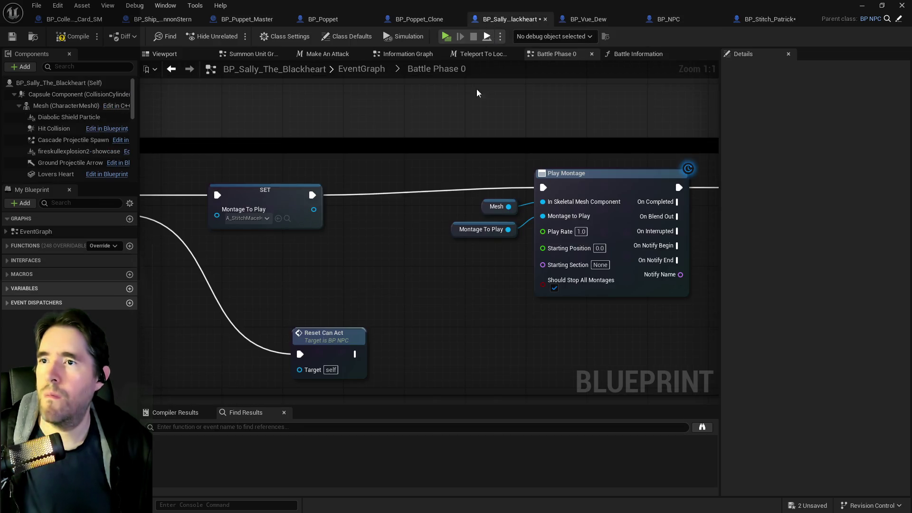
left_click(285, 204)
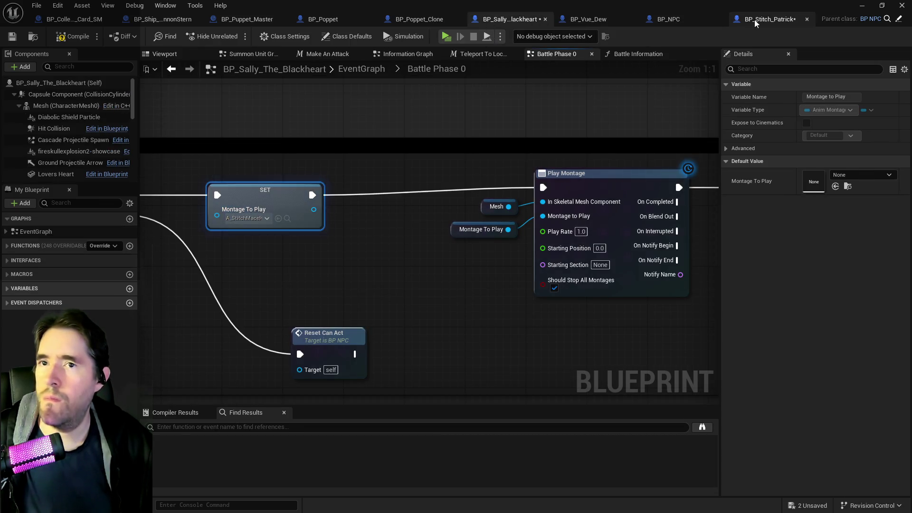
left_click(754, 19)
scroll(300, 230, "up", 2)
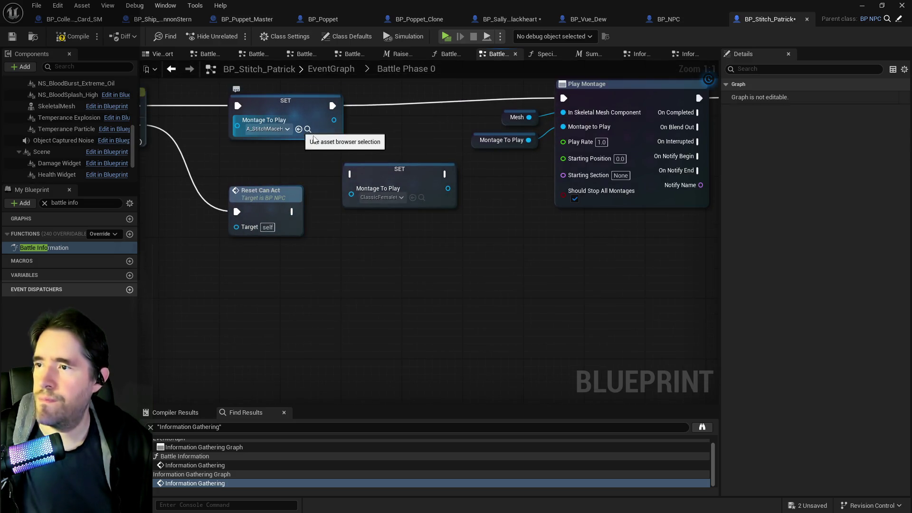
left_click(418, 199)
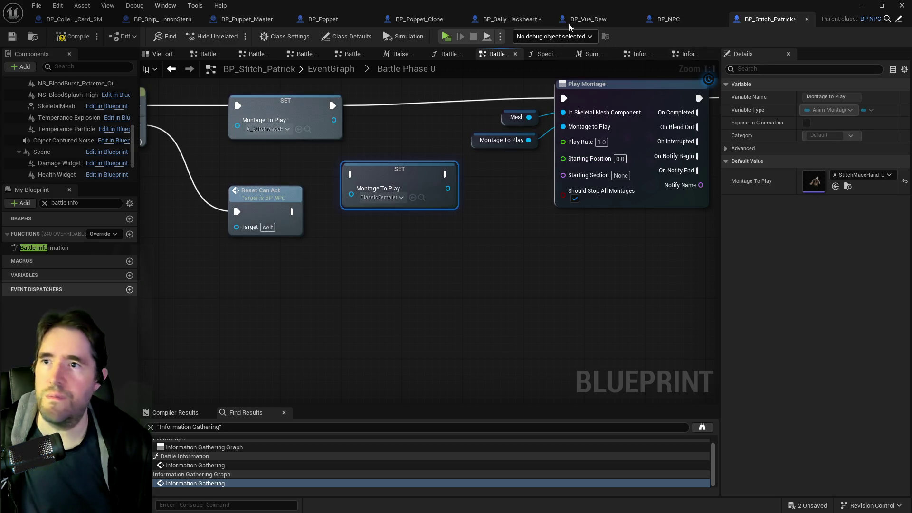
left_click(523, 20)
left_click(280, 219)
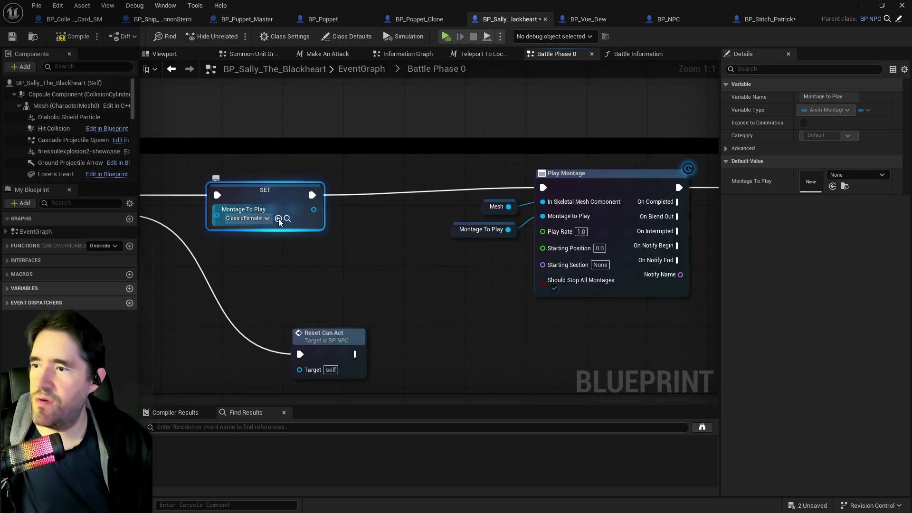
left_click(769, 19)
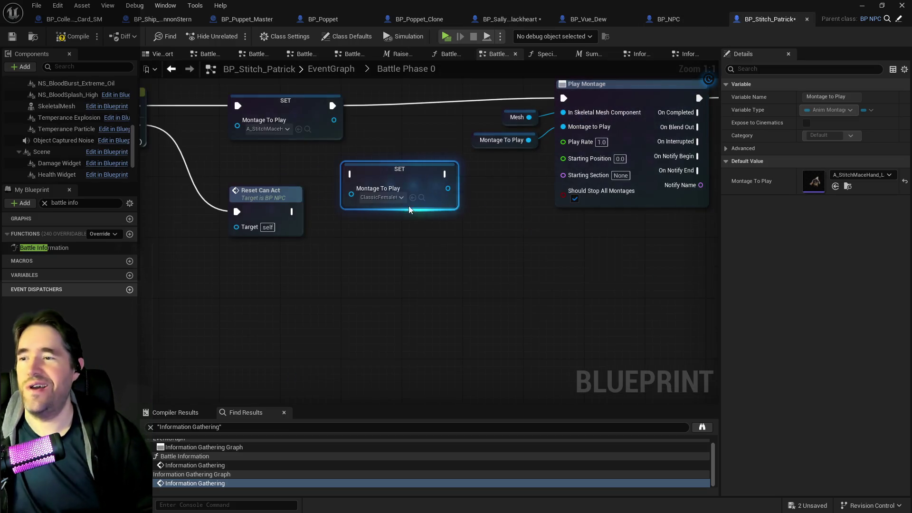
- Delete the pasted SET node, then compile and save BP_Stitch_Patrick
key("Delete")
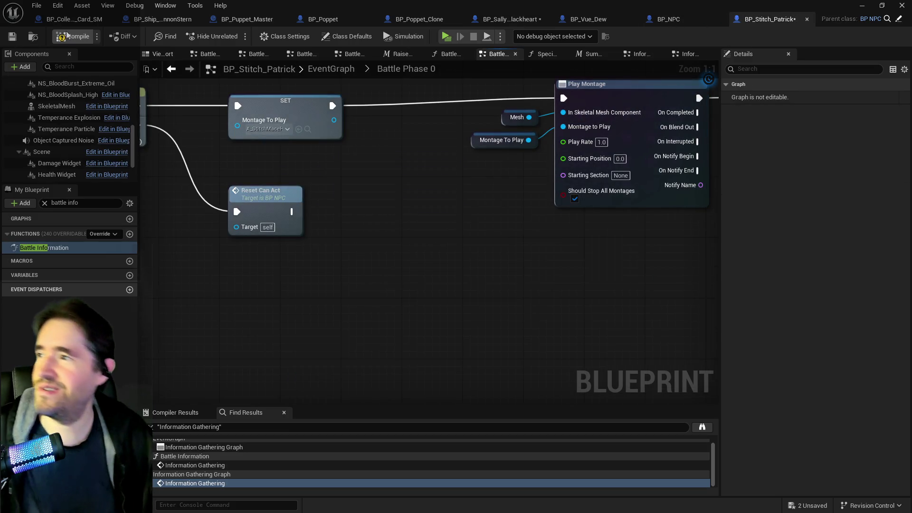
left_click(67, 37)
left_click(12, 37)
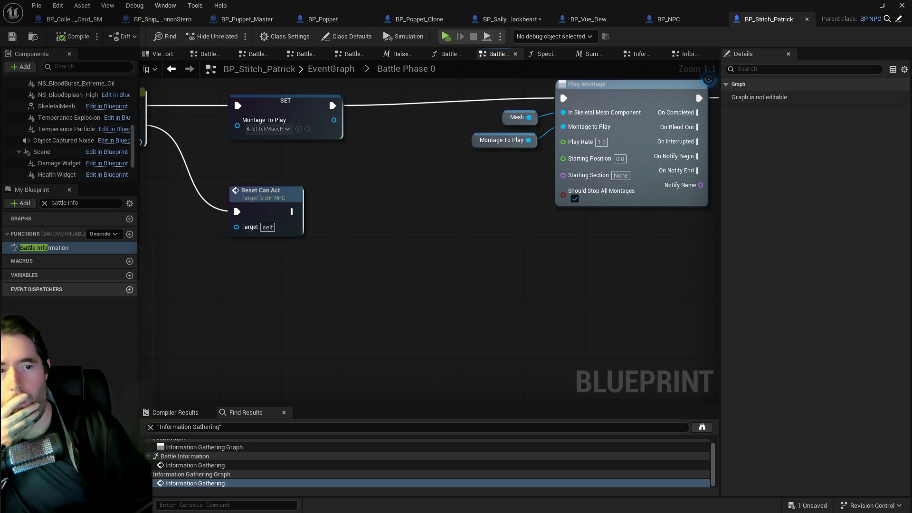
- Return to BP_Sally_The_Blackheart's Battle Phase 0 graph
scroll(493, 333, "down", 2)
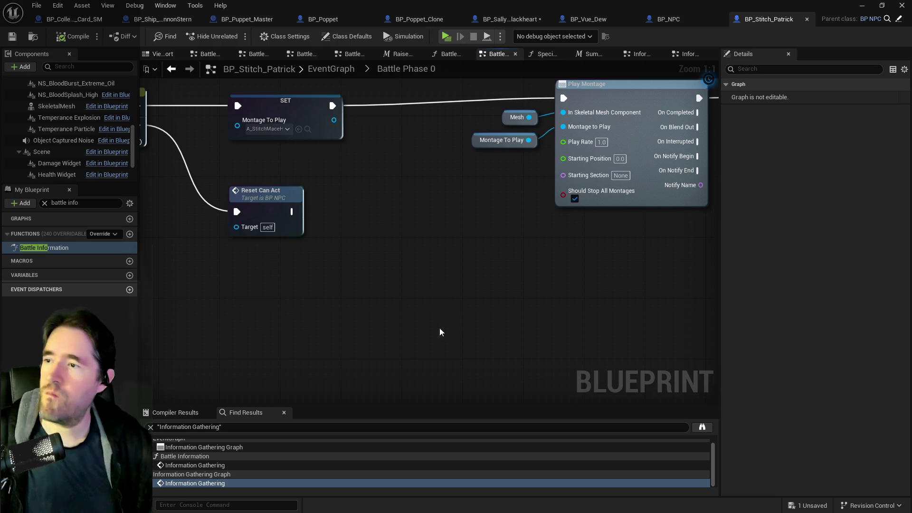
left_click_drag(324, 298, 413, 287)
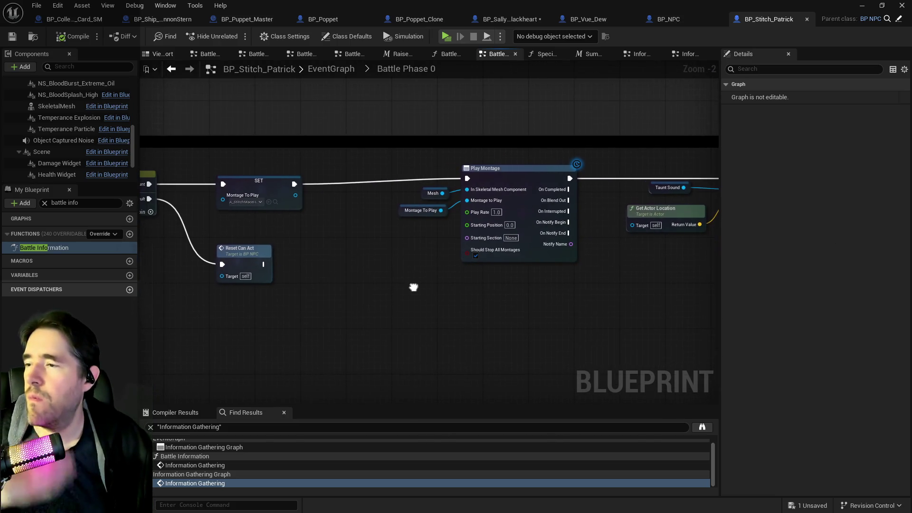
left_click(503, 20)
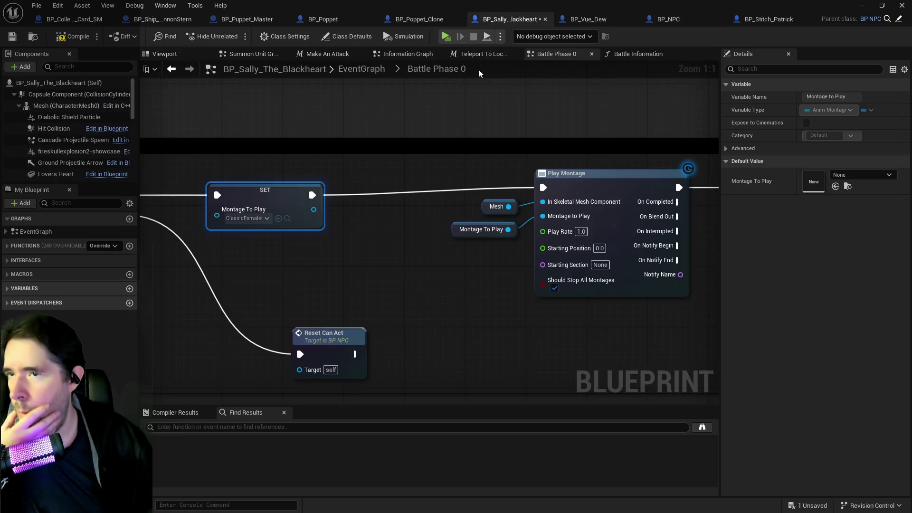
- Open the collapsed Battle Phase 0 graph and frame the SET and Reset Can Act nodes
left_click(420, 281)
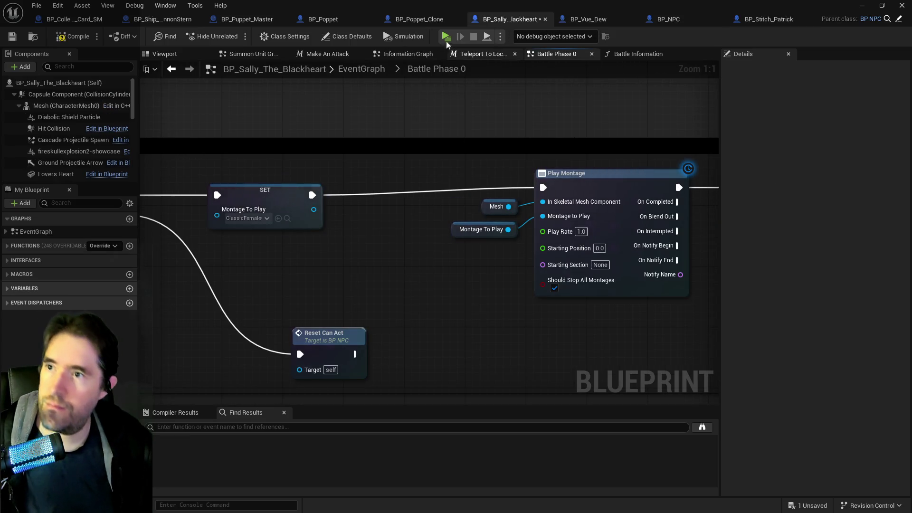
left_click(370, 69)
scroll(380, 164, "up", 2)
scroll(379, 169, "up", 5)
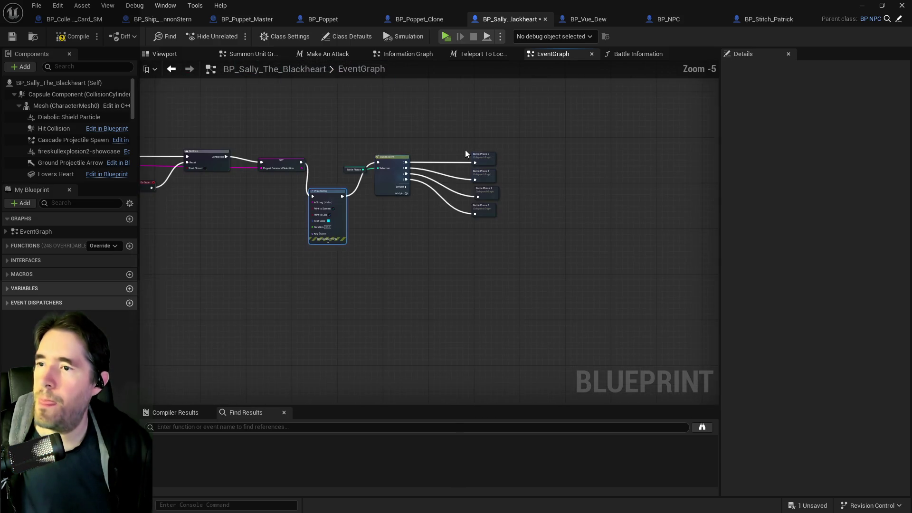
double_click(485, 150)
scroll(452, 198, "up", 8)
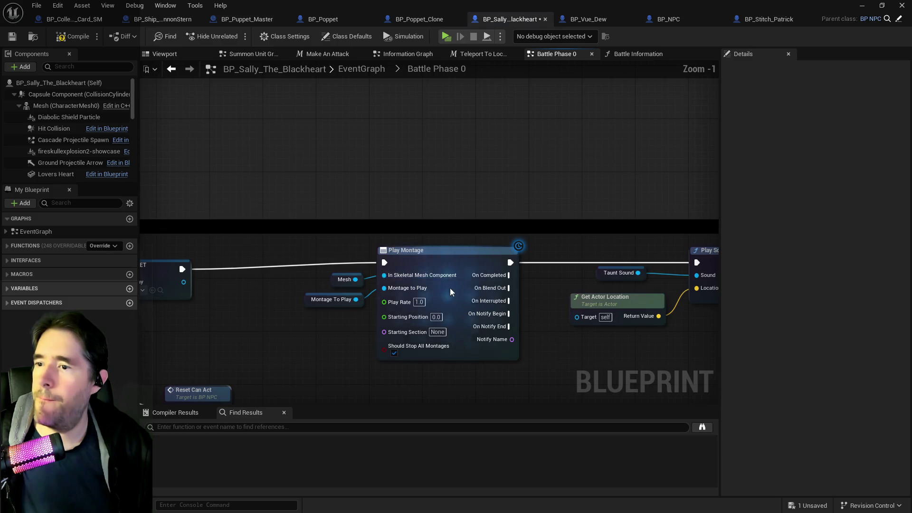
mouse_move(651, 215)
left_mouse_down()
mouse_move(778, 207)
mouse_move(902, 185)
left_mouse_up()
- Insert a Print String printing 'B 0' between SET and Play Montage
left_click_drag(350, 265, 350, 125)
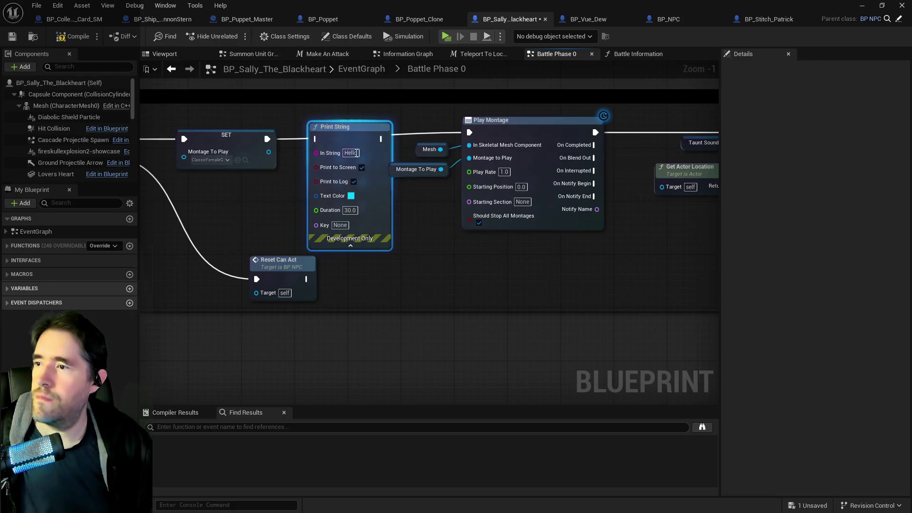
left_click(356, 153)
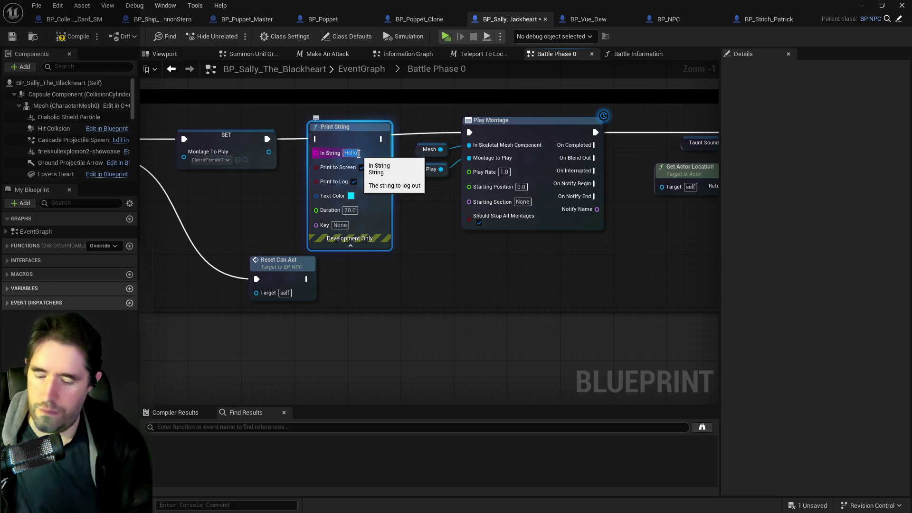
type("B 0")
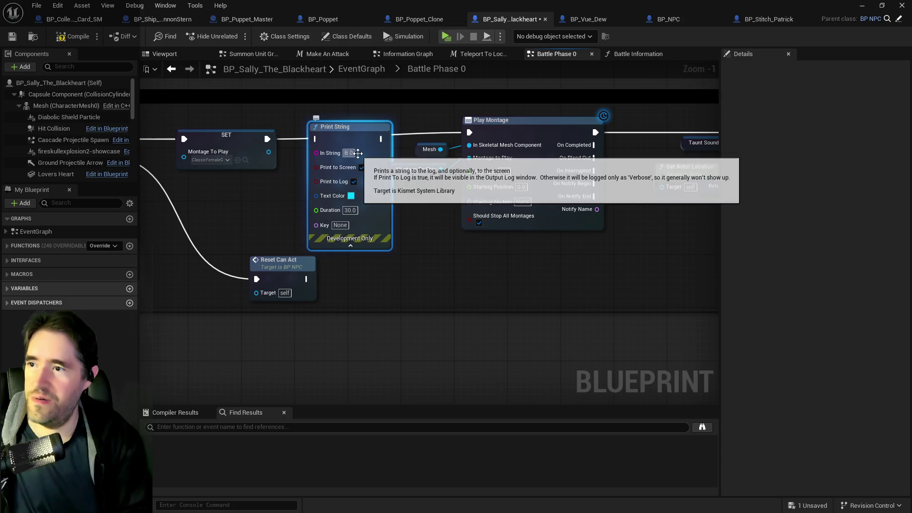
left_click(226, 142)
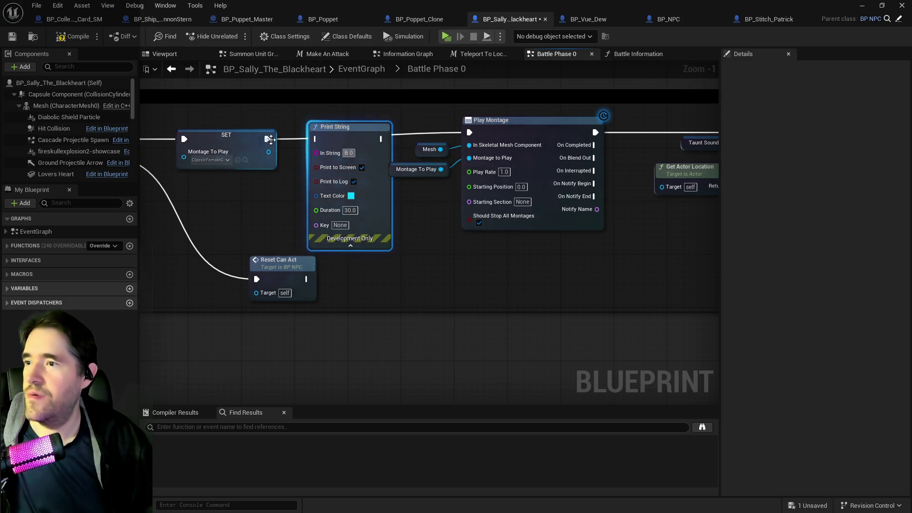
left_click(380, 139)
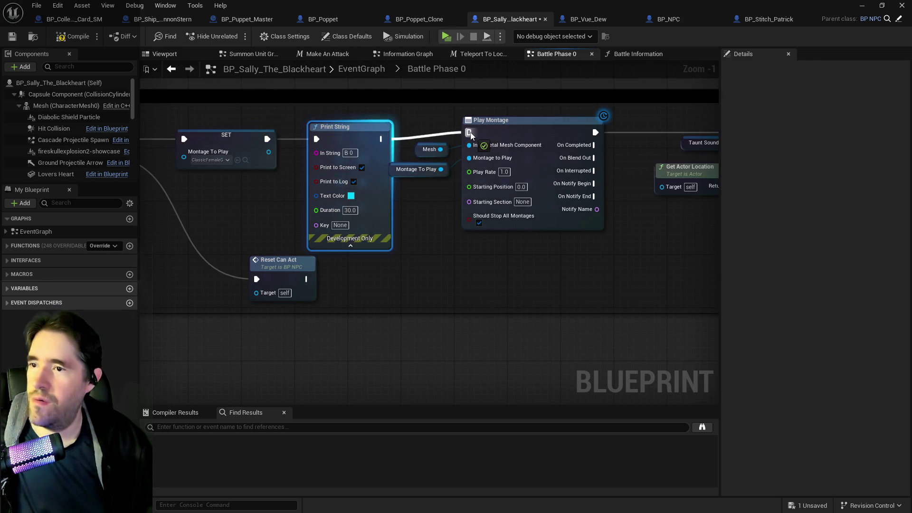
mouse_move(572, 189)
left_mouse_down()
mouse_move(509, 192)
mouse_move(549, 192)
left_mouse_up()
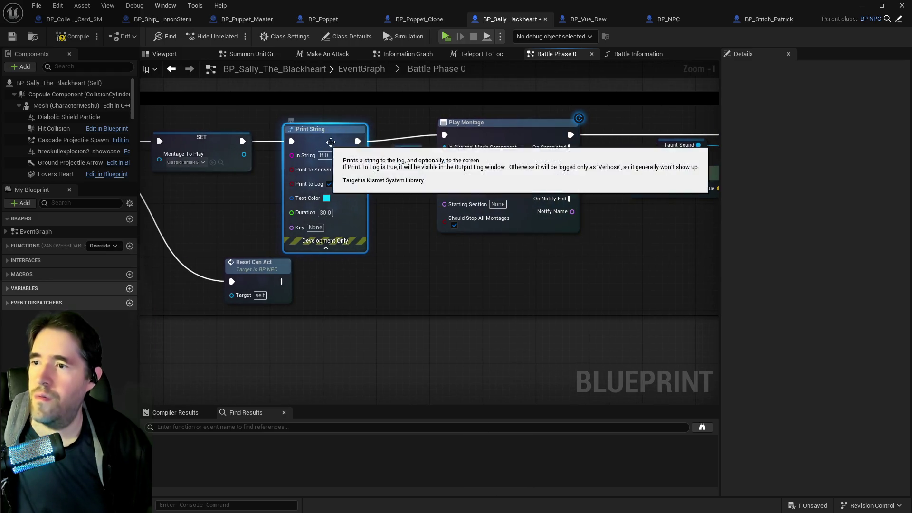
- Paste a copy of that Print String between SET Battle Phase and Reset Can Act
left_click_drag(690, 157, 335, 143)
left_click_drag(689, 197, 562, 205)
key("ctrl+v")
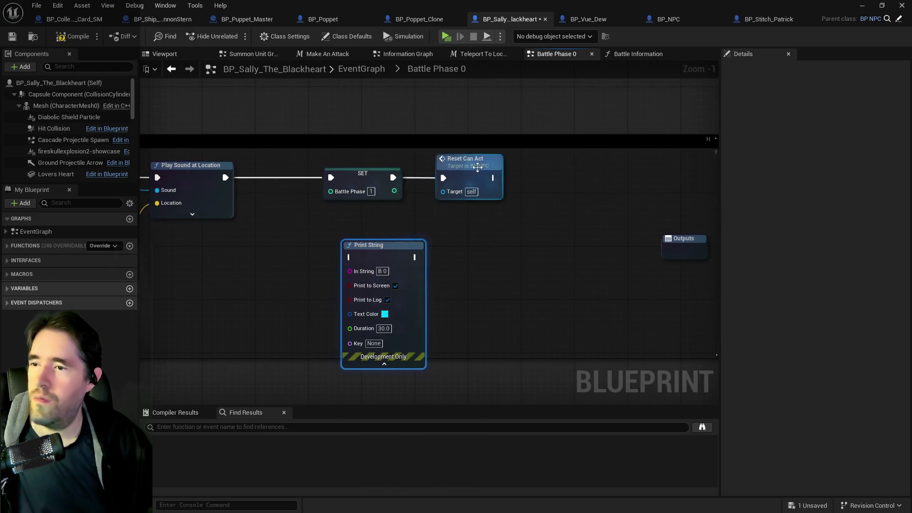
left_click_drag(468, 161, 567, 161)
mouse_move(397, 256)
left_mouse_down()
mouse_move(448, 226)
mouse_move(476, 170)
left_mouse_up()
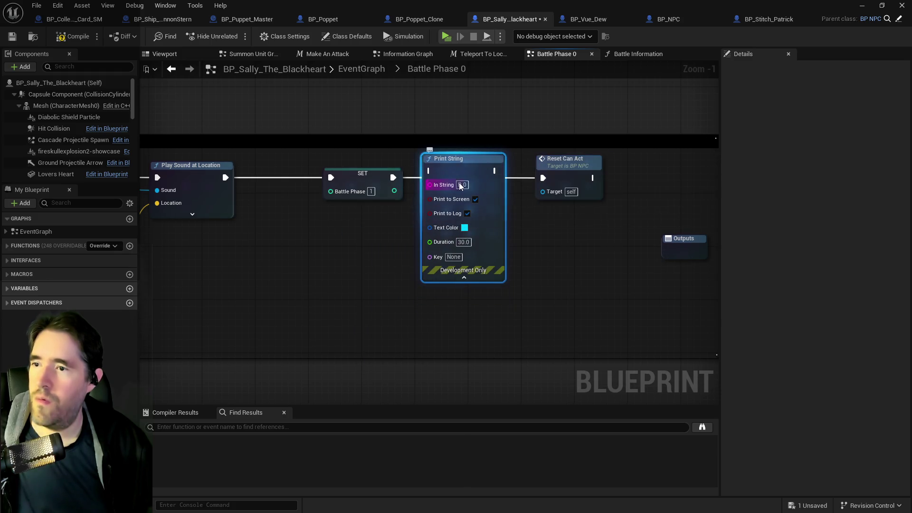
left_click(387, 183)
left_click_drag(393, 177, 429, 171)
mouse_move(493, 171)
left_mouse_down()
mouse_move(558, 184)
mouse_move(543, 178)
left_mouse_up()
left_click(361, 69)
scroll(388, 209, "up", 10)
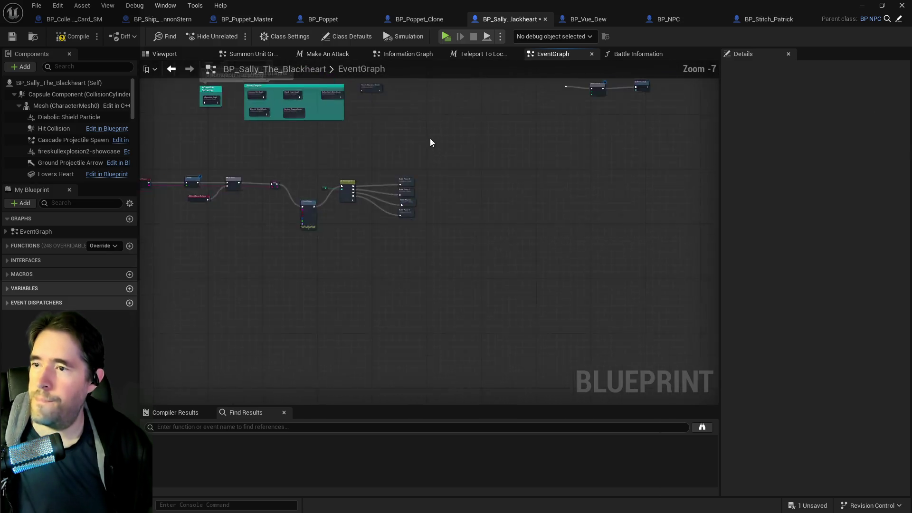
- Wire a pasted 'B 1' Print String between Inputs and Switch on String in Battle Phase 1, then compile and save
double_click(354, 299)
scroll(366, 252, "up", 5)
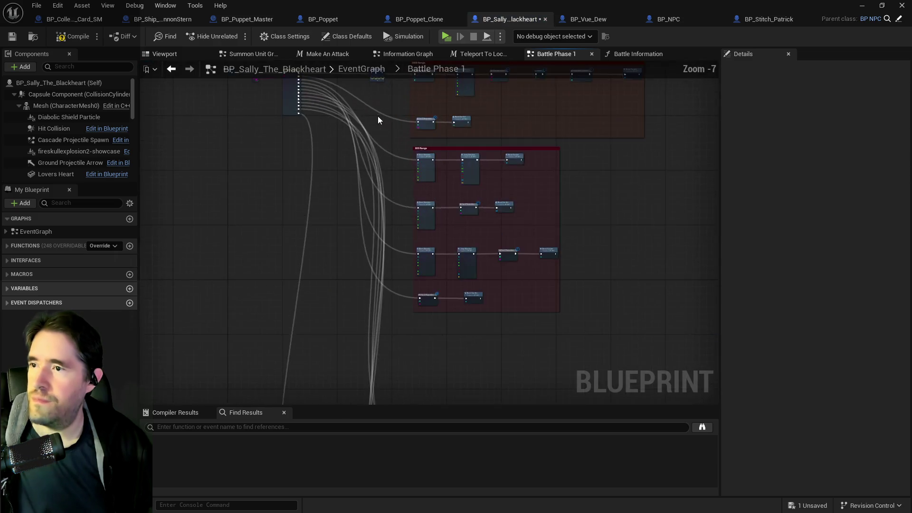
scroll(363, 257, "up", 3)
key("ctrl+v")
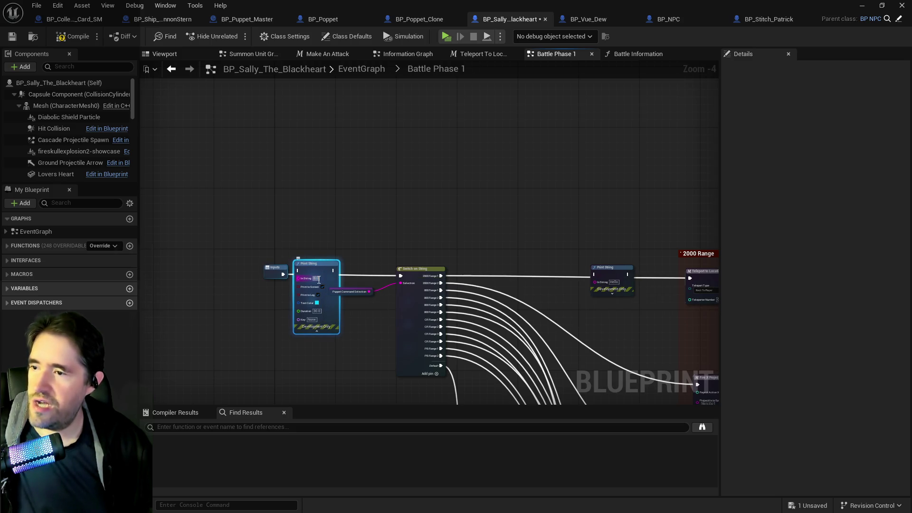
left_click(276, 272)
scroll(275, 281, "up", 4)
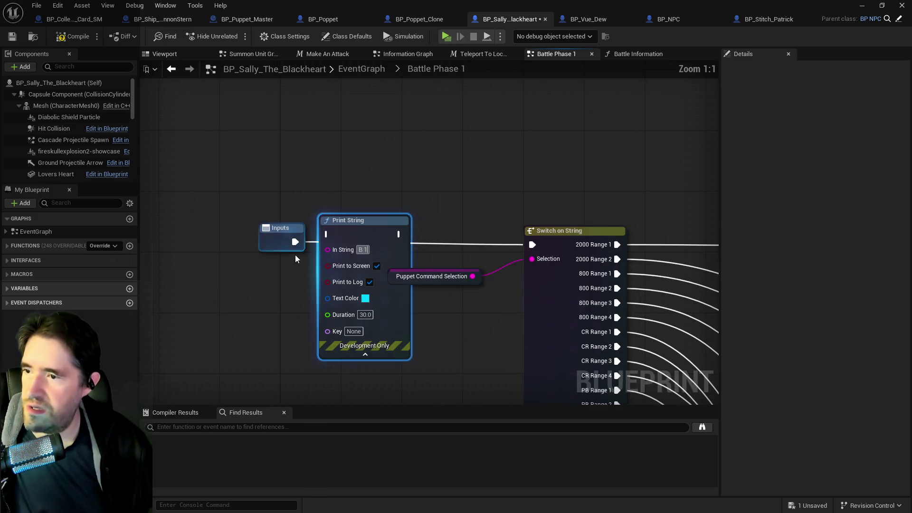
left_click_drag(313, 245, 328, 233)
left_click_drag(399, 234, 532, 244)
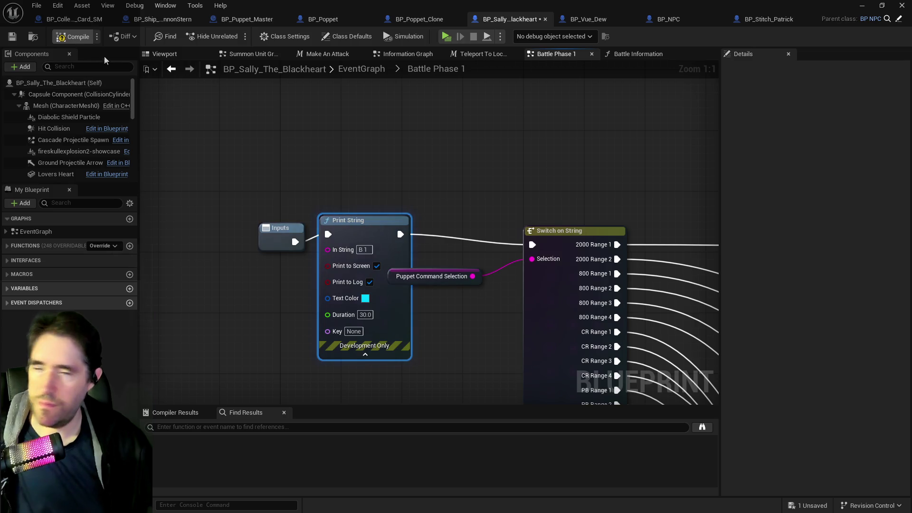
left_click(75, 37)
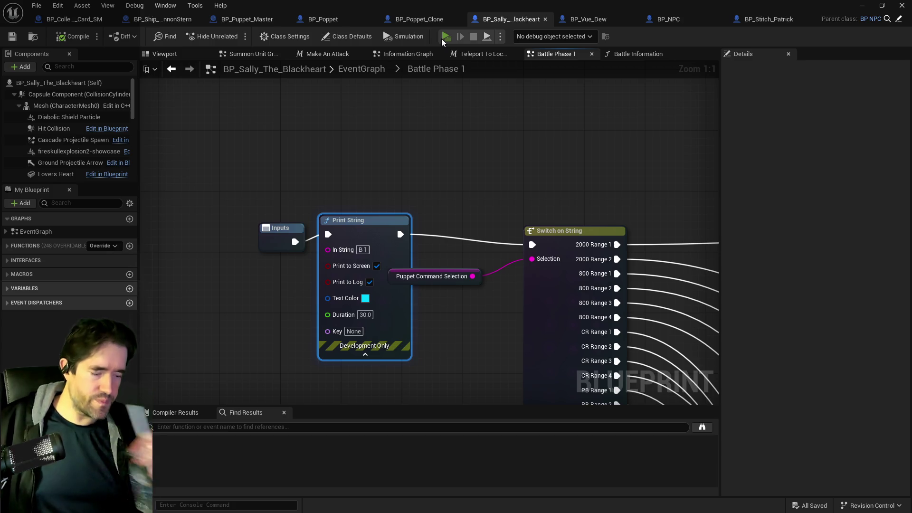
- Launch a playtest, then return to the editor and stop it
left_click(441, 40)
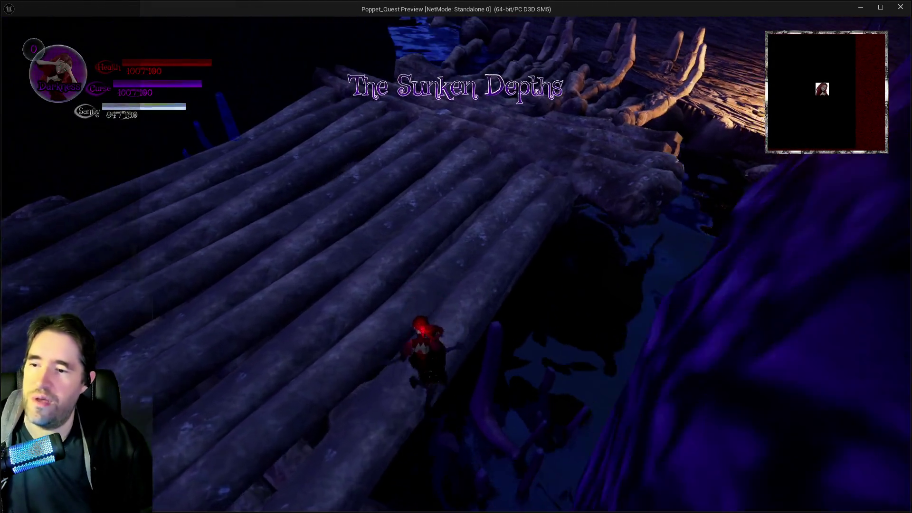
key("alt+Tab")
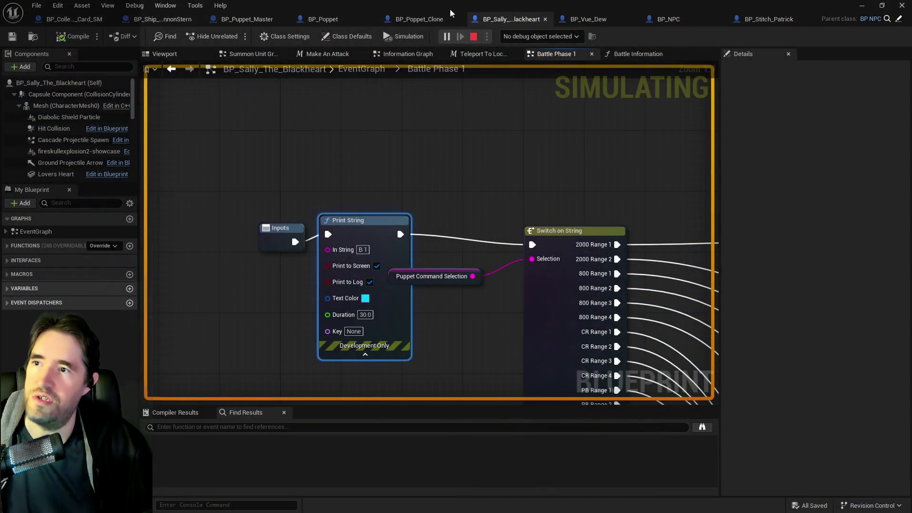
key("Escape")
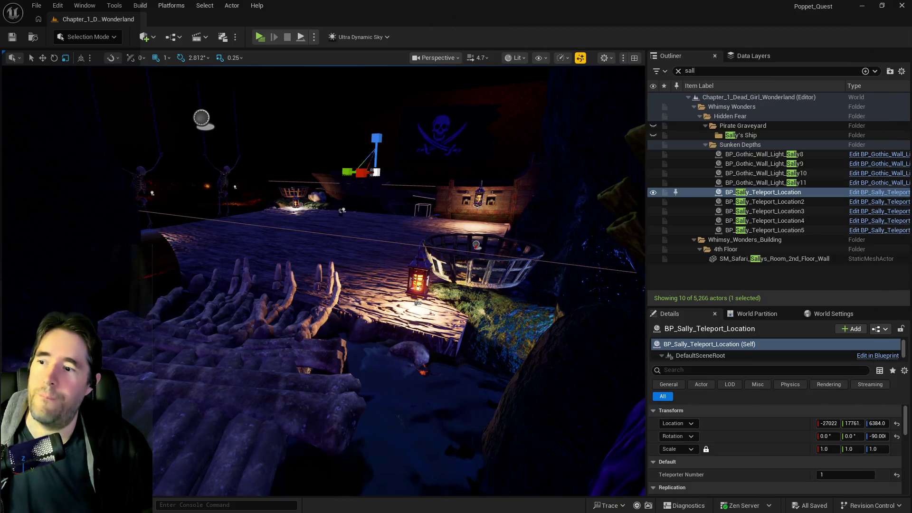
- Run the character across the log bridge and deck toward the Sally The Blackheart boss
key("s")
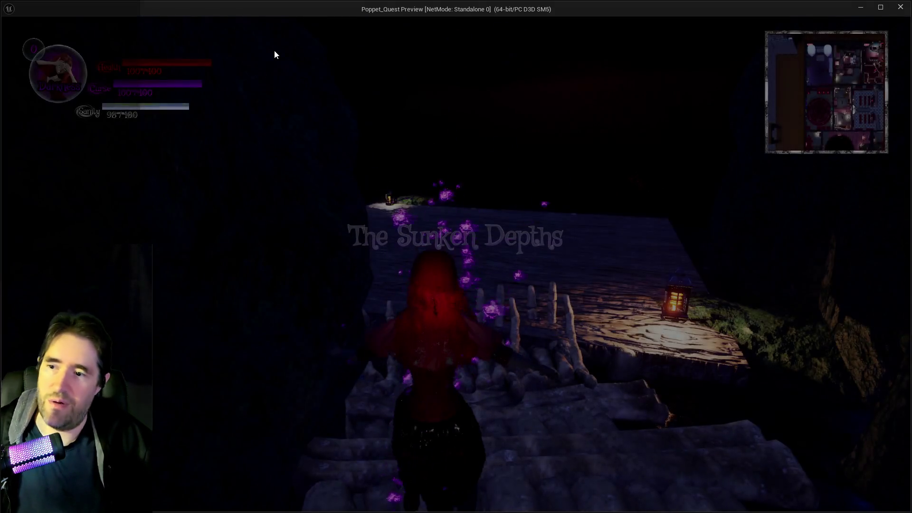
left_click(270, 49)
key("s")
key("w")
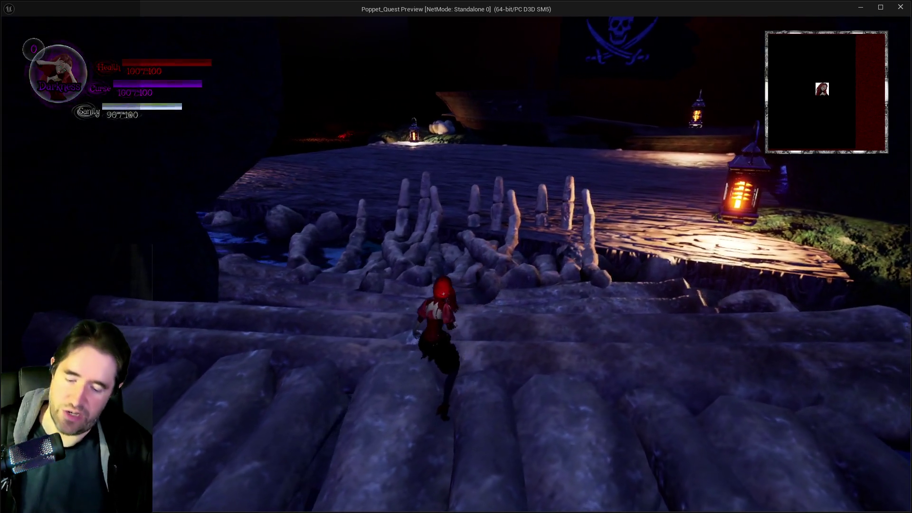
left_click(392, 127)
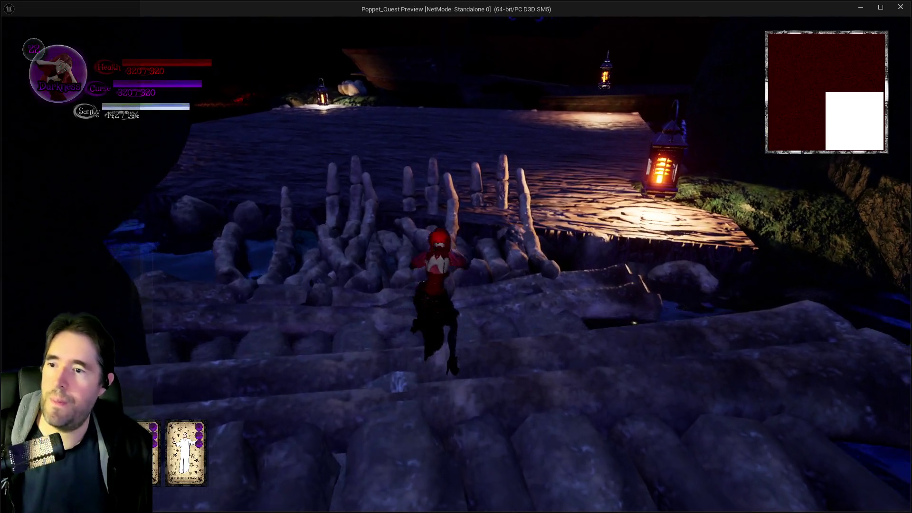
key("w")
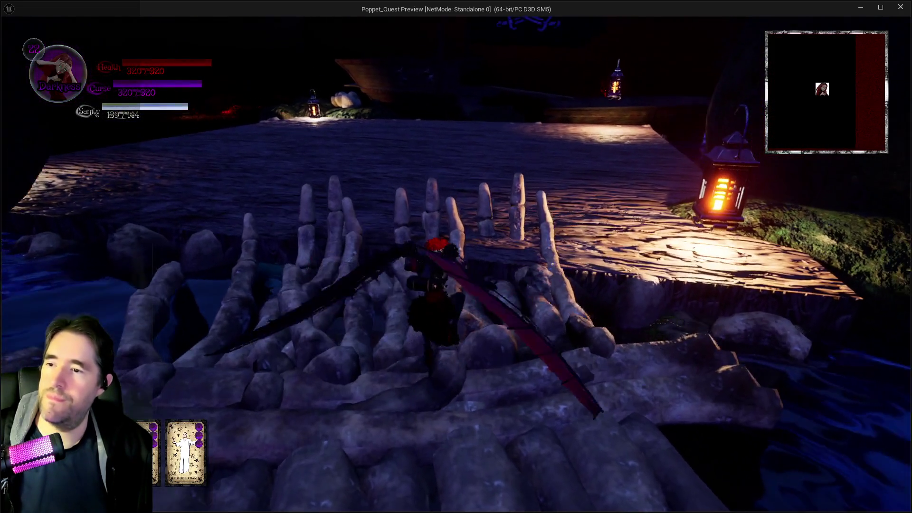
key("w")
key("w")
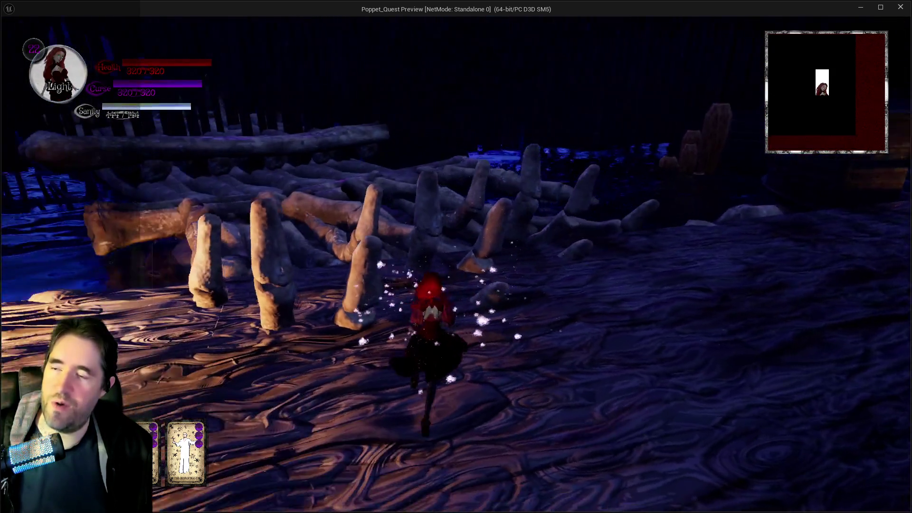
key("w")
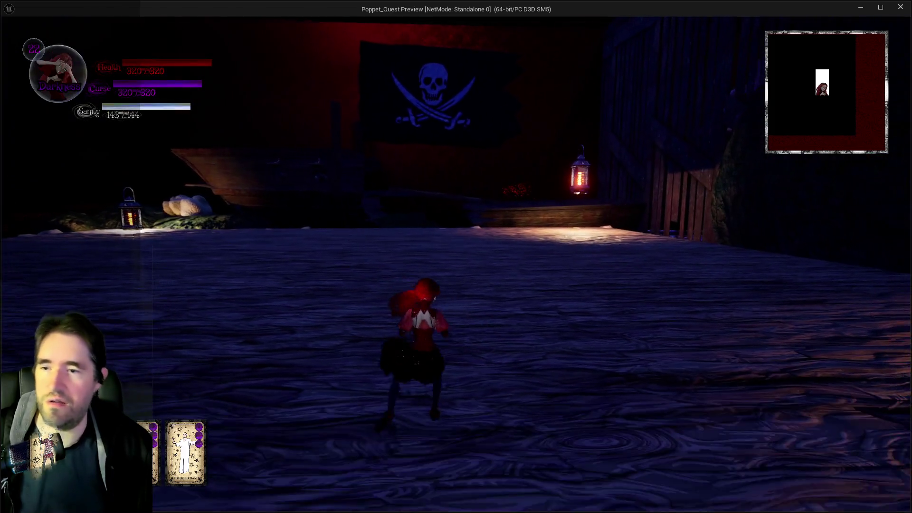
key("w")
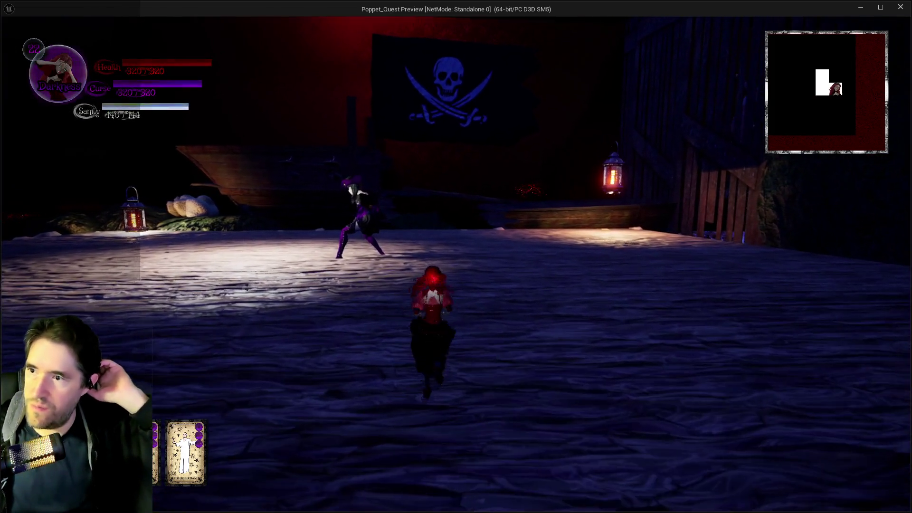
key("w")
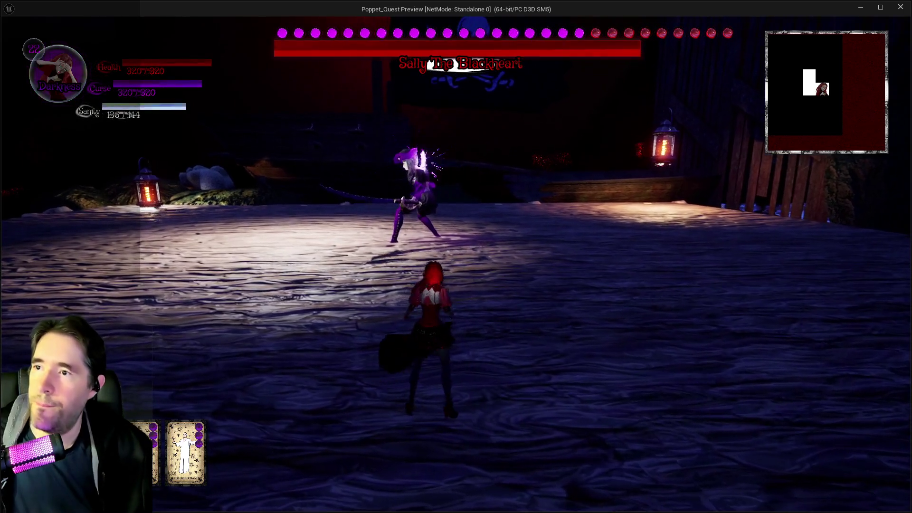
- Open and close the in-game console, stop the playtest, and bring Sally's Blueprint window forward
key("grave")
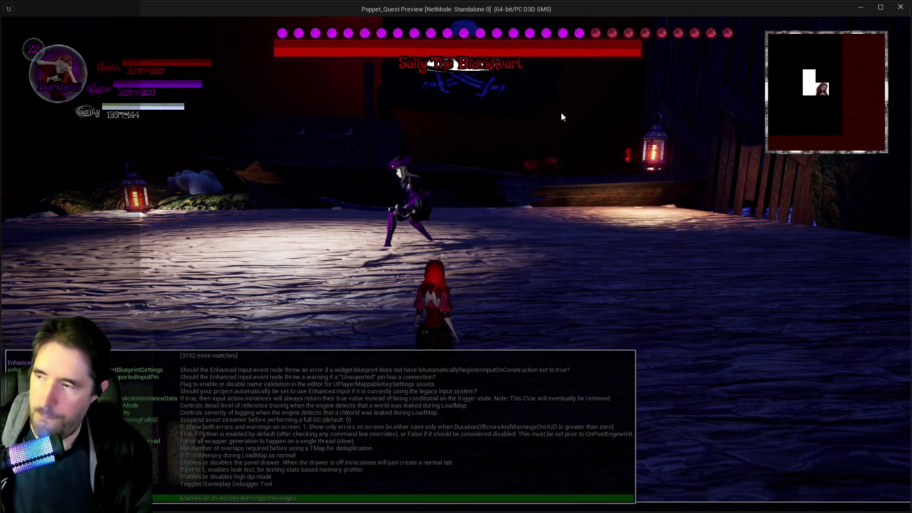
type("a.")
key("Escape")
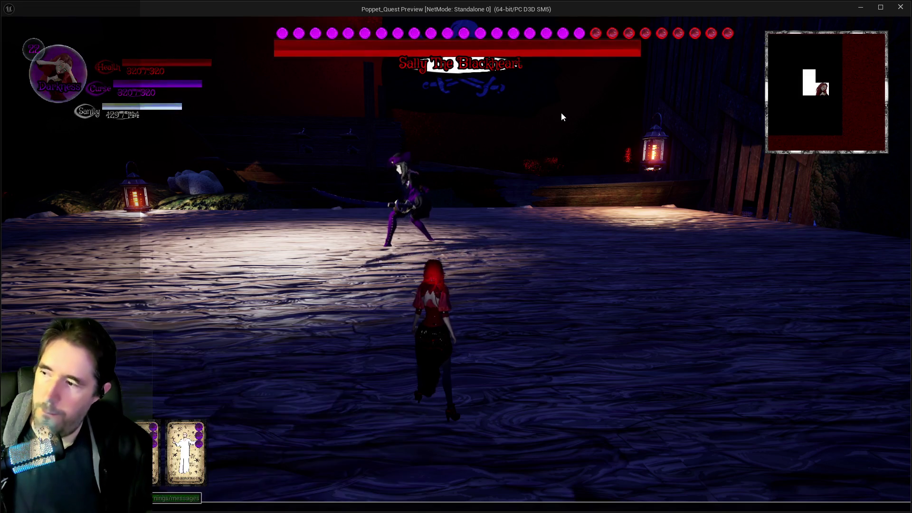
key("w")
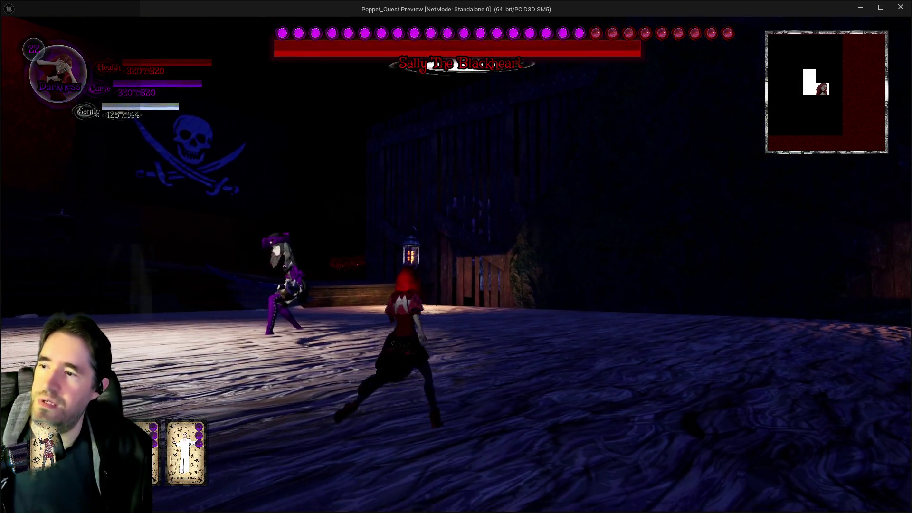
key("alt+Tab")
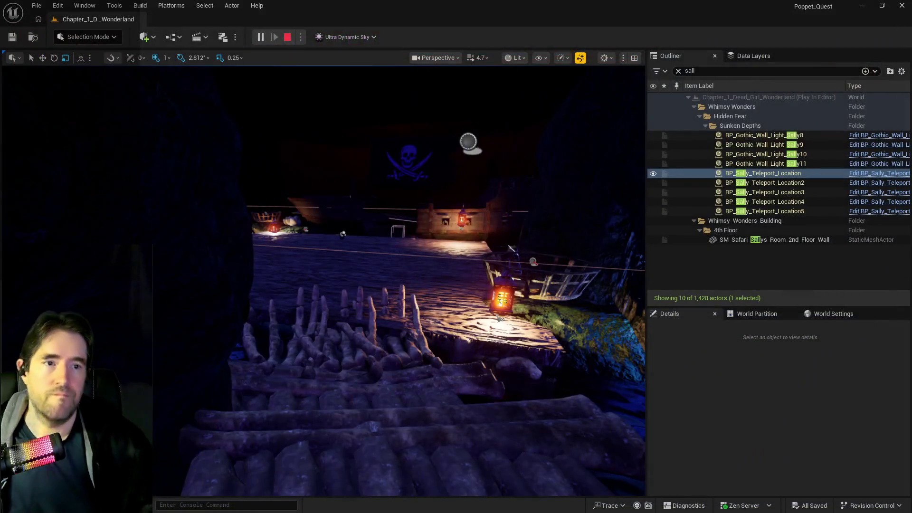
key("Escape")
left_click_drag(679, 118, 583, 121)
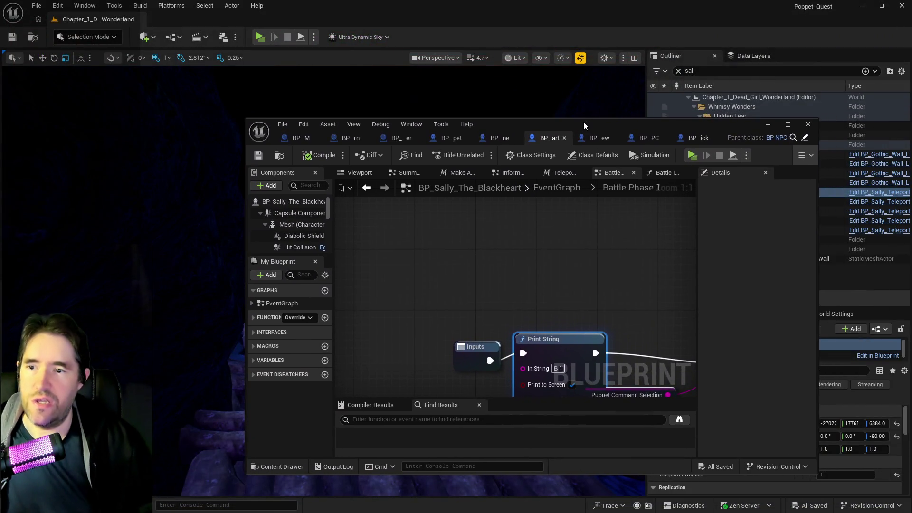
- Maximize the Blueprint window and open BP_Puppet_Master's Boss Graph at Switch on Gameplay Tag
double_click(585, 121)
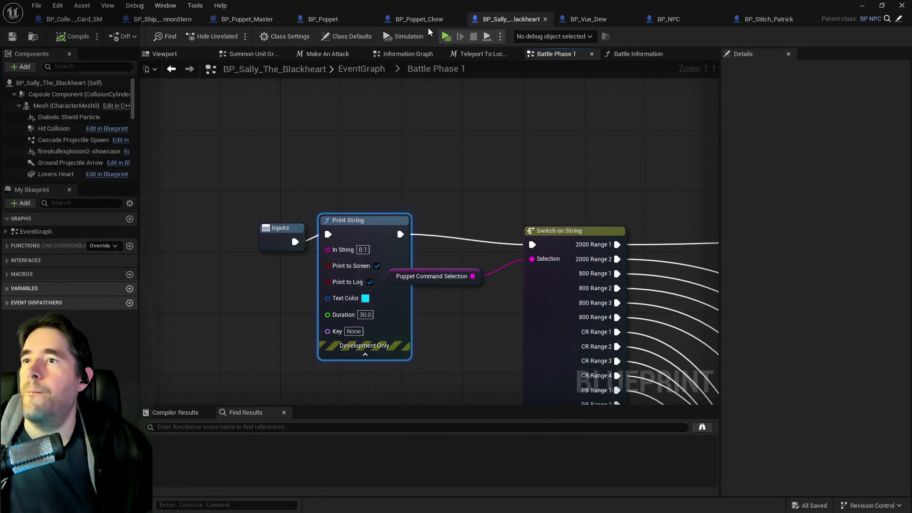
left_click(248, 21)
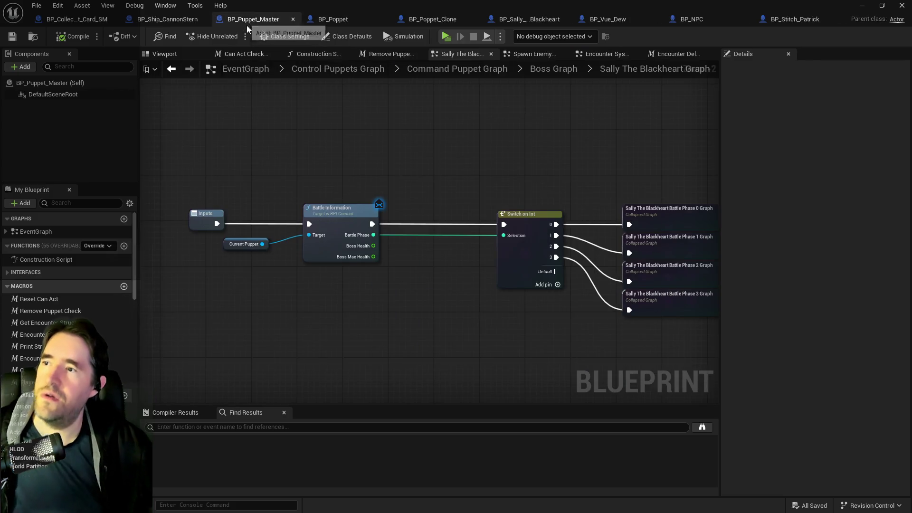
left_click(558, 74)
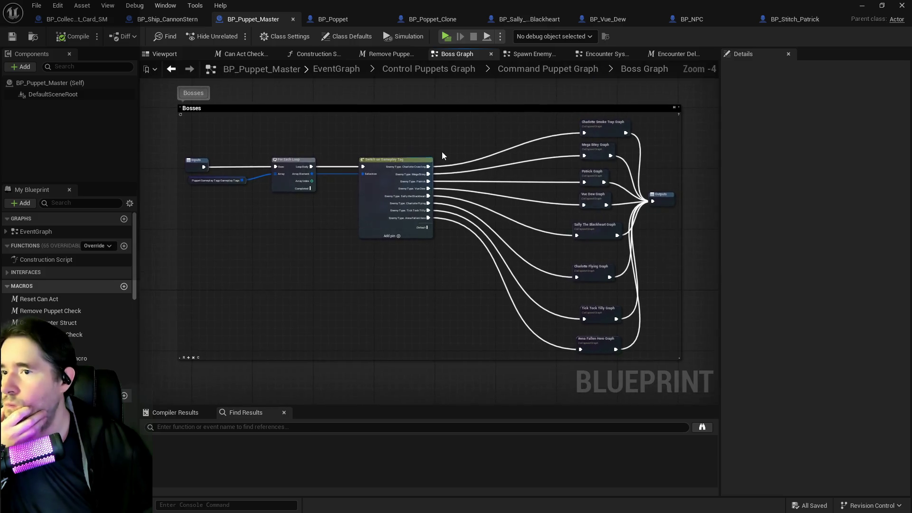
scroll(355, 217, "up", 2)
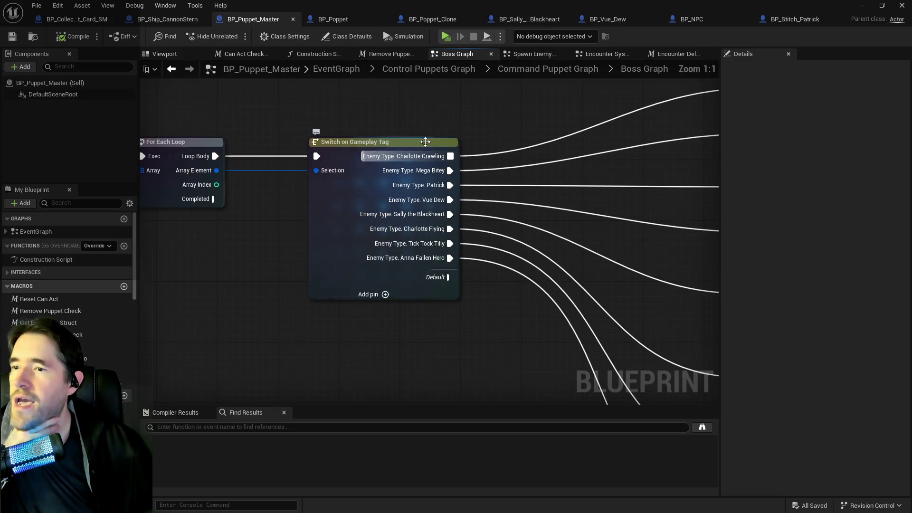
left_click(514, 18)
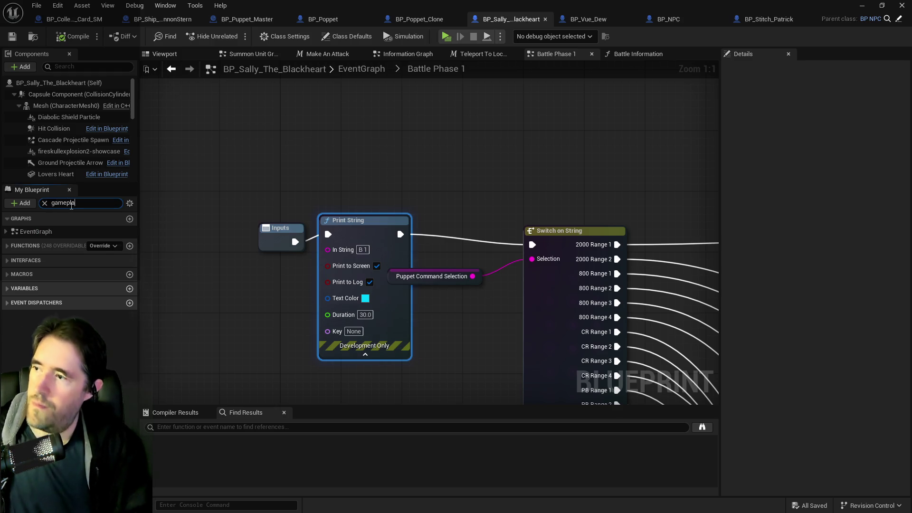
type("y")
left_click(24, 321)
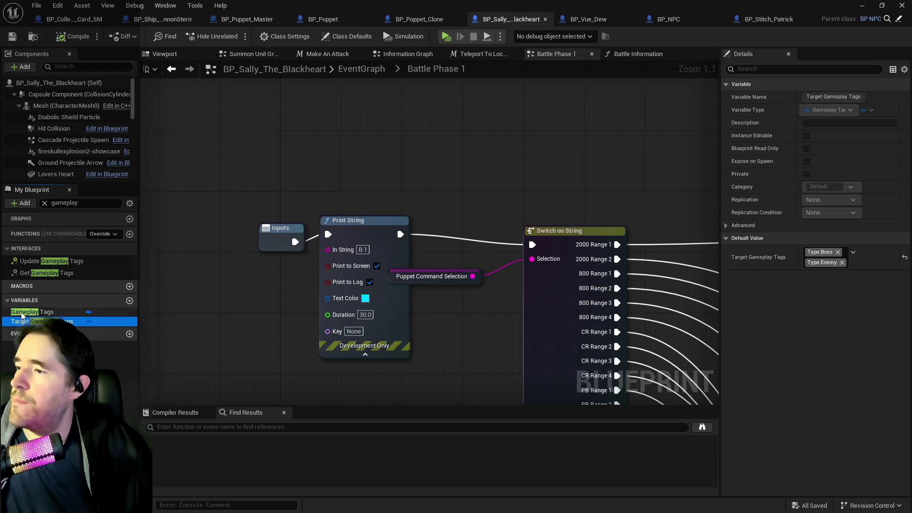
left_click(21, 312)
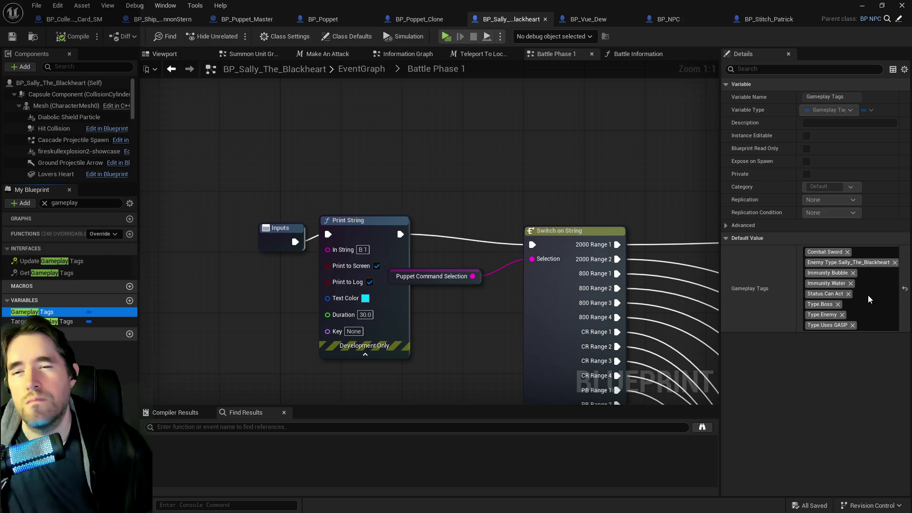
left_click(409, 67)
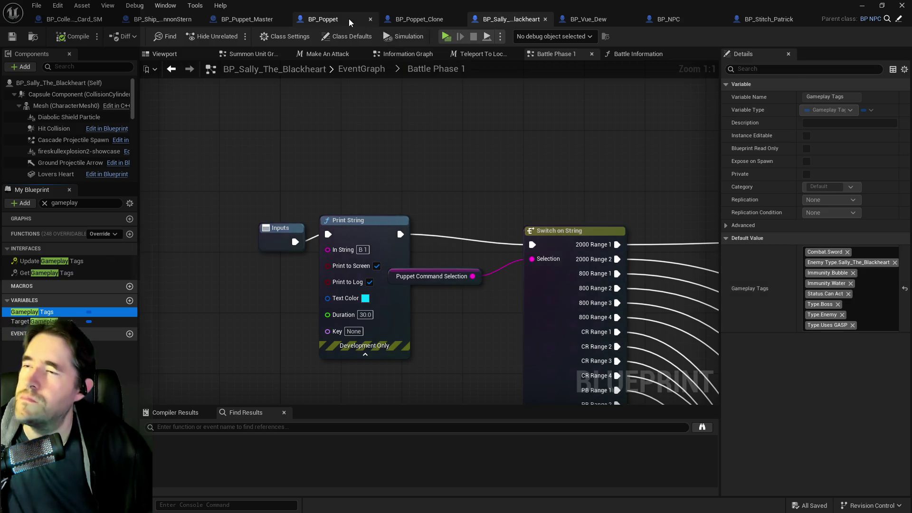
left_click(252, 19)
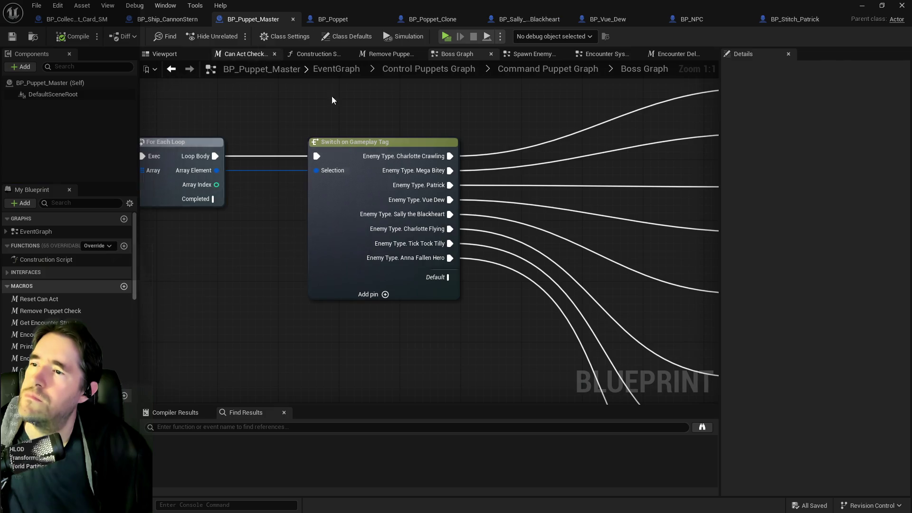
- Add a green-text Print String on the Sally branch, feeding Sally The Blackheart Graph
mouse_move(689, 242)
left_mouse_down()
mouse_move(307, 241)
mouse_move(383, 241)
mouse_move(424, 208)
left_mouse_up()
key("ctrl+v")
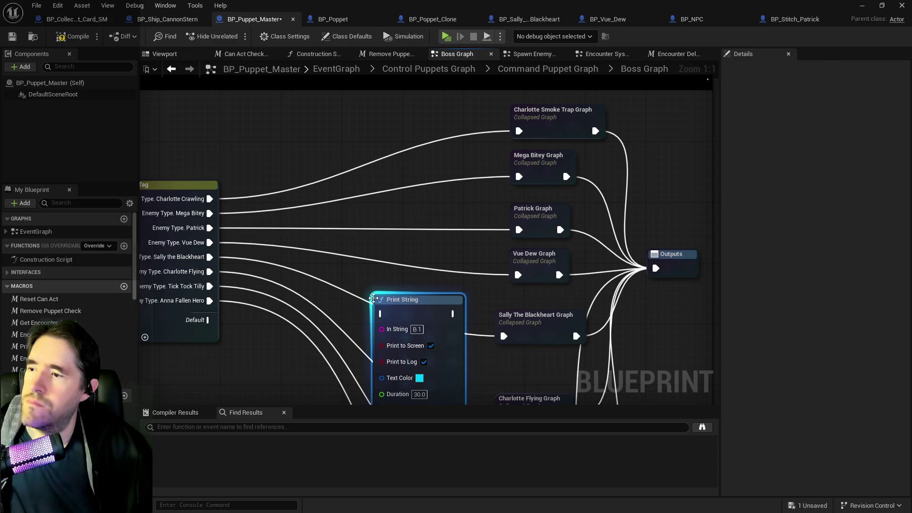
left_click_drag(402, 301, 395, 270)
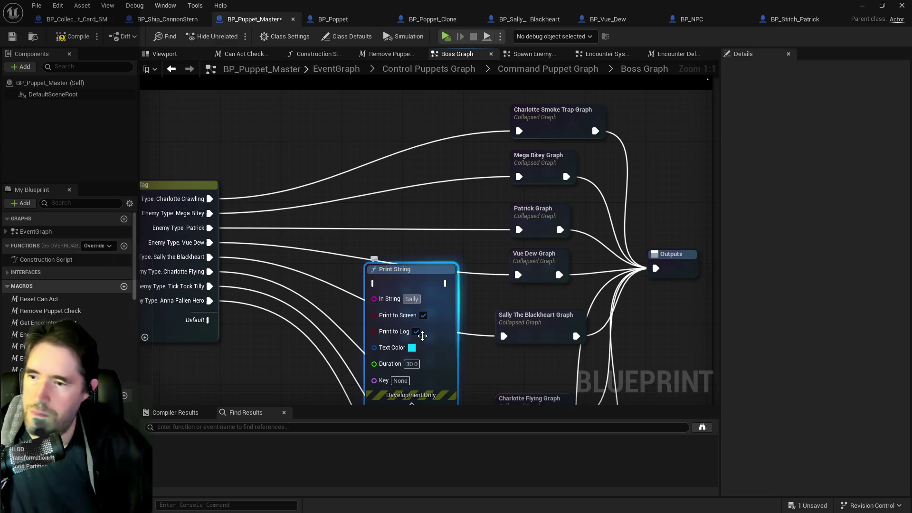
left_click(411, 348)
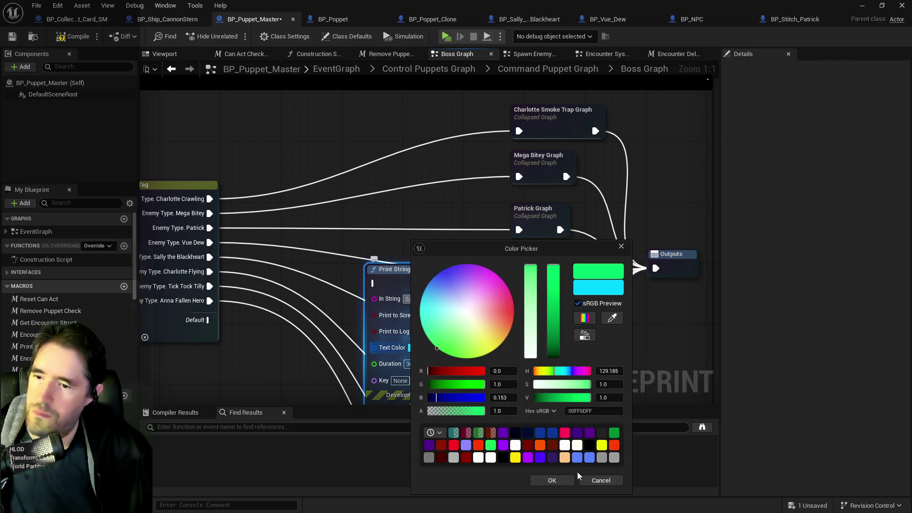
left_click(552, 480)
left_click_drag(210, 257, 374, 283)
left_click_drag(446, 283, 503, 336)
left_click(404, 279)
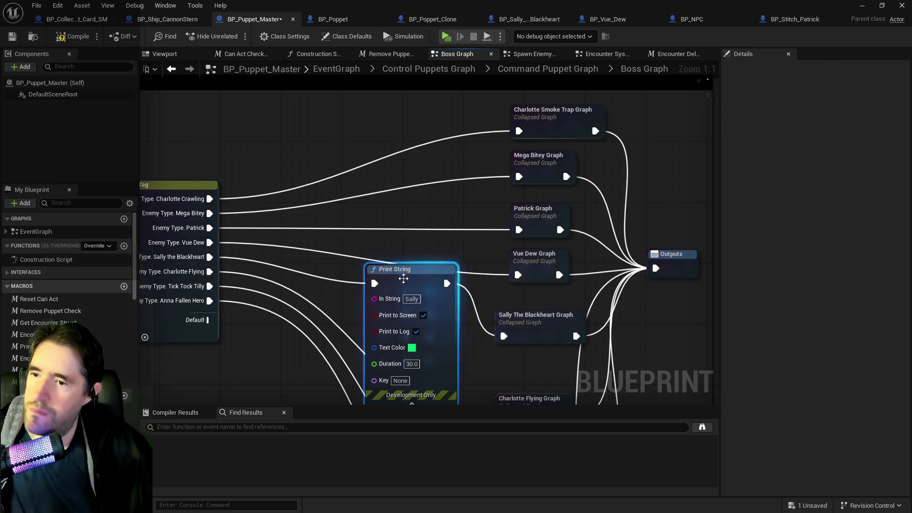
- Inside Sally The Blackheart Graph, insert a white Print String of Battle Phase before Switch on Int
double_click(525, 326)
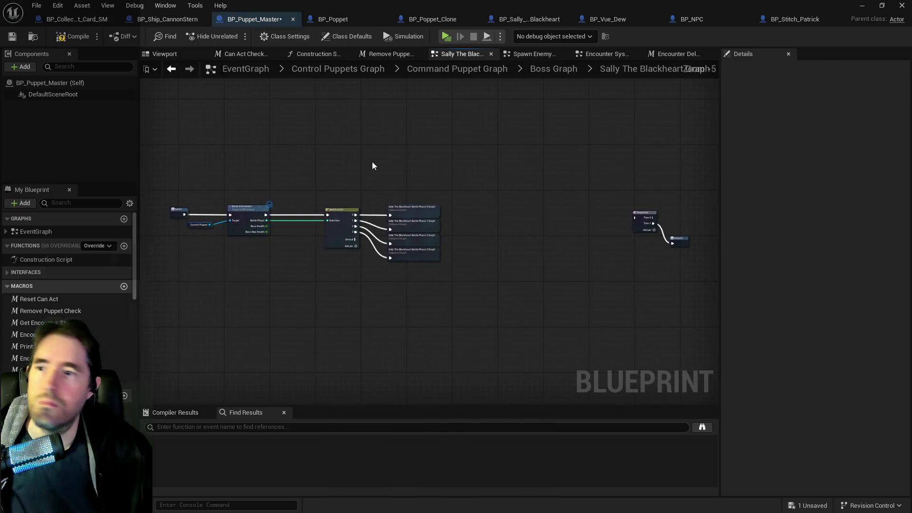
scroll(390, 198, "up", 3)
left_click_drag(364, 212, 526, 232)
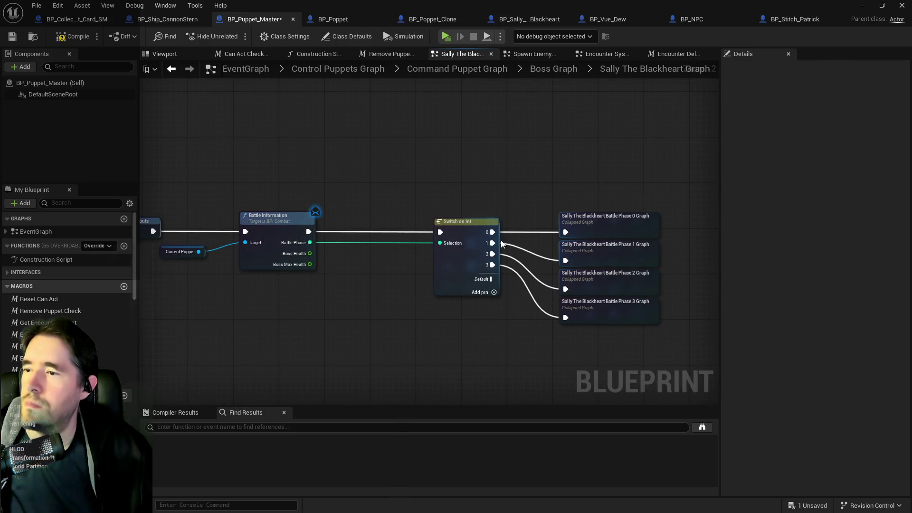
key("ctrl+v")
left_click_drag(376, 217, 363, 216)
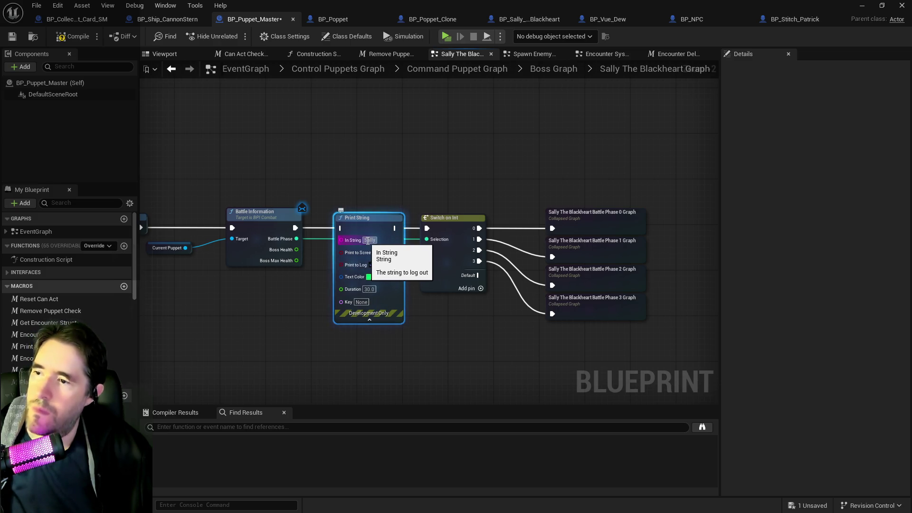
left_click_drag(305, 240, 341, 240)
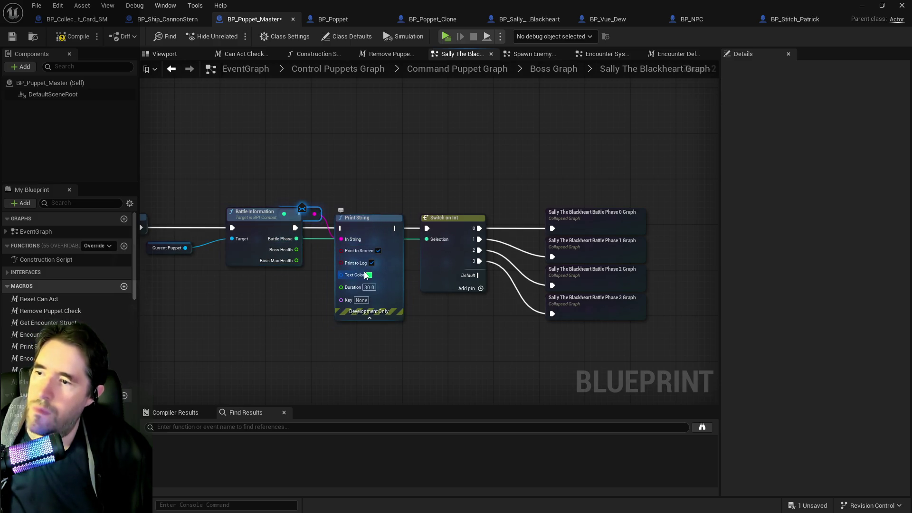
left_click(369, 276)
left_click(423, 309)
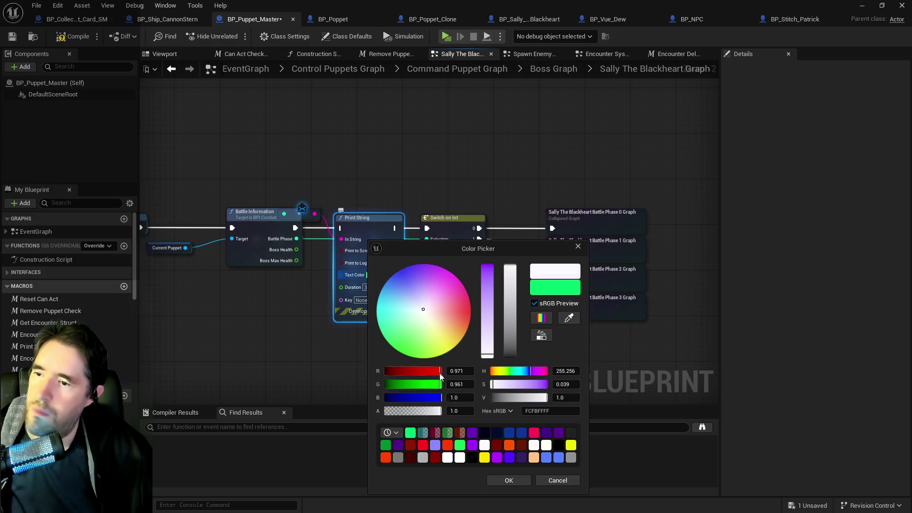
left_click(507, 481)
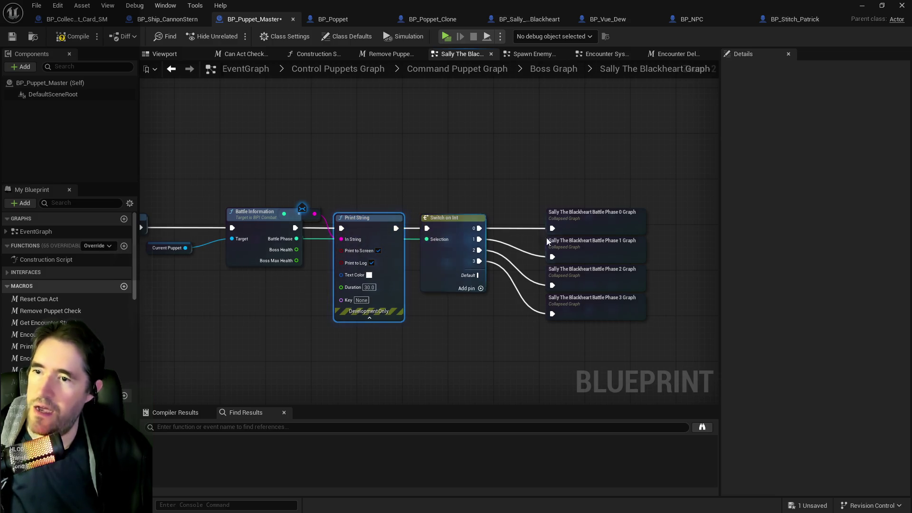
double_click(599, 220)
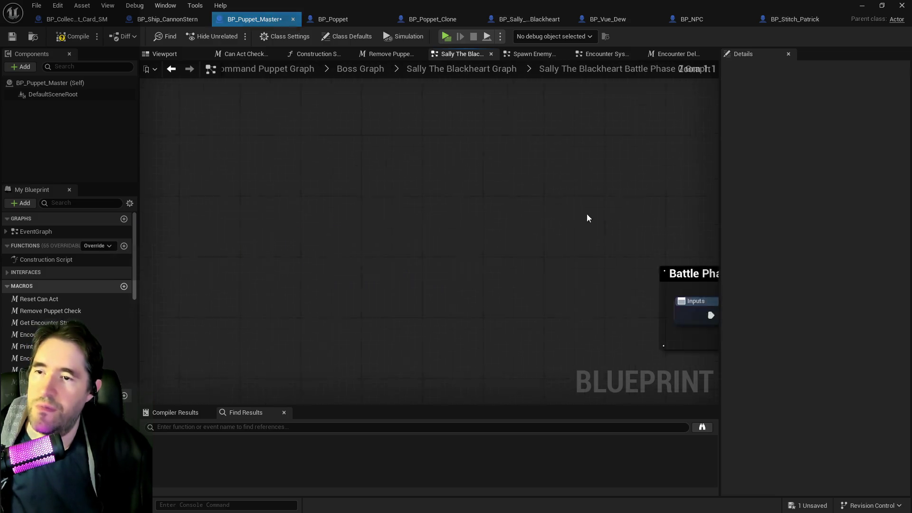
- Nudge Battle Phase 0's Outputs node right, then open the Battle Phase 1 graph
left_click(552, 240)
left_click_drag(557, 241, 577, 241)
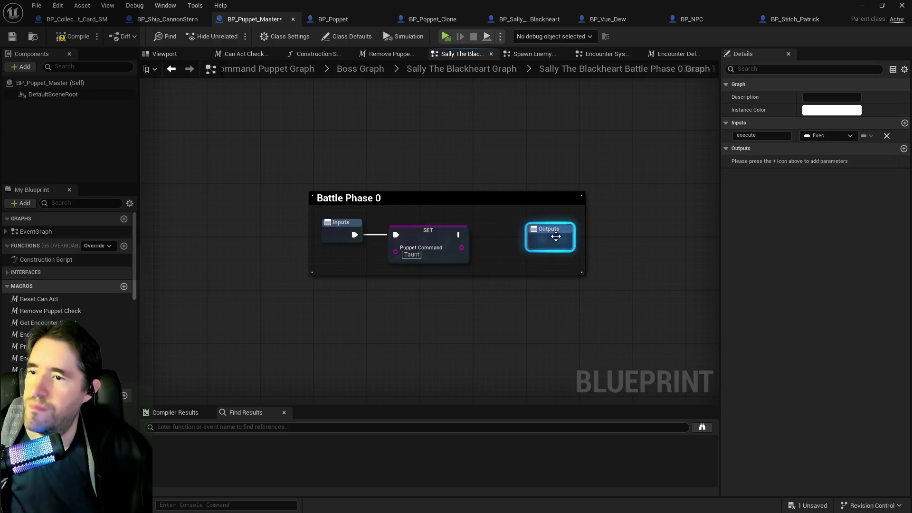
left_click(461, 70)
double_click(420, 226)
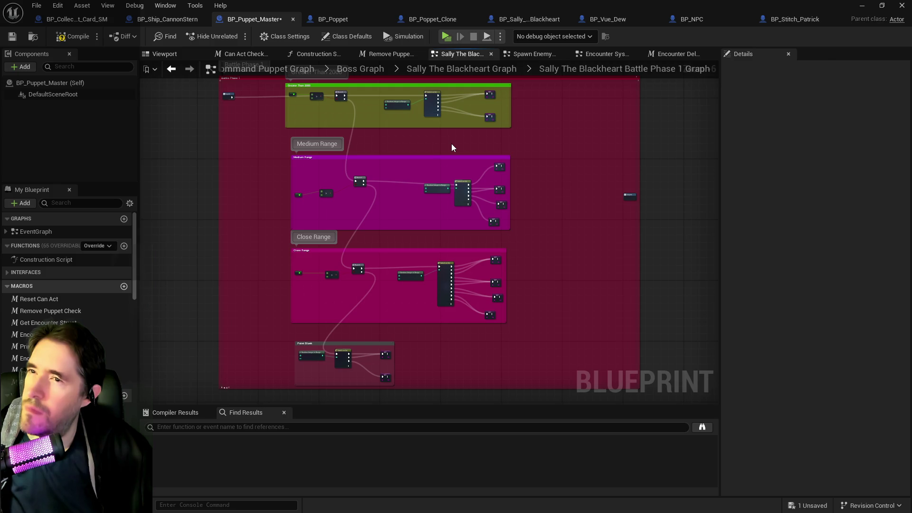
- Compare with BP_Stitch_Patrick's Phase 1 LR Graph, then zoom out on Sally's 2000 Range nodes
left_click(788, 19)
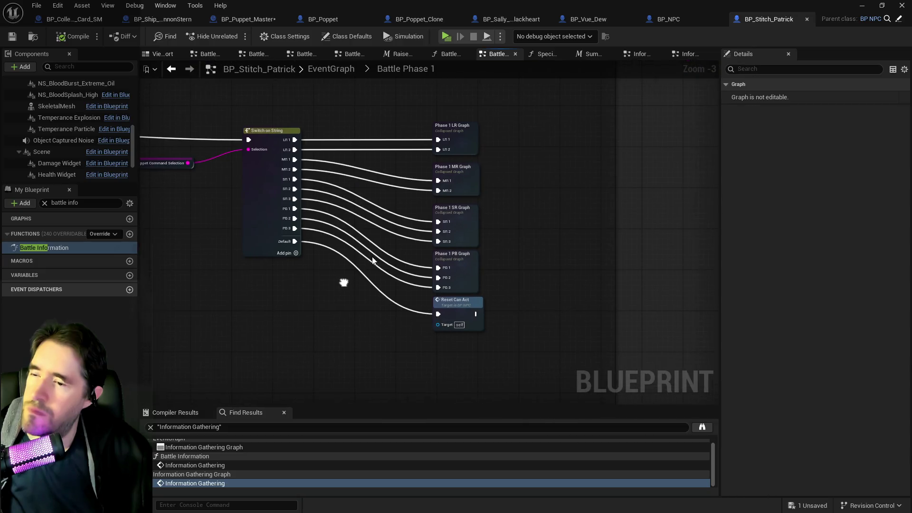
double_click(465, 136)
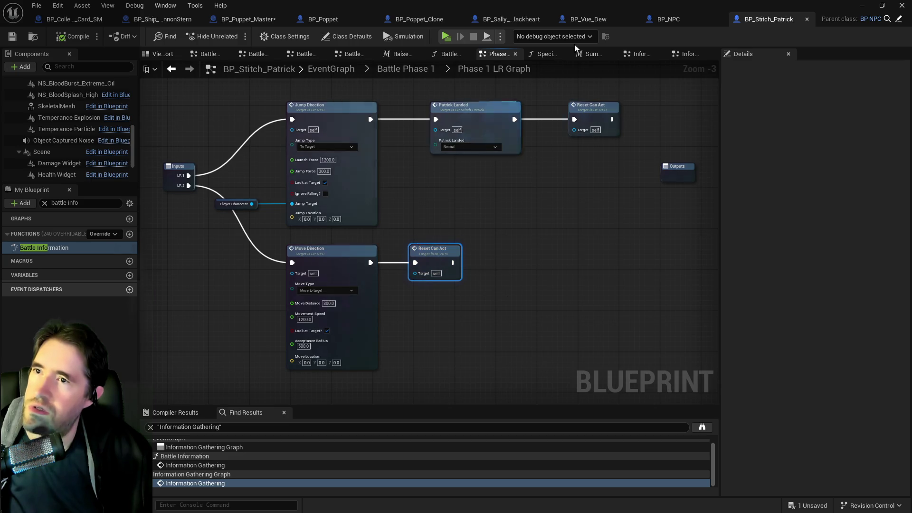
left_click(484, 19)
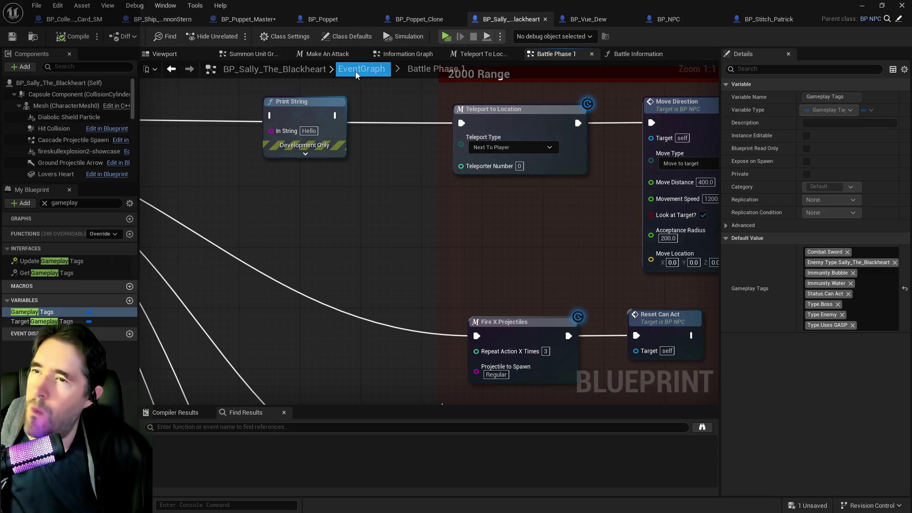
scroll(435, 135, "down", 1)
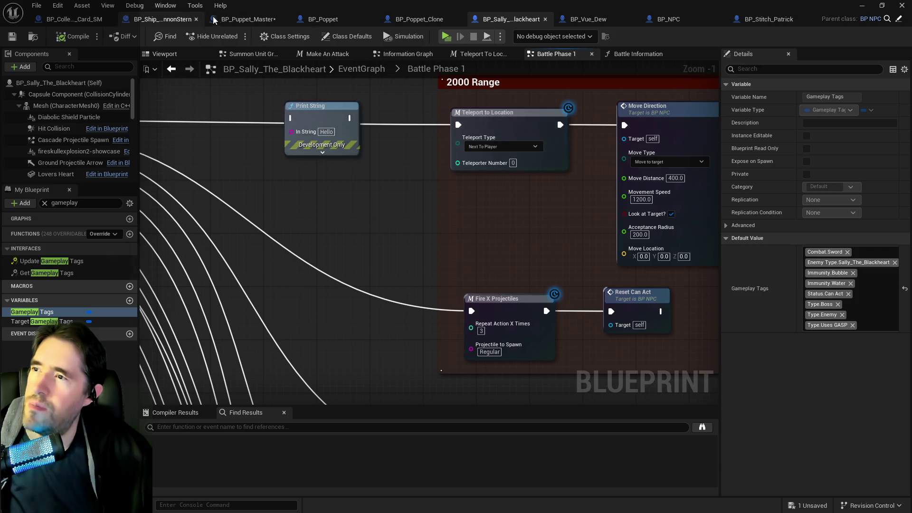
- In BP_Puppet_Master, review the Greater Than 2000, Medium Range and Close Range sections
left_click(218, 19)
scroll(434, 176, "up", 4)
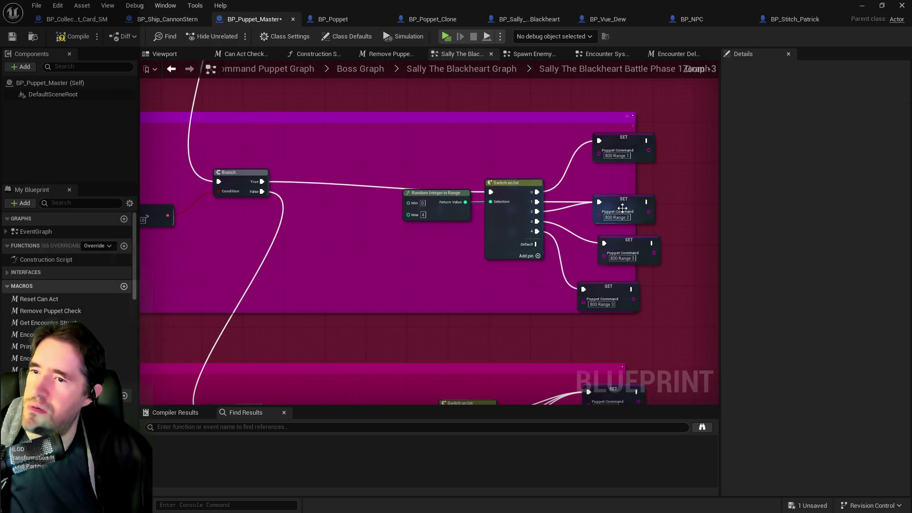
scroll(556, 226, "down", 4)
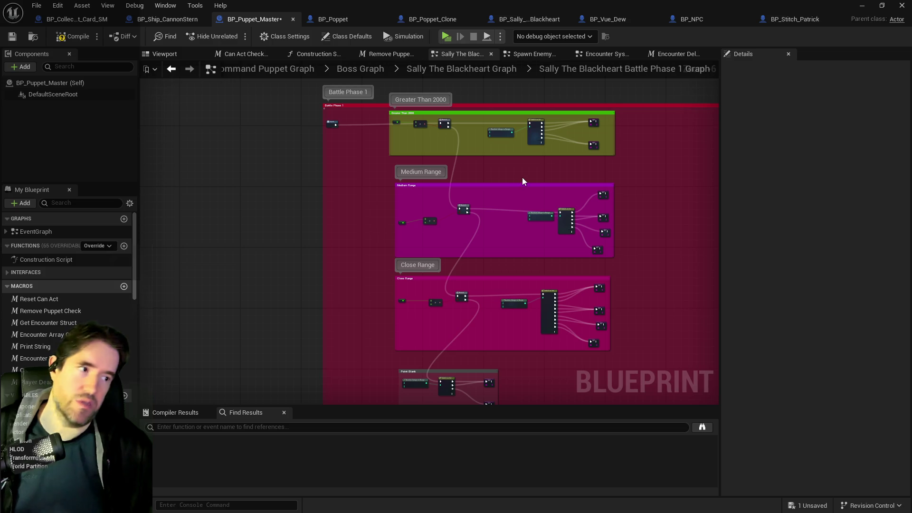
mouse_move(524, 171)
left_mouse_down()
mouse_move(495, 225)
mouse_move(306, 203)
mouse_move(383, 204)
mouse_move(371, 224)
mouse_move(419, 143)
left_mouse_up()
scroll(414, 174, "up", 3)
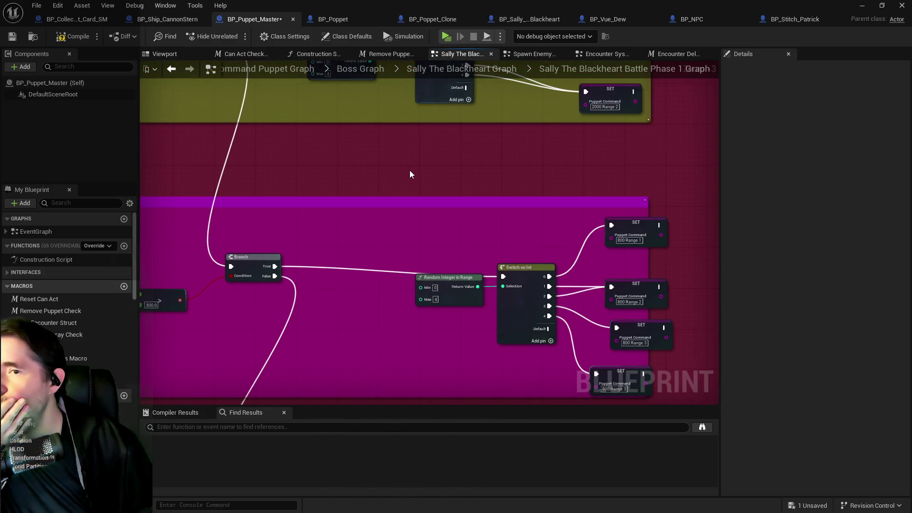
scroll(407, 176, "down", 1)
mouse_move(397, 197)
left_mouse_down()
mouse_move(507, 112)
mouse_move(458, 248)
left_mouse_up()
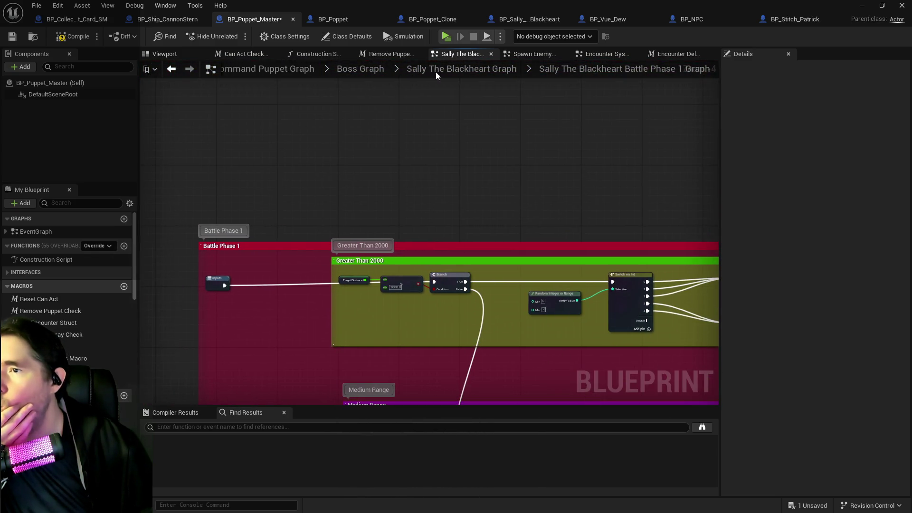
- Browse Sally The Blackheart Graph's Battle Phase 1 and Battle Phase 0 collapsed graphs
left_click(460, 68)
scroll(425, 184, "up", 3)
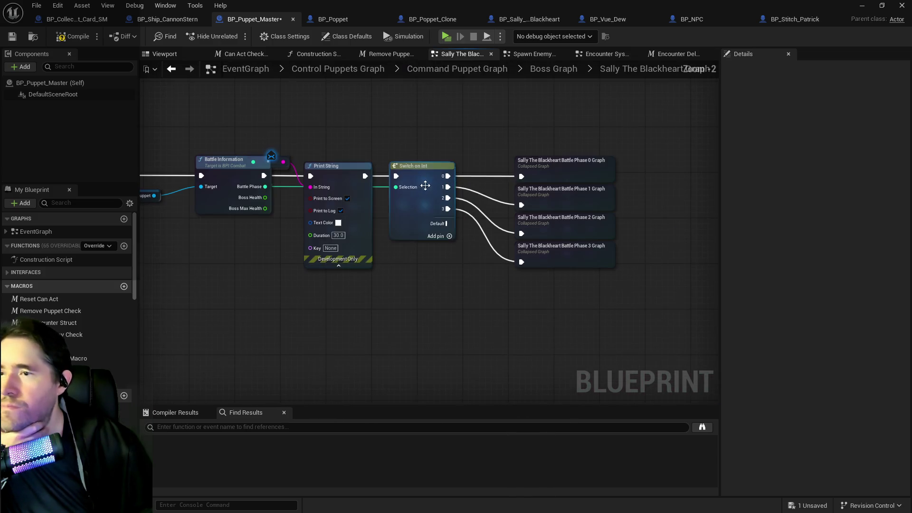
double_click(571, 198)
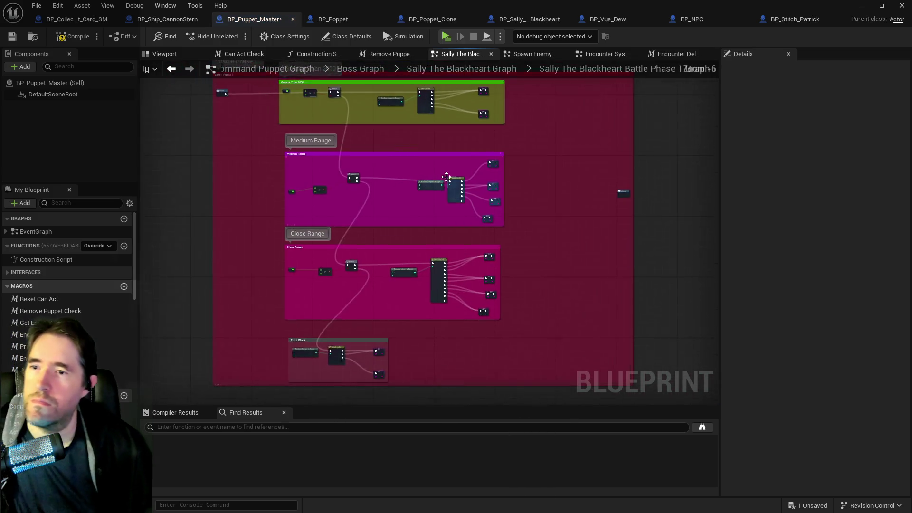
scroll(361, 238, "up", 5)
left_click(455, 68)
scroll(355, 200, "up", 3)
double_click(455, 206)
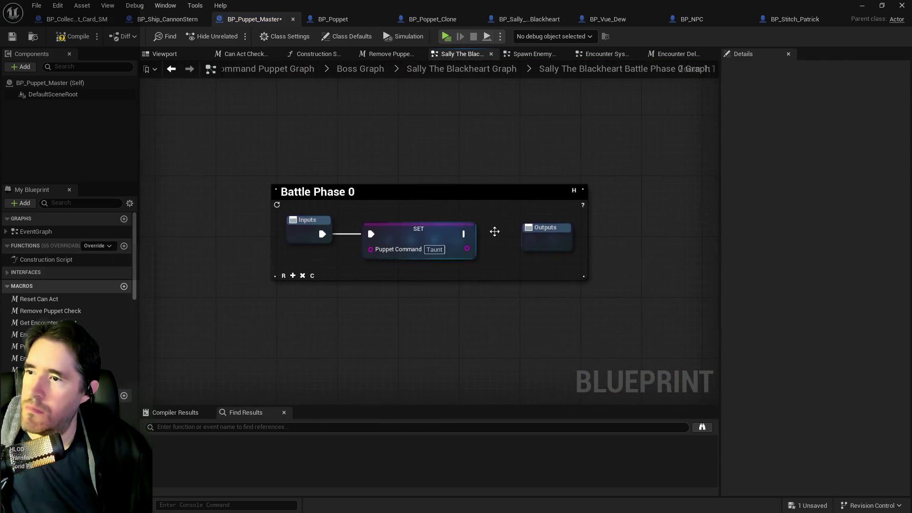
- Save BP_Puppet_Master and start playtesting the level with Alt+P
left_click(556, 244)
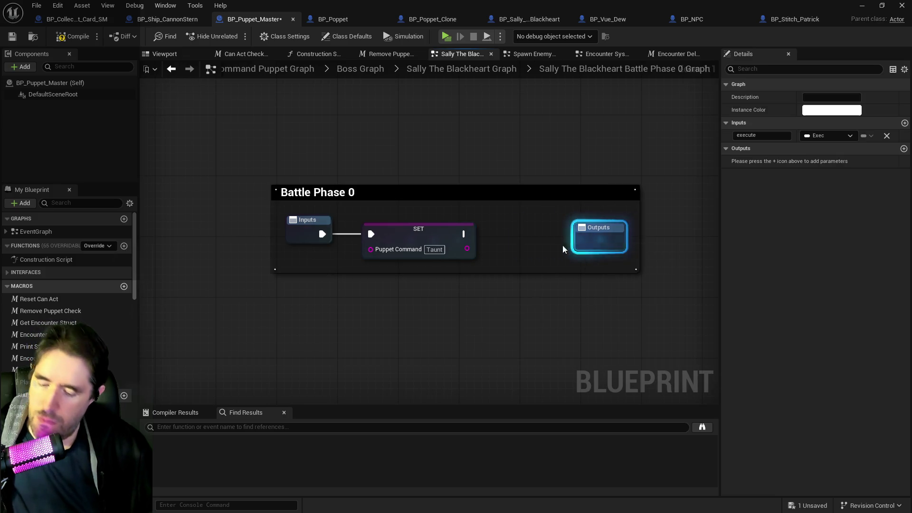
left_click(437, 69)
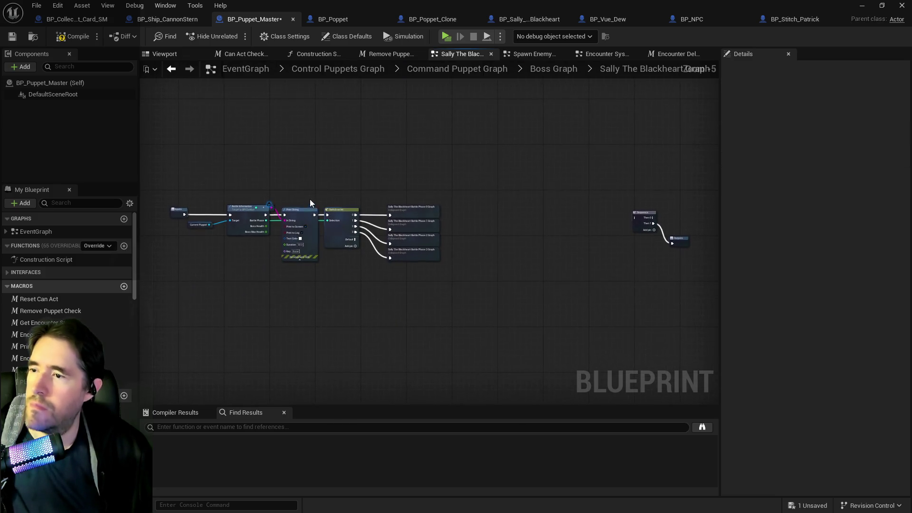
left_click(401, 208)
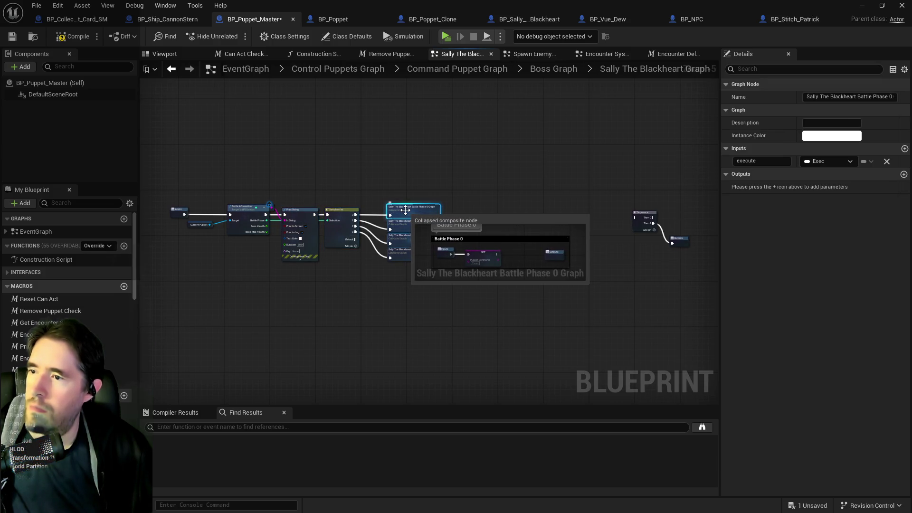
left_click(12, 36)
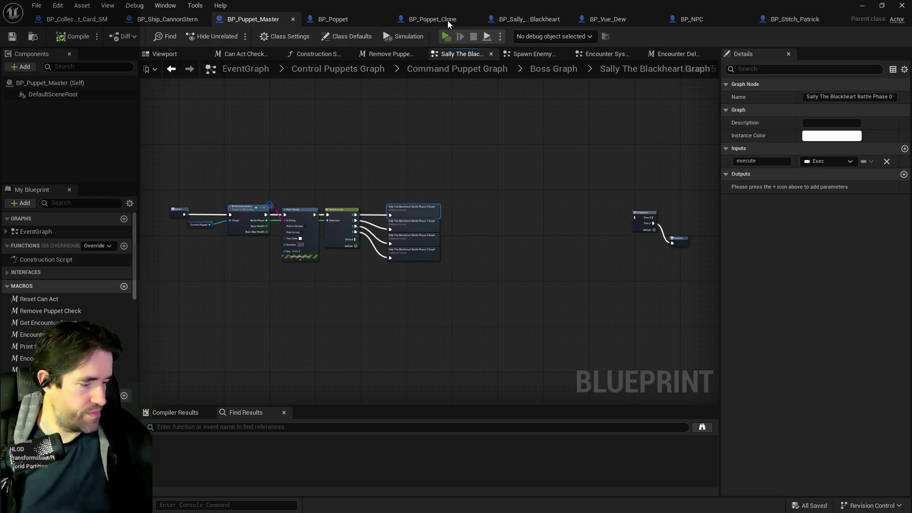
key("alt+p")
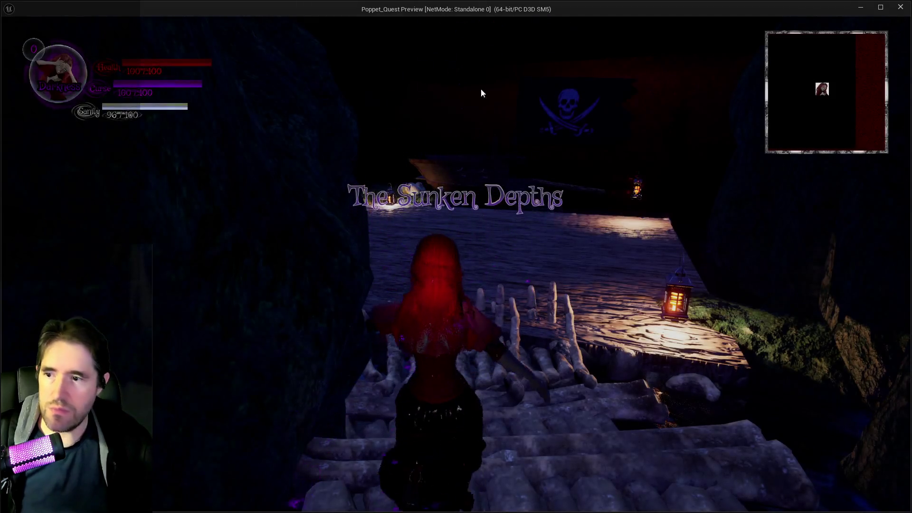
key("w")
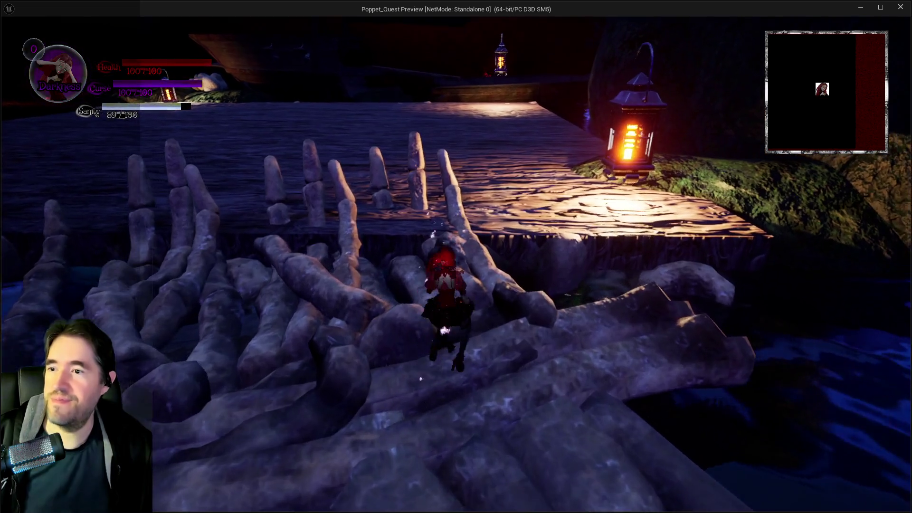
key("q")
key("w")
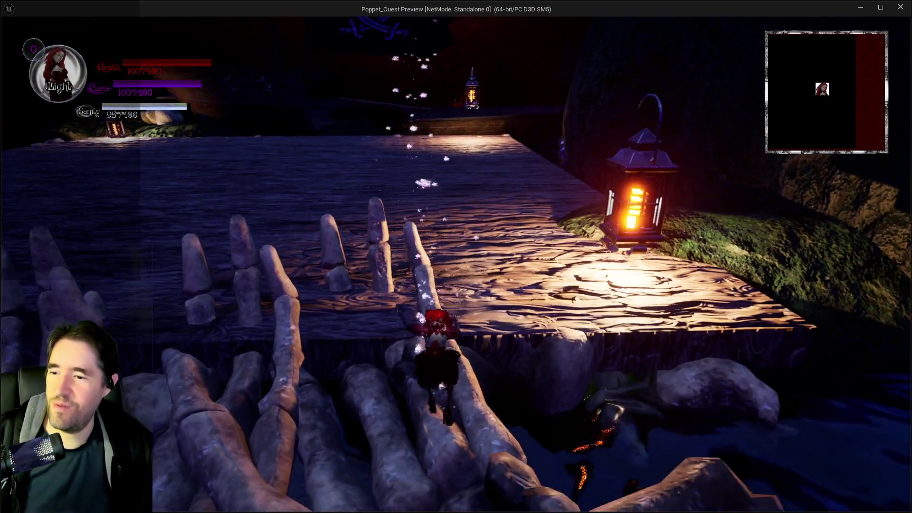
key("Tab")
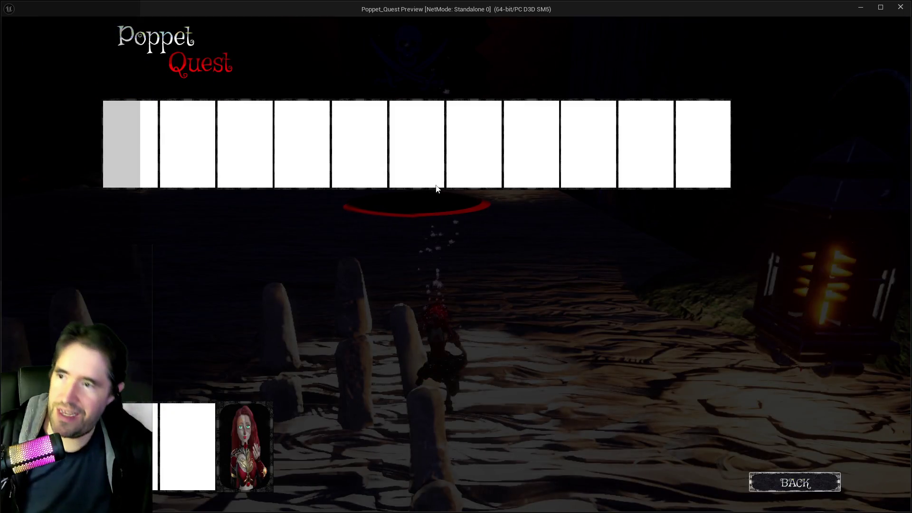
key("Tab")
key("w")
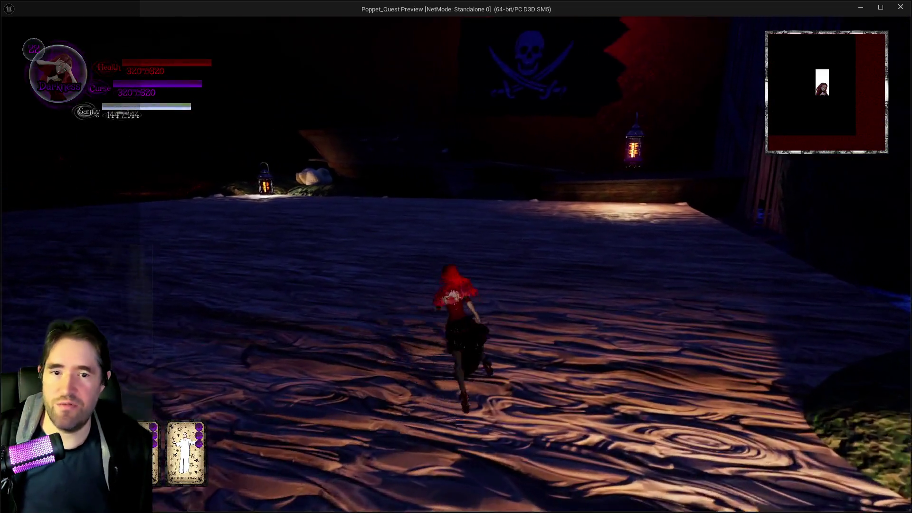
key("w")
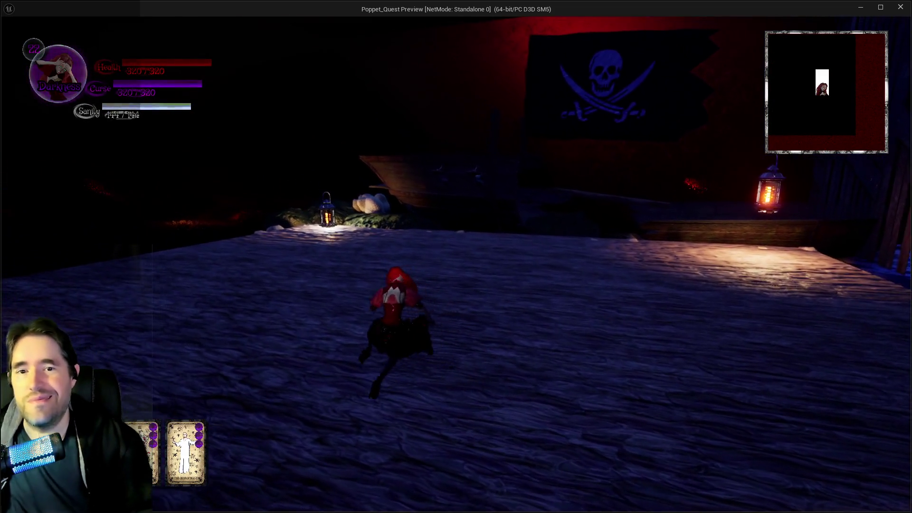
key("w")
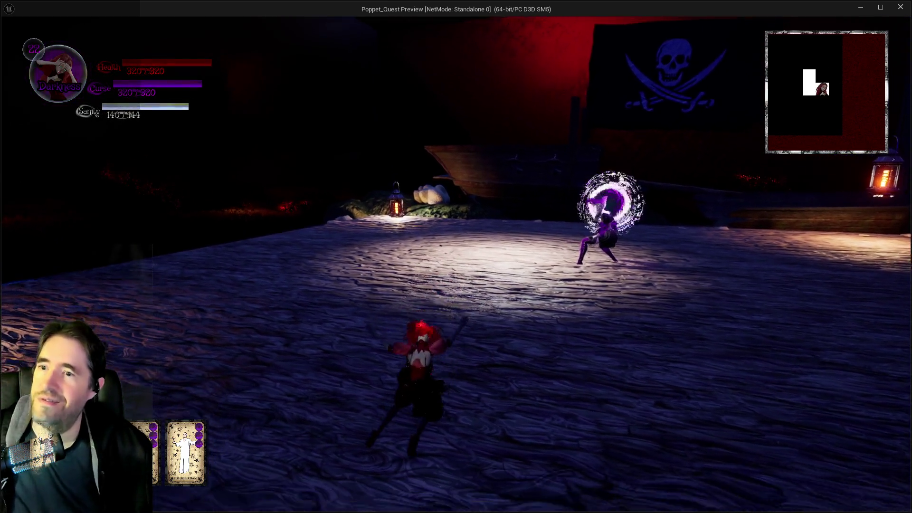
key("w")
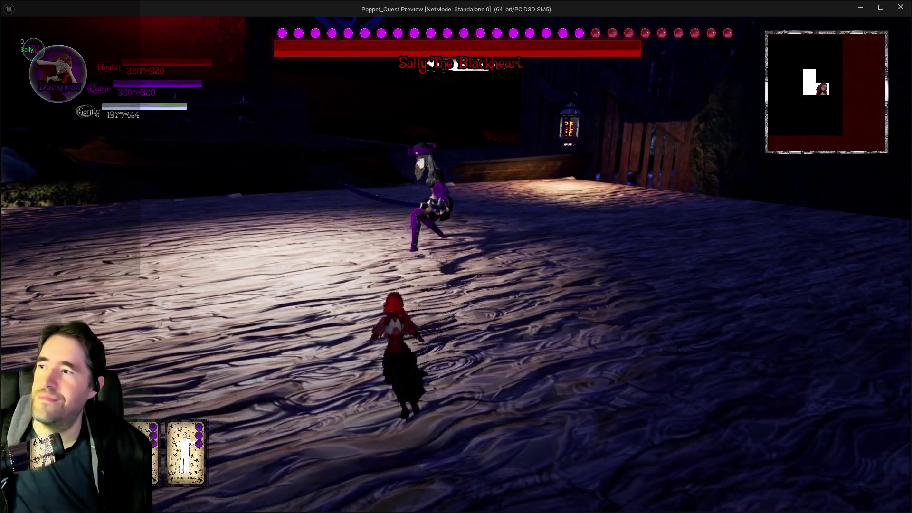
key("w")
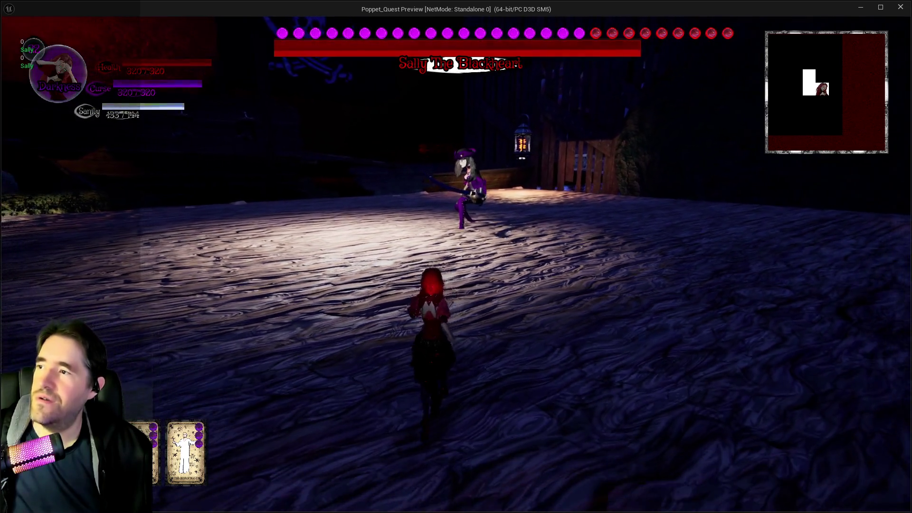
key("q")
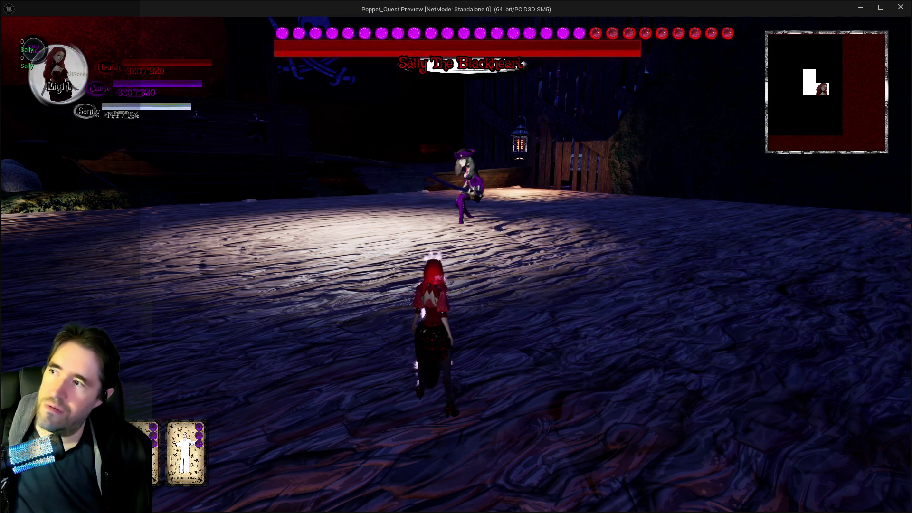
key("Escape")
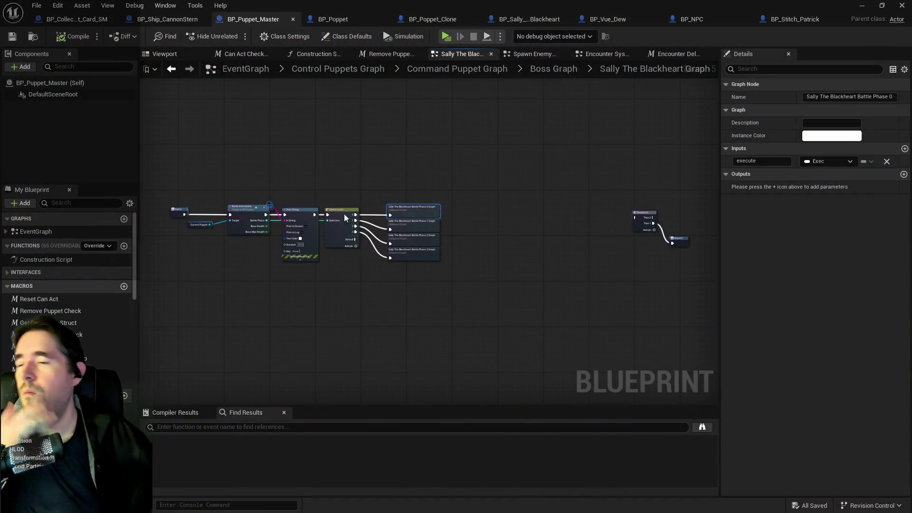
- Navigate from the Boss Graph into Sally's Battle Phase 0 graph, then switch to BP_Sally_The_Blackheart
scroll(355, 214, "up", 4)
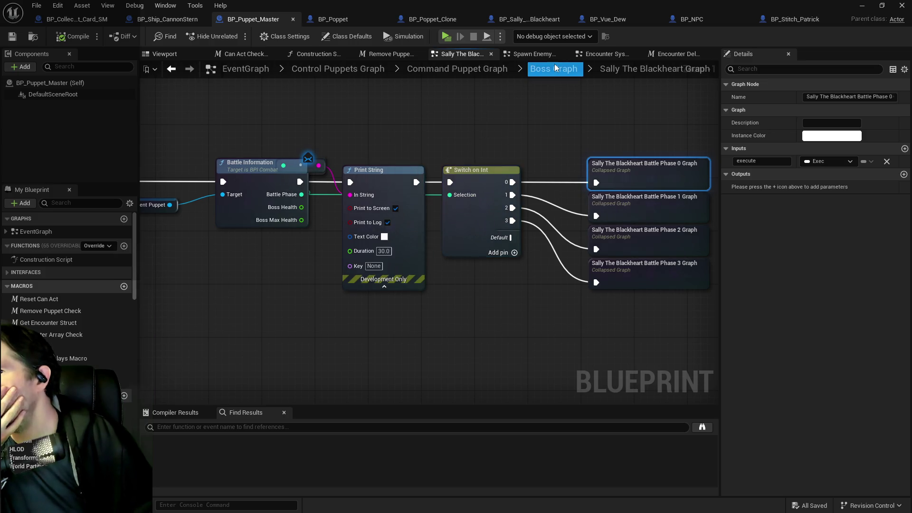
left_click(554, 67)
scroll(583, 228, "up", 4)
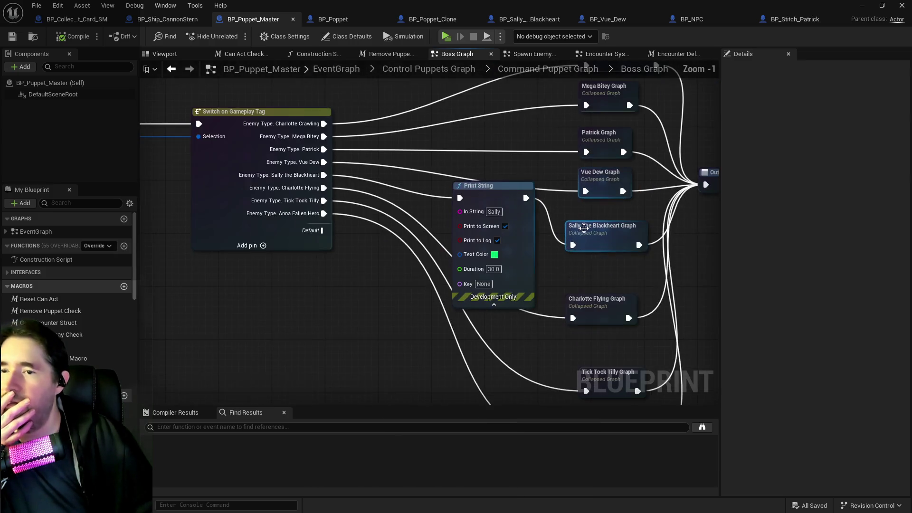
left_click(594, 227)
double_click(596, 227)
scroll(406, 200, "up", 4)
left_click_drag(444, 176, 549, 179)
double_click(621, 190)
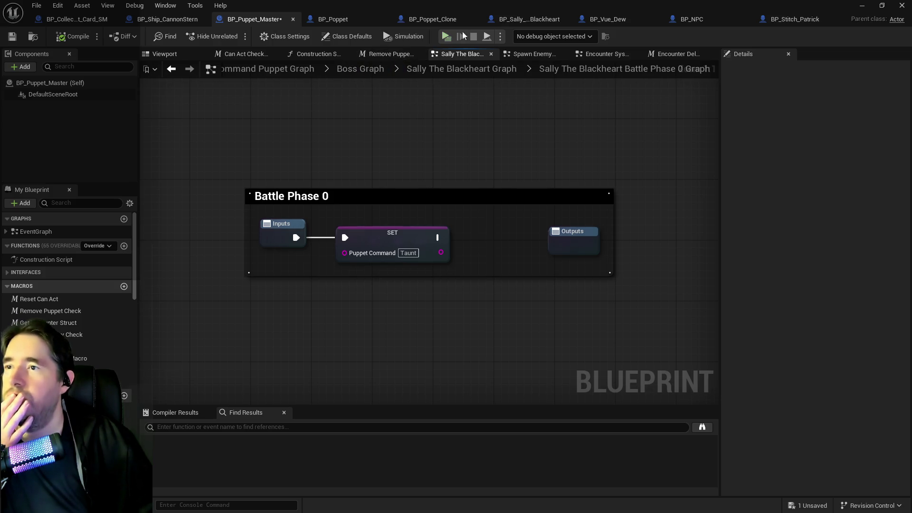
left_click(511, 23)
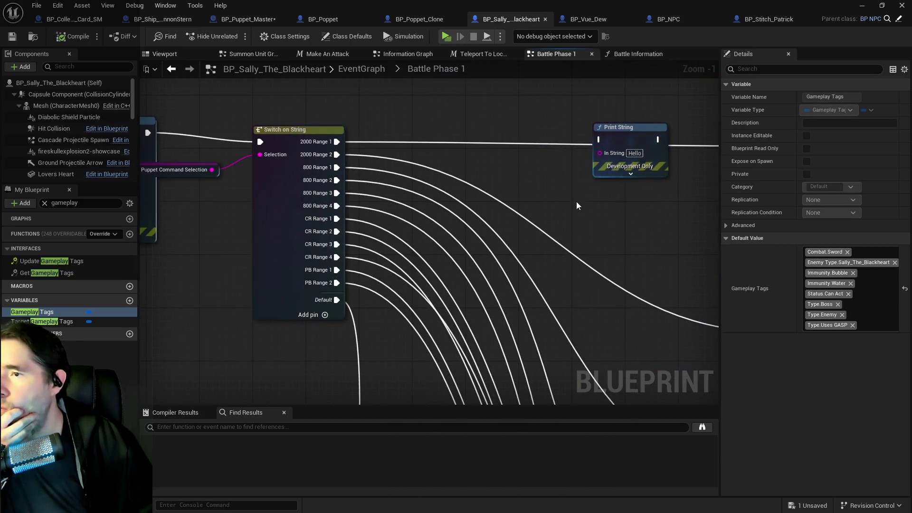
- Inspect Sally's Battle Phase 0 collapsed graph: Reset Can Act, Print String, Play Montage and Switch on String
left_click(384, 69)
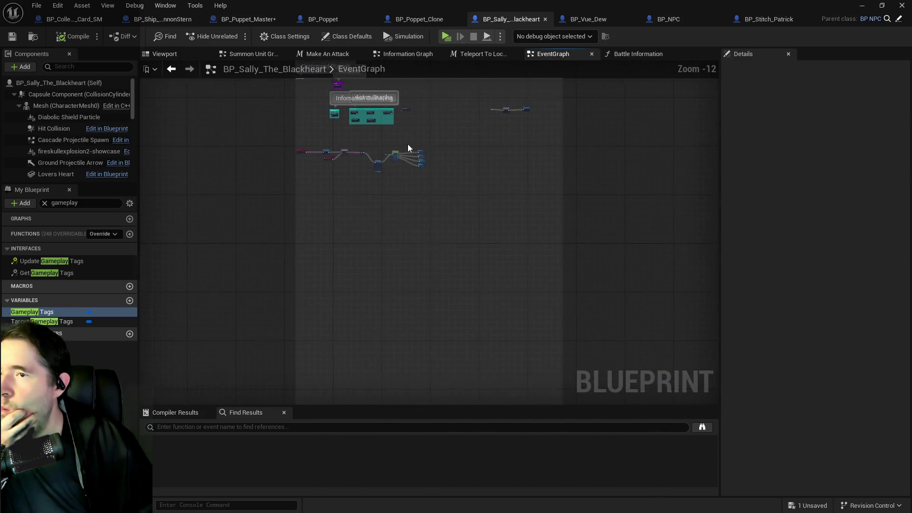
scroll(397, 157, "up", 5)
double_click(495, 162)
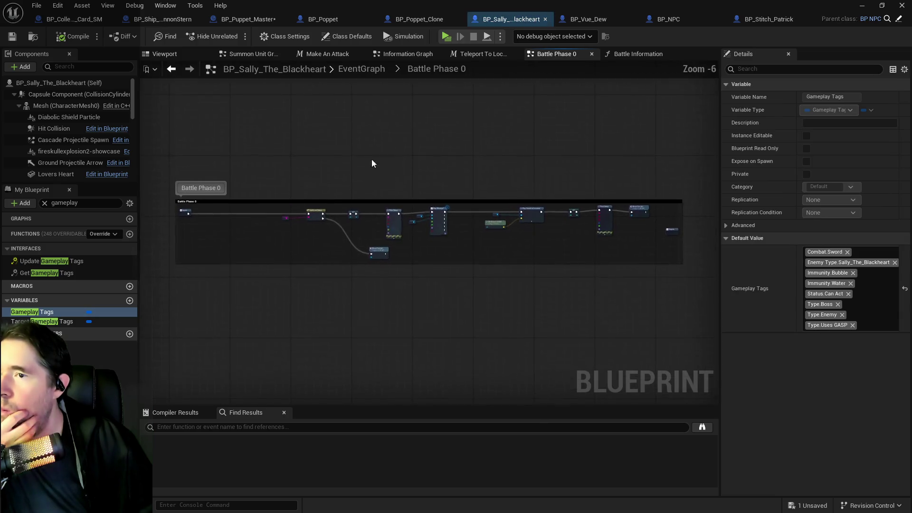
scroll(330, 224, "up", 4)
left_click_drag(331, 227, 440, 148)
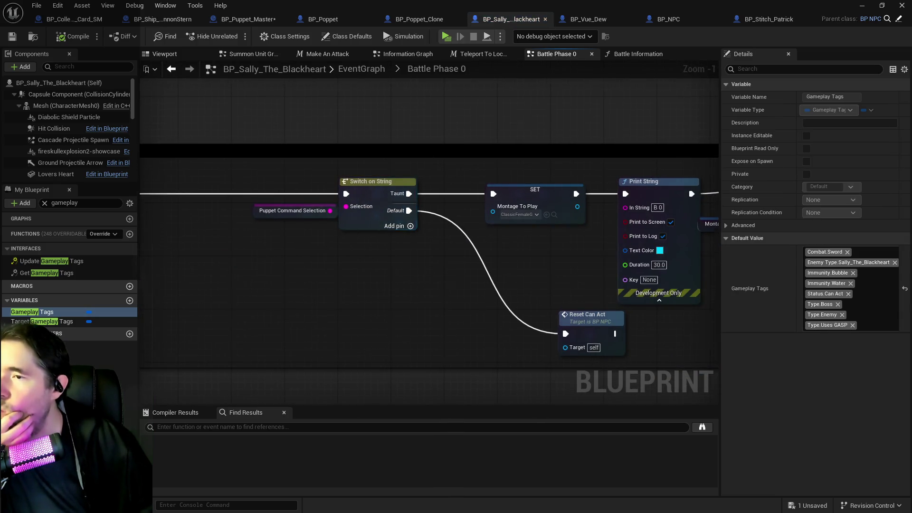
left_click_drag(615, 195, 398, 138)
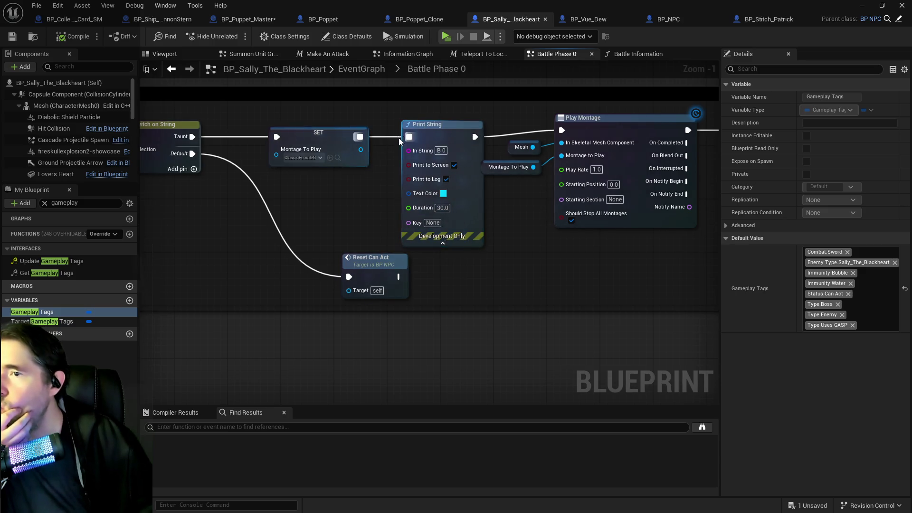
left_click_drag(240, 149, 497, 162)
left_click_drag(290, 142, 518, 136)
- In the main EventGraph, move Print String in line between SET and Switch on Int
left_click(366, 72)
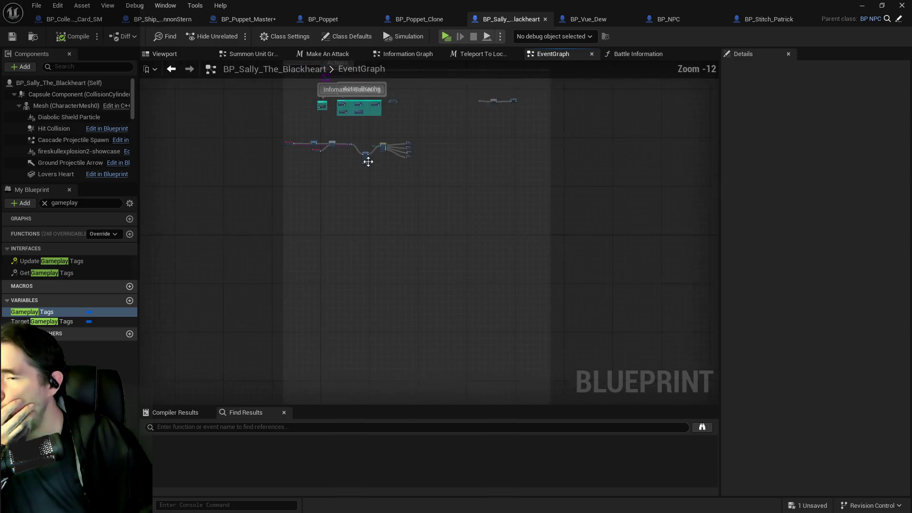
scroll(380, 166, "up", 10)
mouse_move(361, 163)
left_mouse_down()
mouse_move(346, 116)
mouse_move(363, 101)
mouse_move(499, 226)
mouse_move(581, 222)
mouse_move(484, 209)
left_mouse_up()
left_click_drag(324, 195, 475, 190)
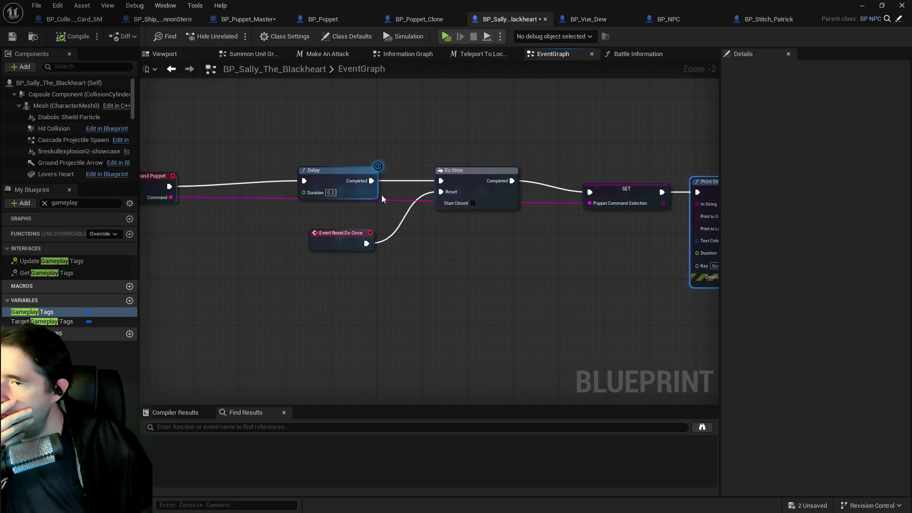
left_click_drag(382, 199, 526, 192)
left_click(298, 173)
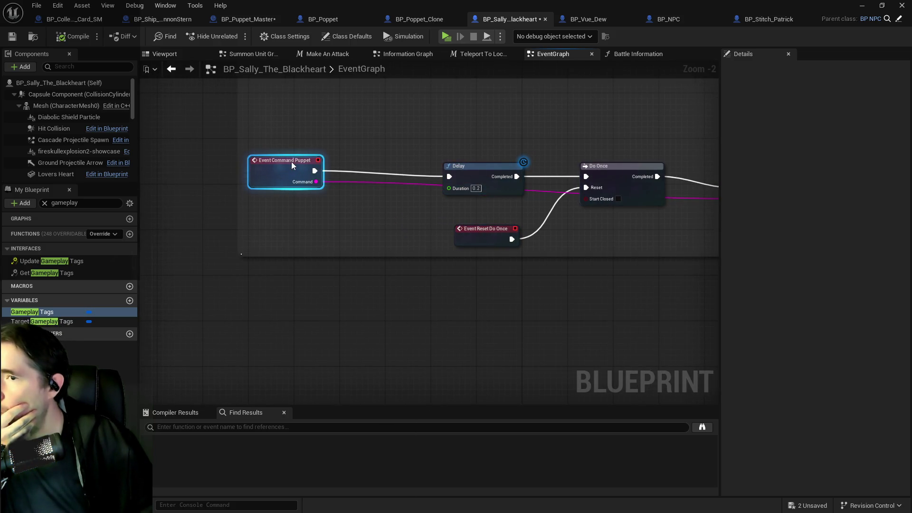
- Save BP_Sally_The_Blackheart and BP_Puppet_Master, and show the Sally The Blackheart graph
left_click(10, 38)
left_click(252, 19)
left_click(12, 38)
left_click(453, 70)
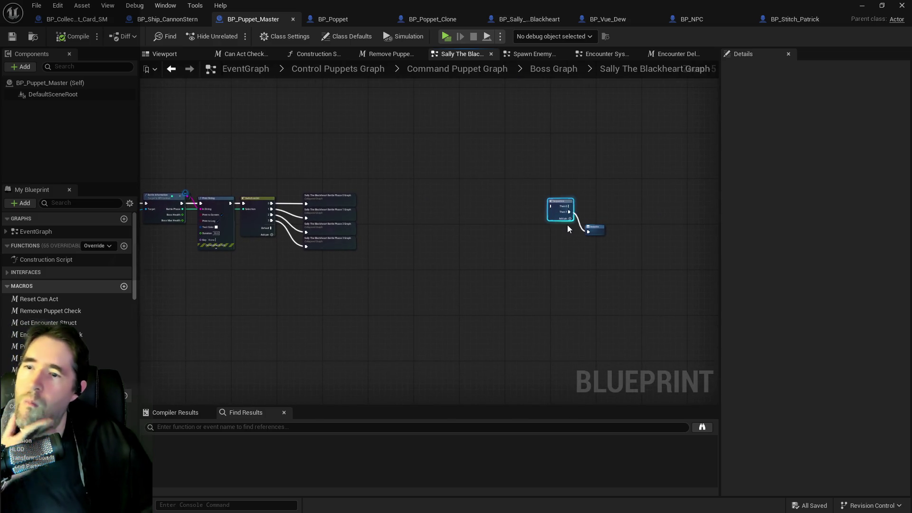
- Move the Outputs node left beside the other nodes, then browse the Boss Graph's subgraphs
left_click_drag(596, 231, 456, 243)
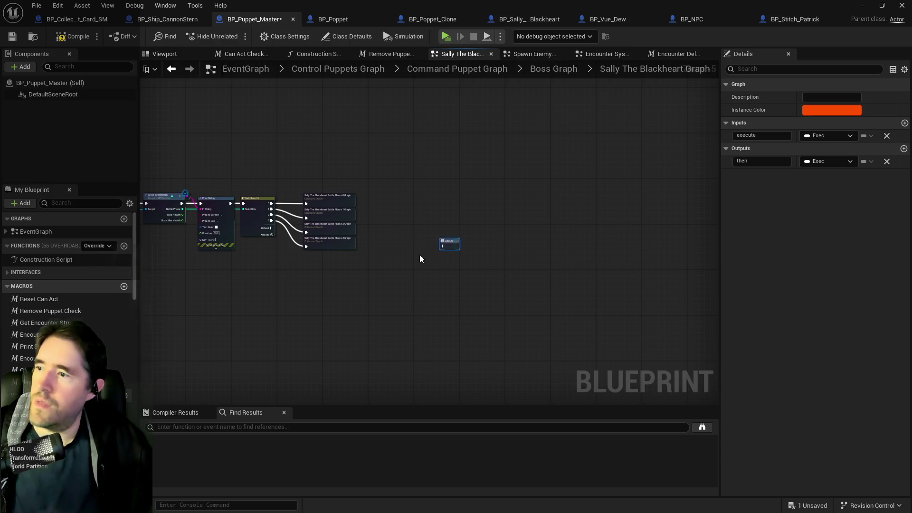
mouse_move(488, 83)
left_mouse_down()
mouse_move(562, 136)
mouse_move(612, 86)
left_mouse_up()
left_click(576, 69)
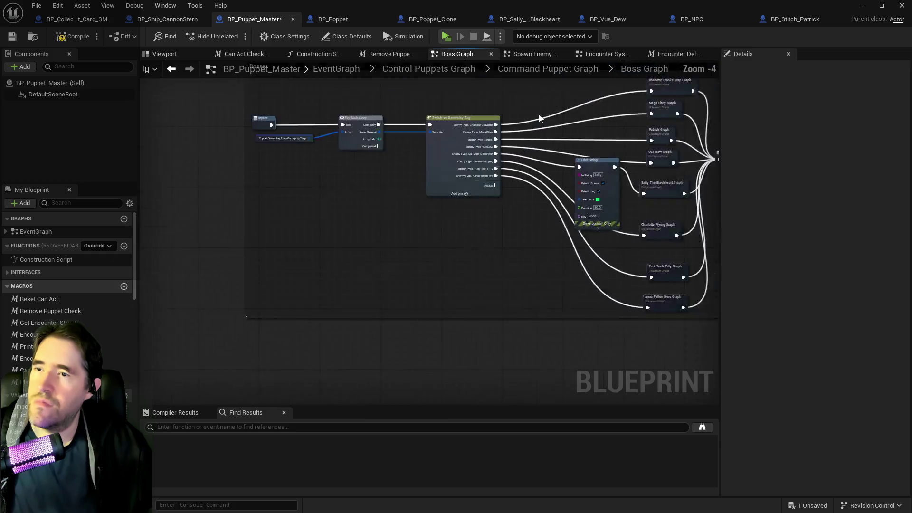
scroll(495, 167, "up", 5)
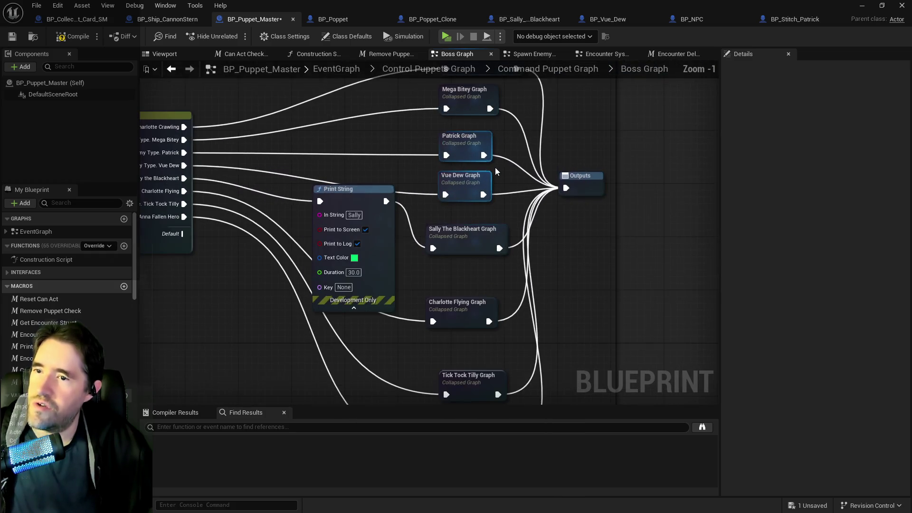
scroll(432, 217, "down", 2)
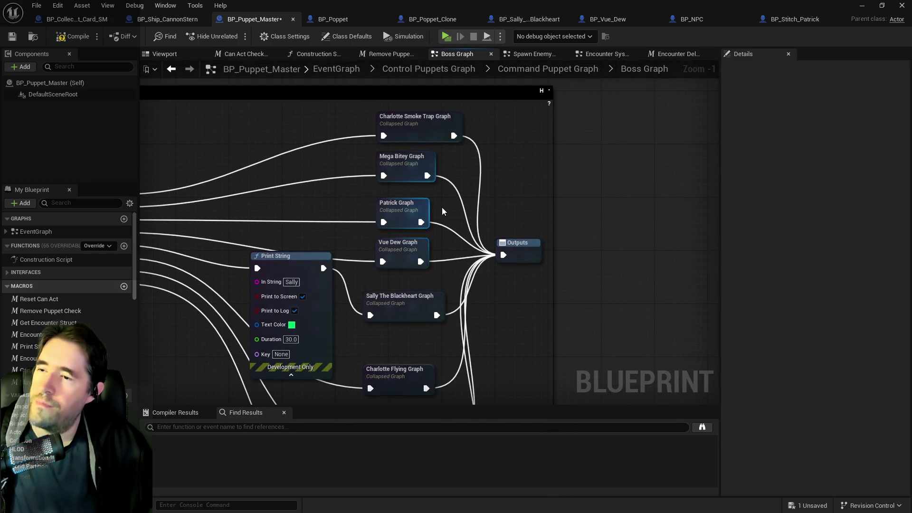
mouse_move(437, 213)
left_mouse_down()
mouse_move(448, 152)
mouse_move(418, 247)
mouse_move(417, 235)
left_mouse_up()
scroll(417, 235, "down", 4)
scroll(404, 218, "up", 1)
- Inspect Patrick Graph's phase wiring, then reopen the Sally The Blackheart Graph
double_click(397, 215)
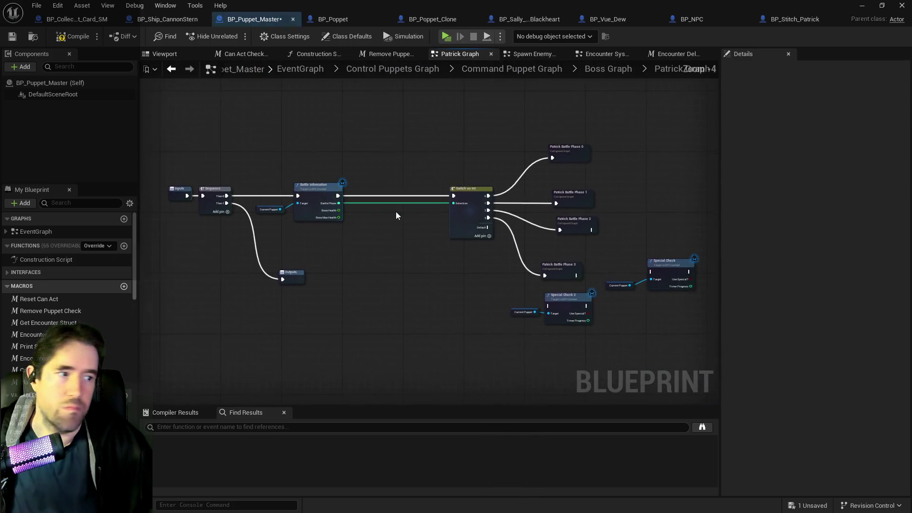
scroll(418, 204, "down", 2)
scroll(309, 245, "up", 2)
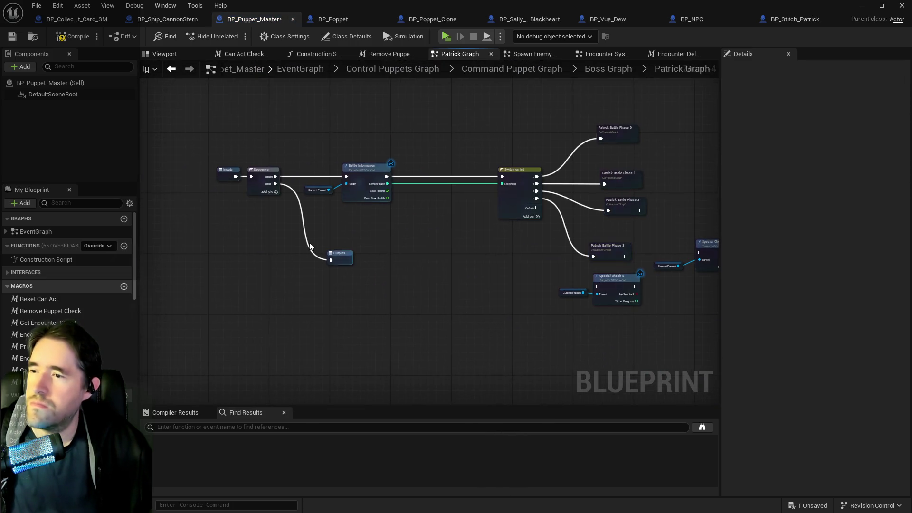
left_click_drag(304, 190, 181, 184)
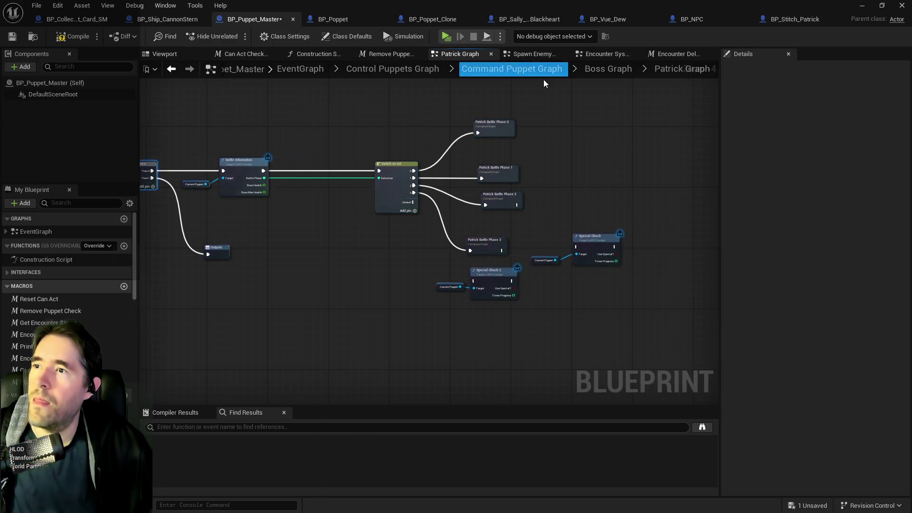
left_click(586, 71)
scroll(532, 196, "up", 5)
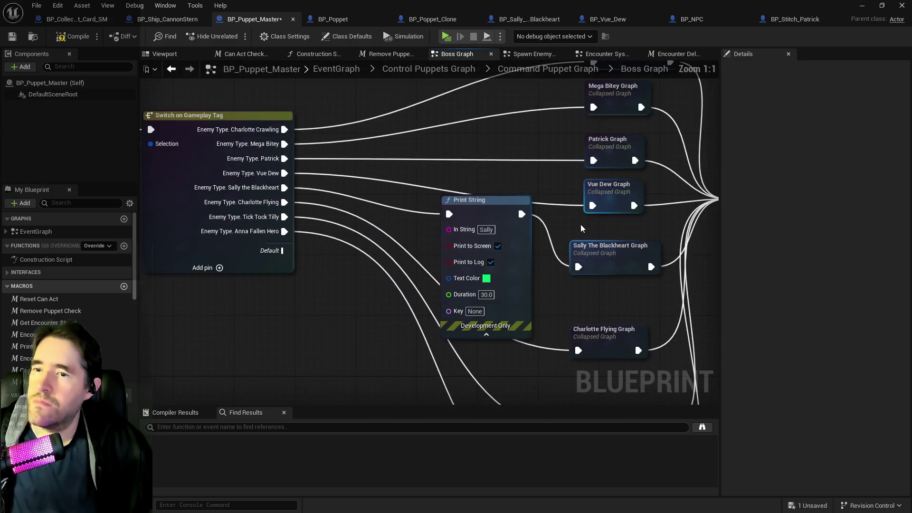
double_click(489, 194)
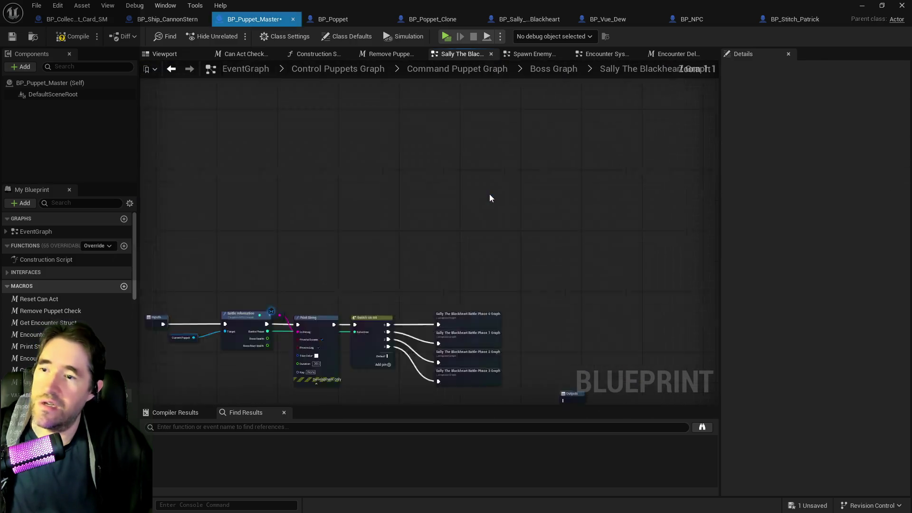
- Wire a Sequence node after Inputs, Then 0 to Battle Information and Then 1 to Outputs, and save
right_click(236, 234)
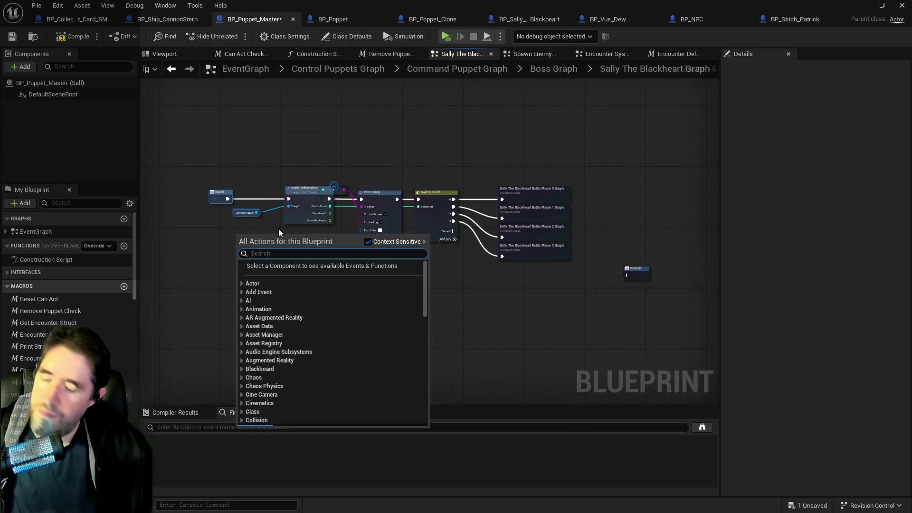
type("sequen")
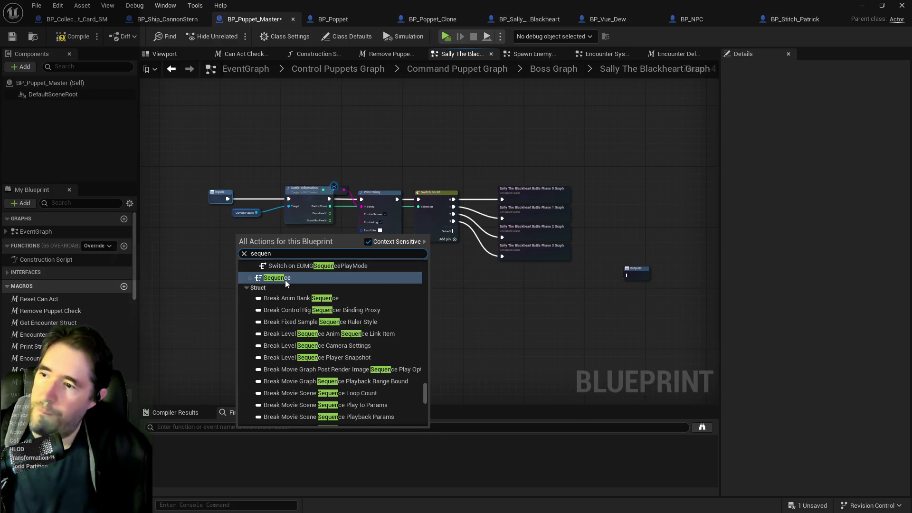
left_click(284, 277)
left_click_drag(220, 202, 180, 201)
mouse_move(244, 238)
left_mouse_down()
mouse_move(199, 199)
mouse_move(187, 203)
mouse_move(304, 211)
mouse_move(288, 200)
left_mouse_up()
mouse_move(635, 269)
left_mouse_down()
mouse_move(392, 273)
mouse_move(267, 239)
left_mouse_up()
left_click_drag(217, 207, 258, 244)
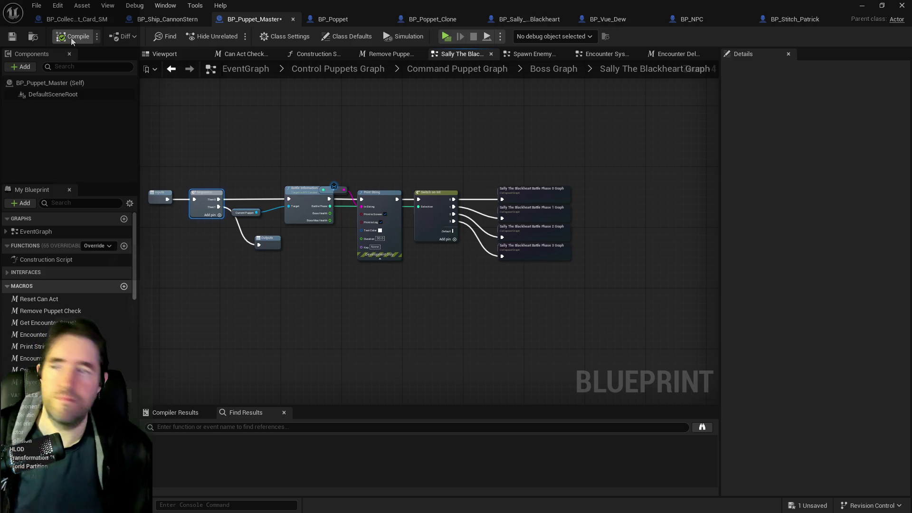
key("ctrl+s")
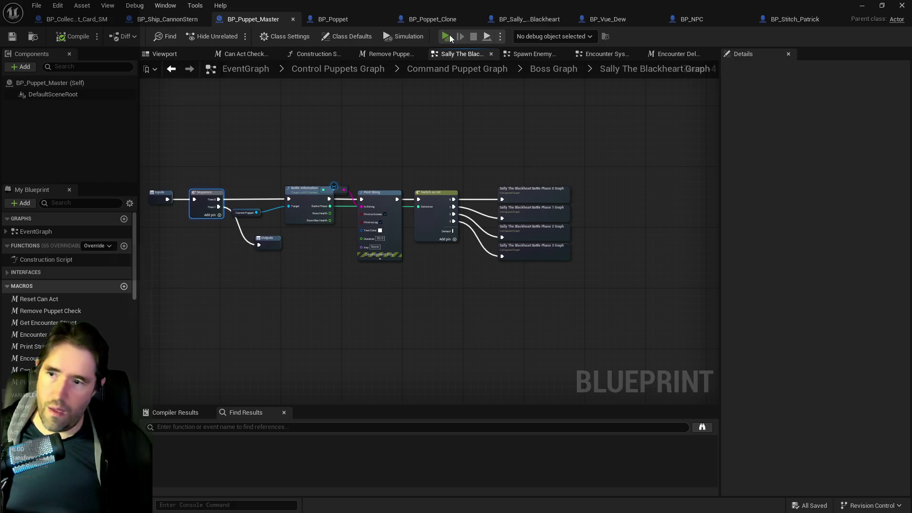
- Play-test the level: check the inventory, switch to Light, and glide from the bone pier into the arena
left_click(446, 36)
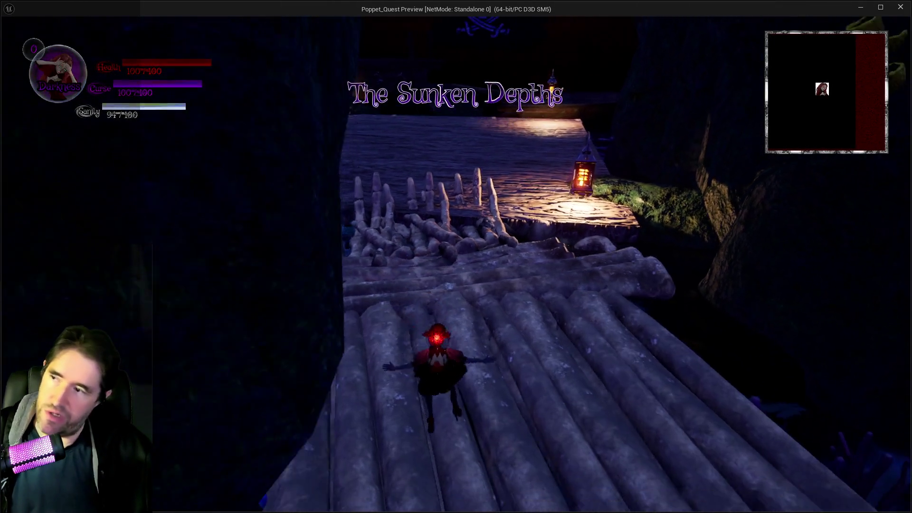
key("i")
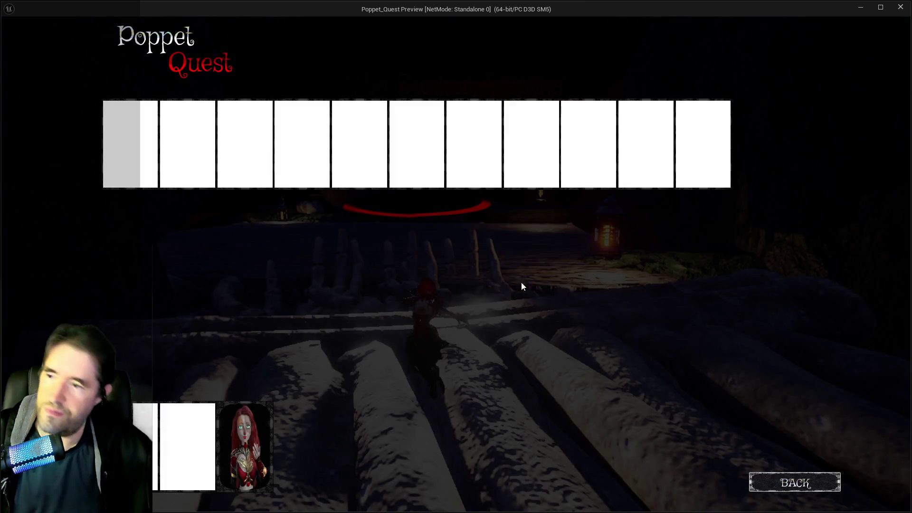
key("i")
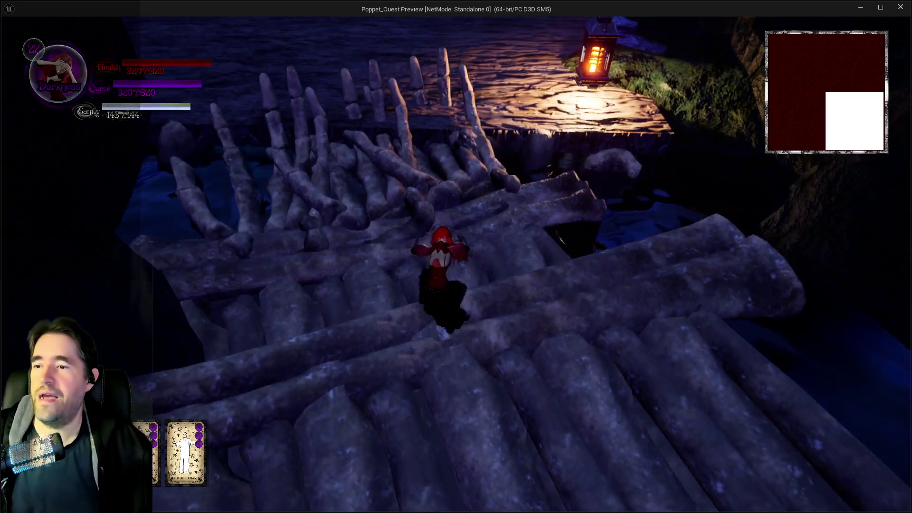
key("w")
key("w")
key("q")
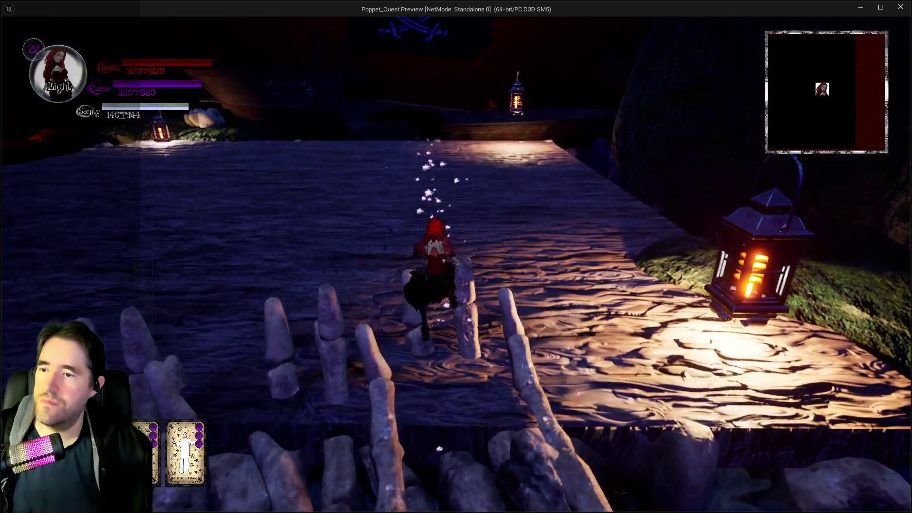
key("space")
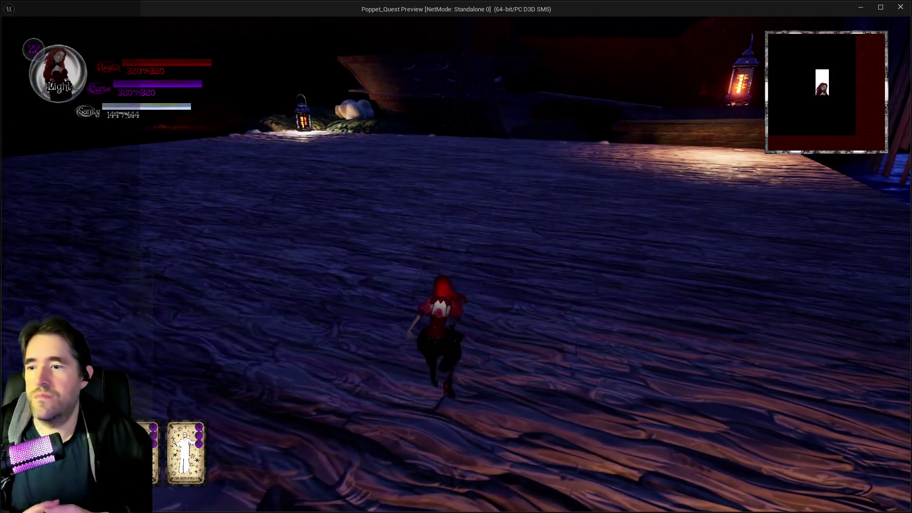
key("w")
key("w")
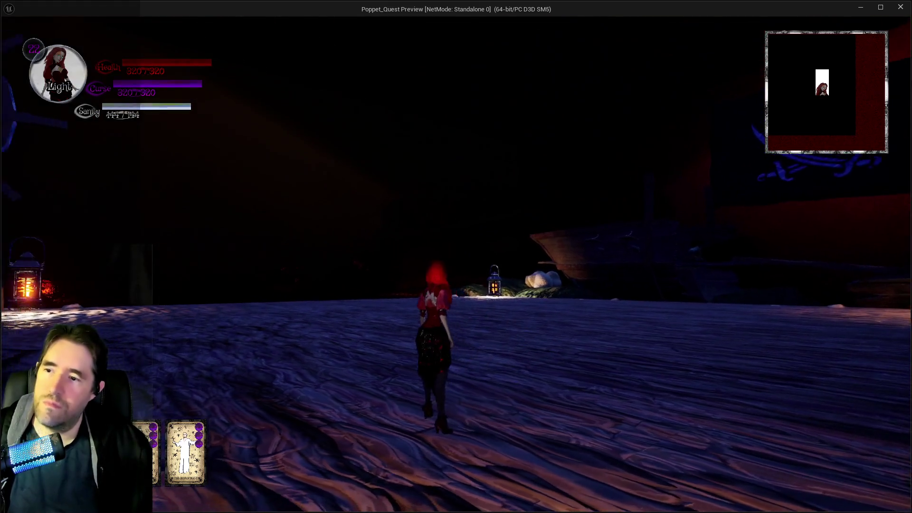
key("space")
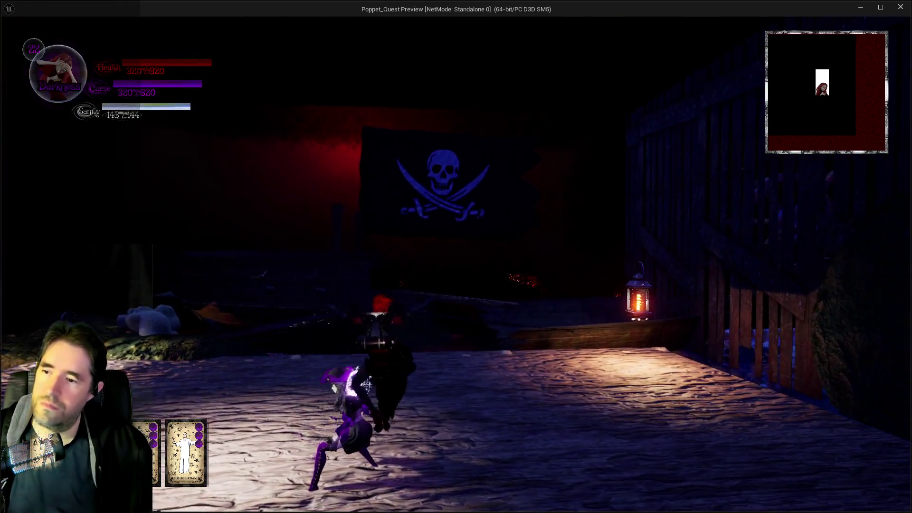
- Run around the boss Sally across the deck and through the purple void
key("w")
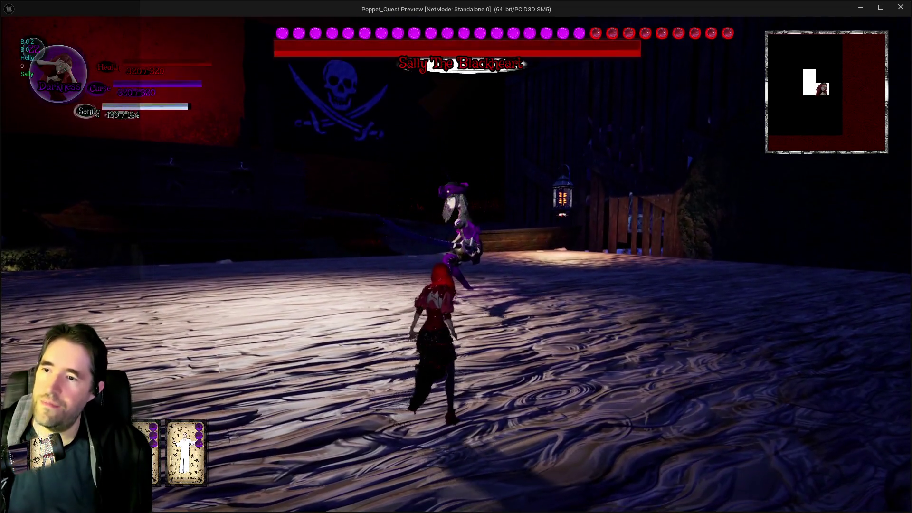
key("w")
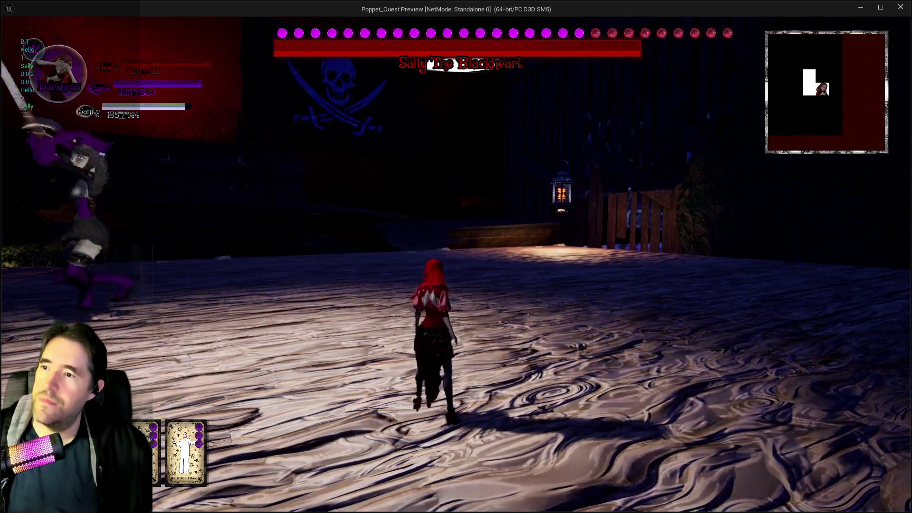
key("w")
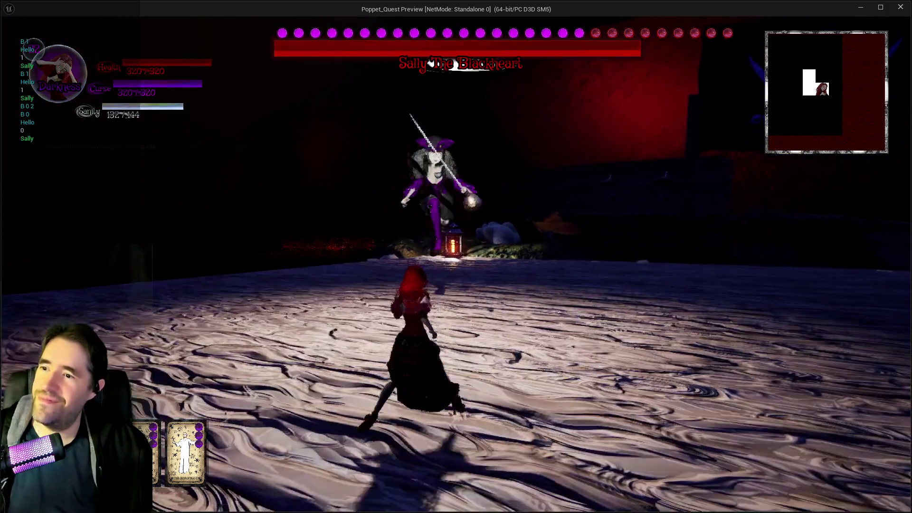
key("w")
key("q")
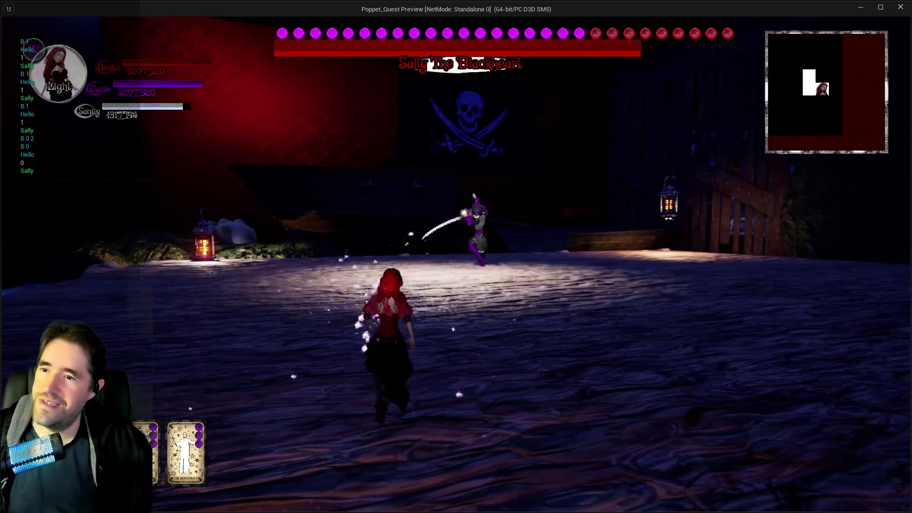
key("w")
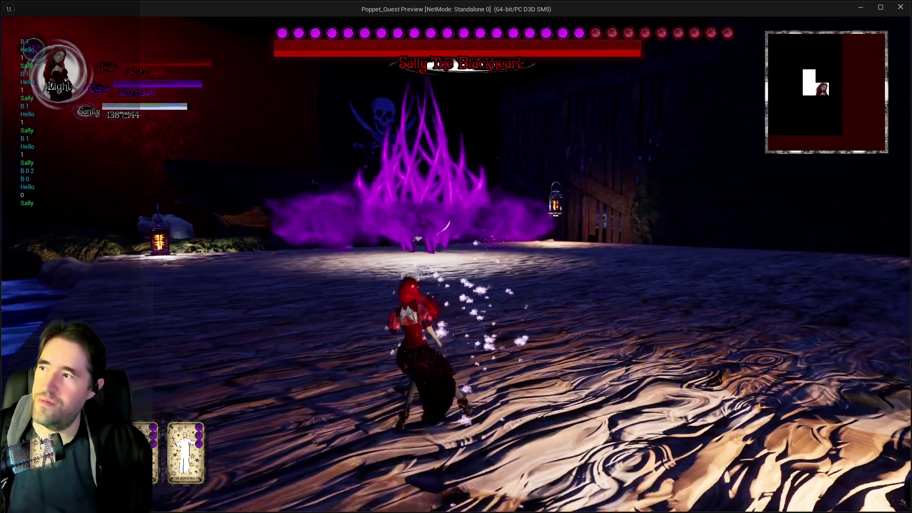
key("w")
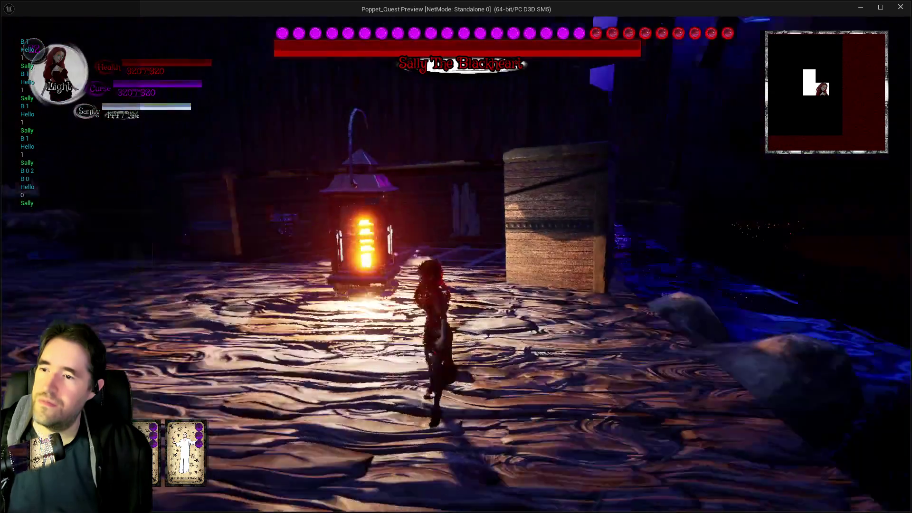
key("w")
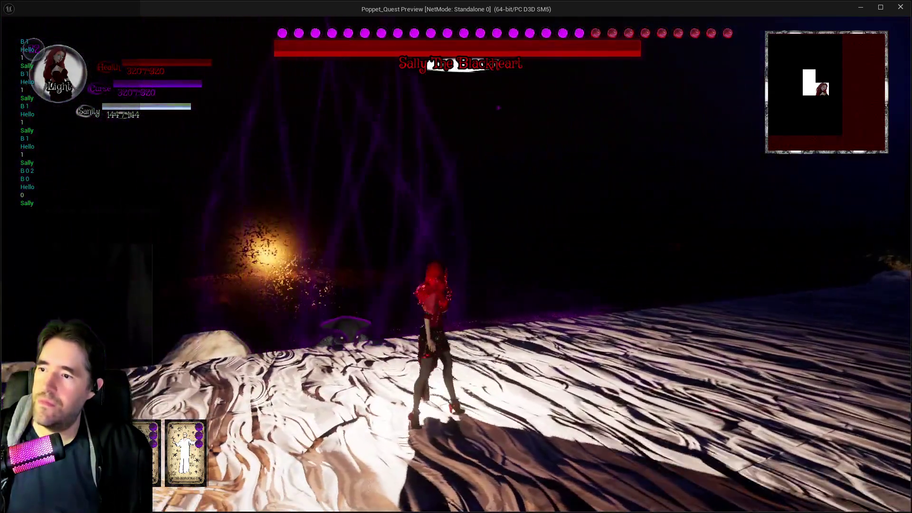
key("w")
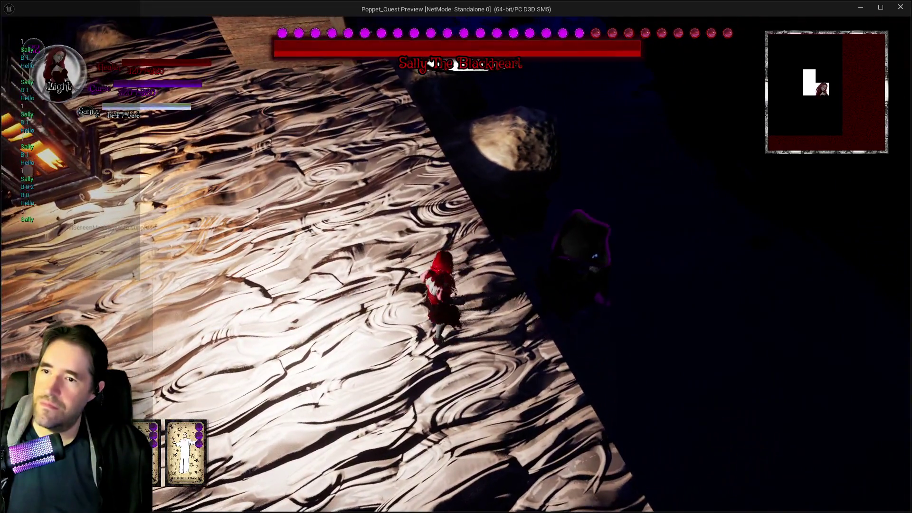
key("w")
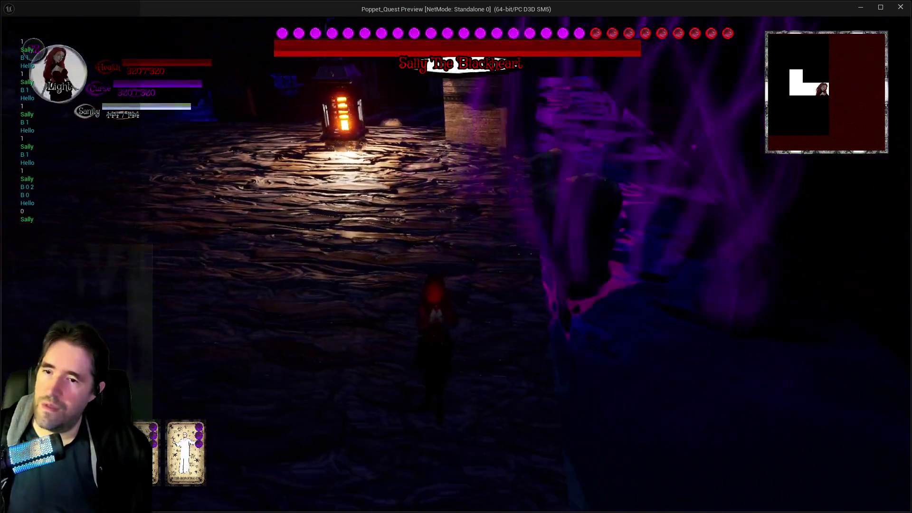
- Leave the game preview and show the navigation mesh overlay in the level editor
key("alt+Tab")
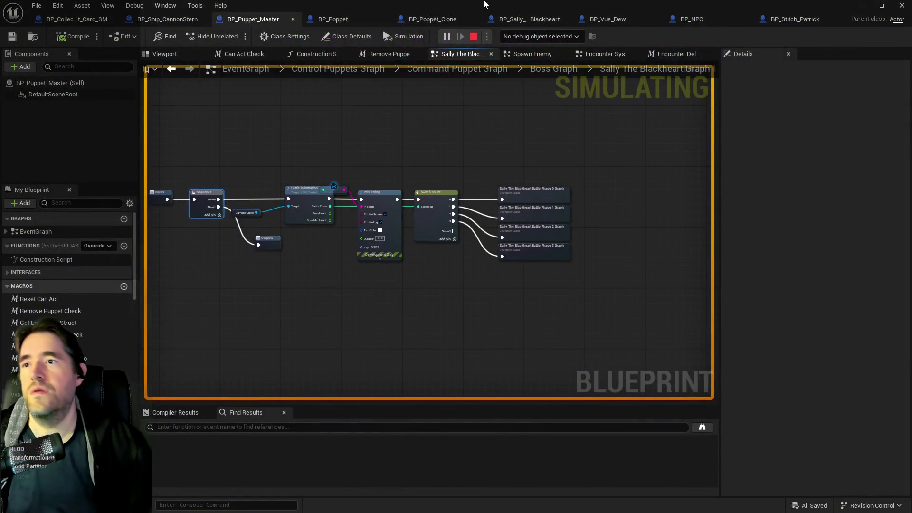
key("alt+Tab")
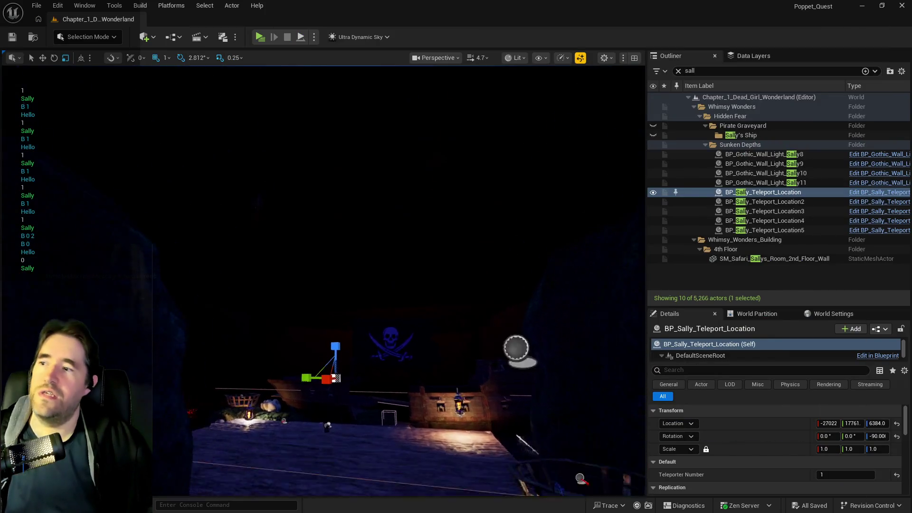
mouse_move(452, 297)
left_mouse_down()
mouse_move(446, 285)
mouse_move(437, 290)
mouse_move(451, 297)
left_mouse_up()
key("p")
left_click(172, 37)
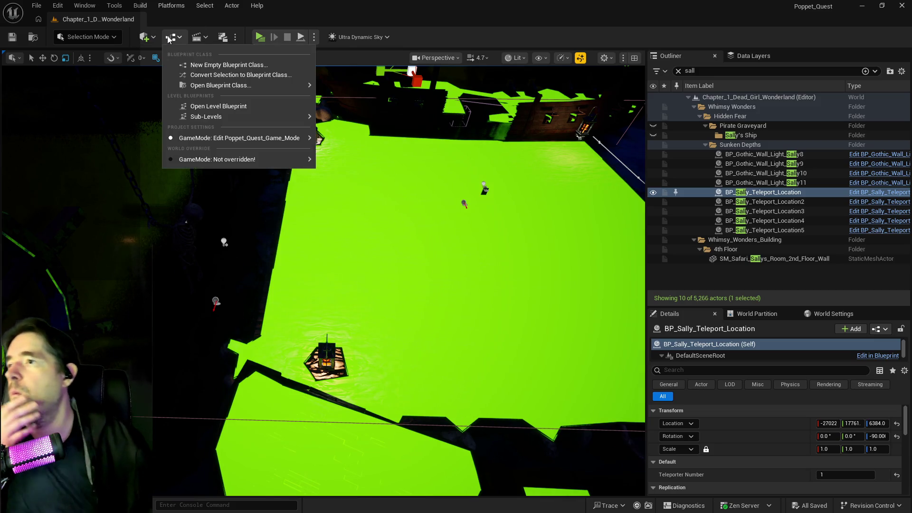
- Place a Nav Modifier Volume on the deck and slide it to the deck's left edge
left_click(145, 36)
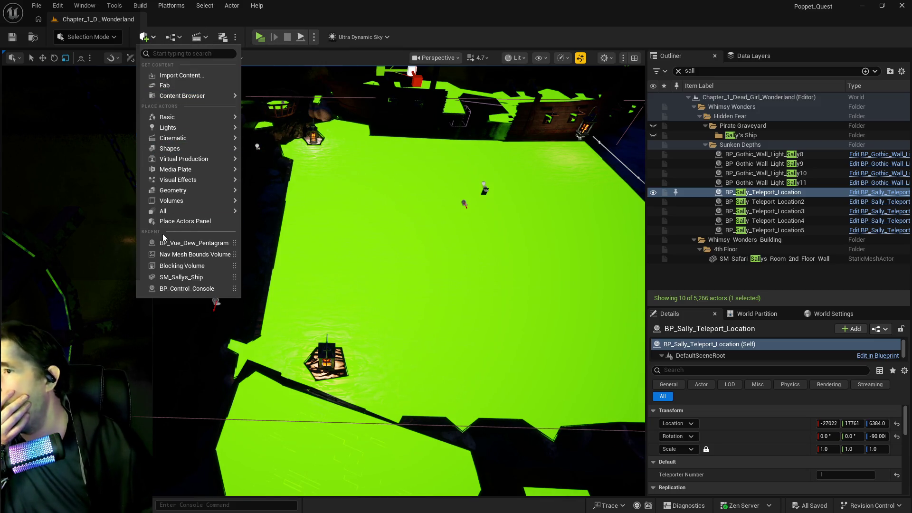
mouse_move(173, 203)
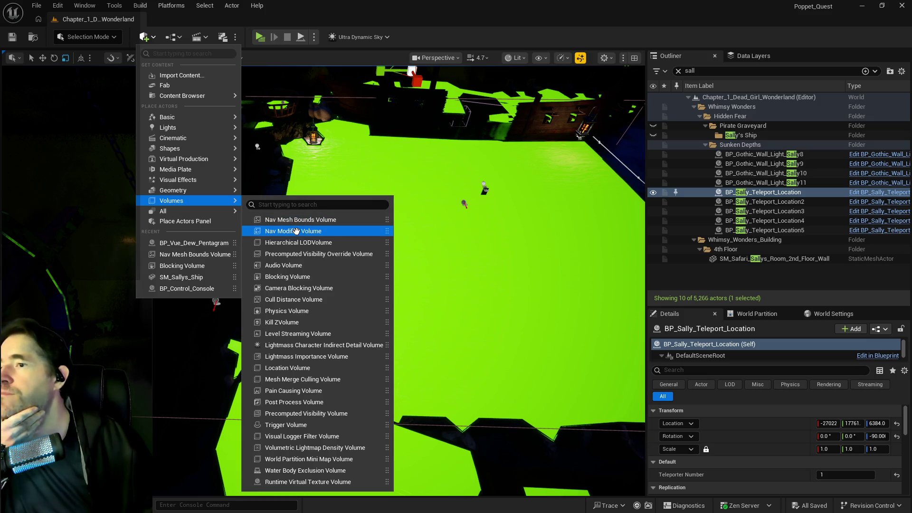
left_click_drag(297, 249, 427, 221)
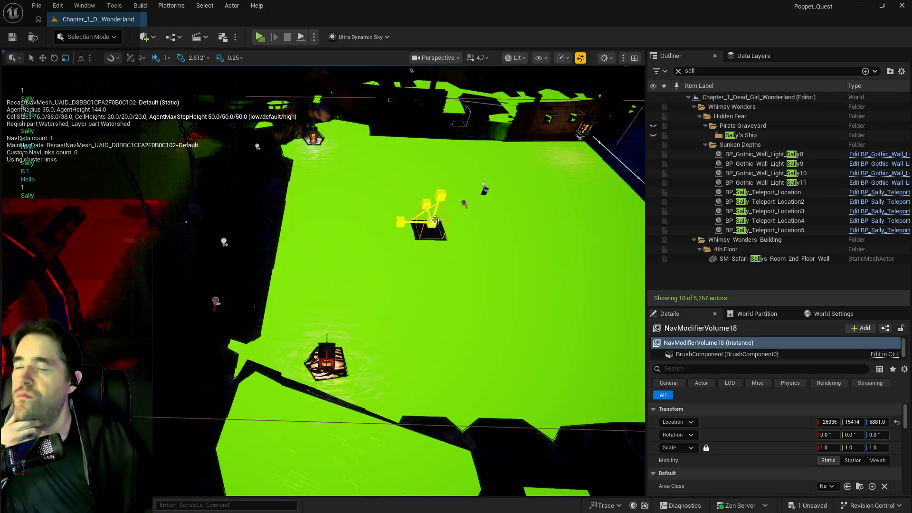
left_click(43, 58)
mouse_move(404, 224)
left_mouse_down()
mouse_move(175, 208)
mouse_move(228, 211)
left_mouse_up()
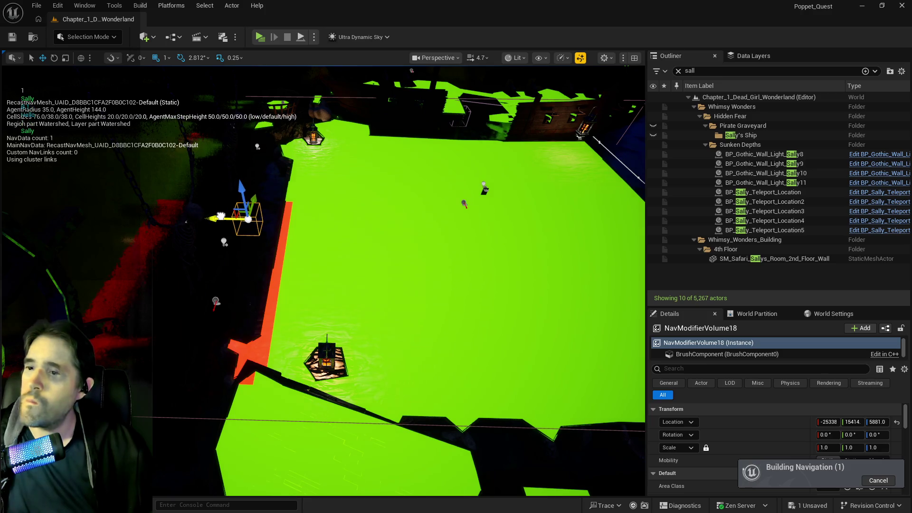
- Lower NavModifierVolume18 from Z 5881 to Z 5680
scroll(228, 211, "up", 5)
scroll(228, 212, "up", 10)
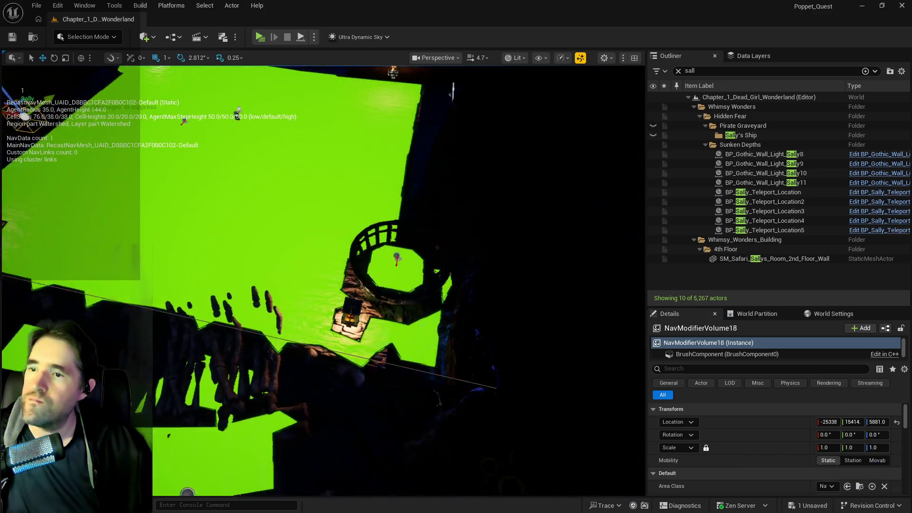
scroll(228, 211, "down", 8)
scroll(228, 212, "down", 6)
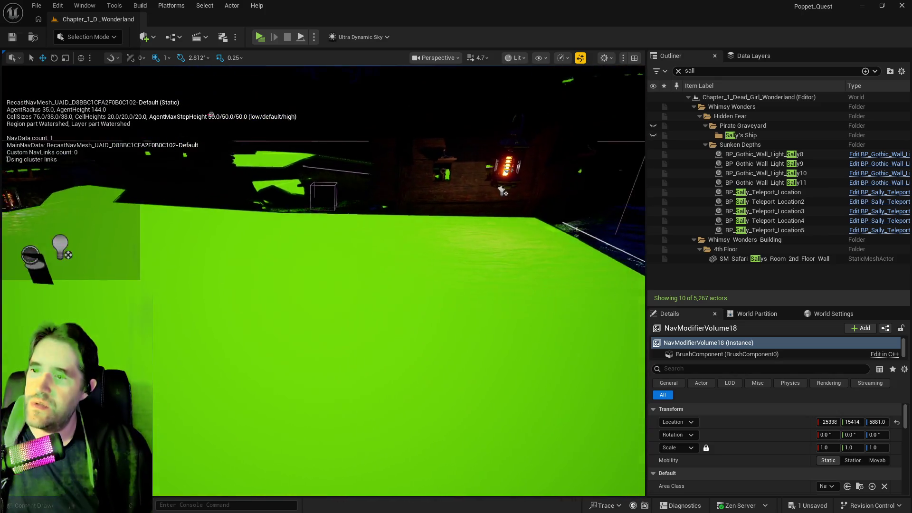
scroll(228, 211, "up", 8)
scroll(228, 211, "down", 6)
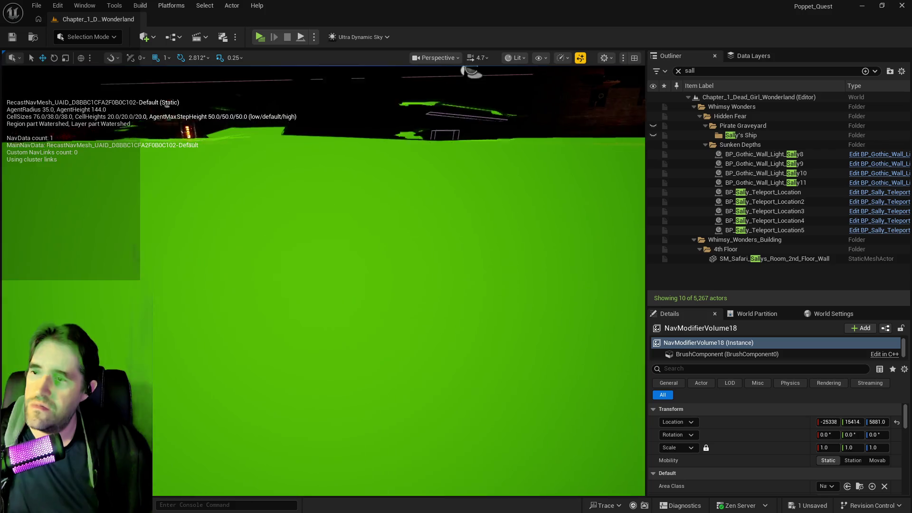
scroll(323, 280, "down", 10)
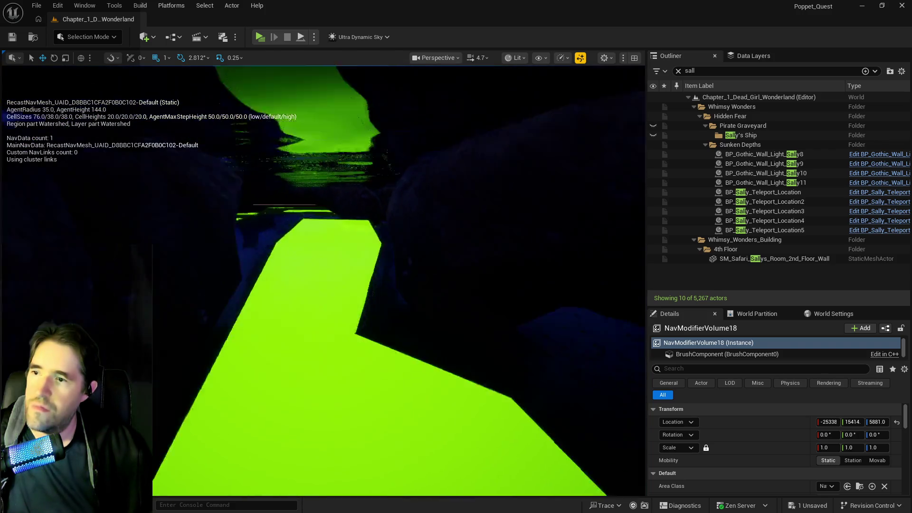
scroll(323, 280, "down", 6)
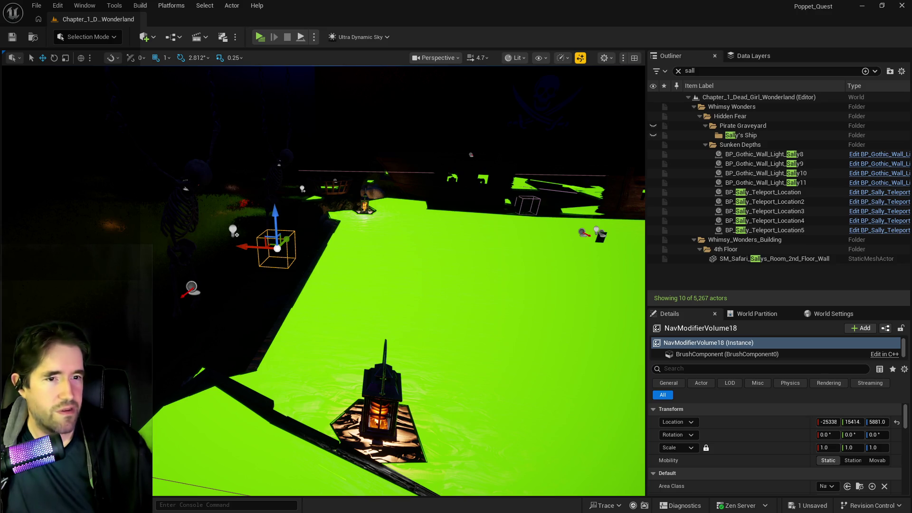
left_click_drag(497, 427, 456, 404)
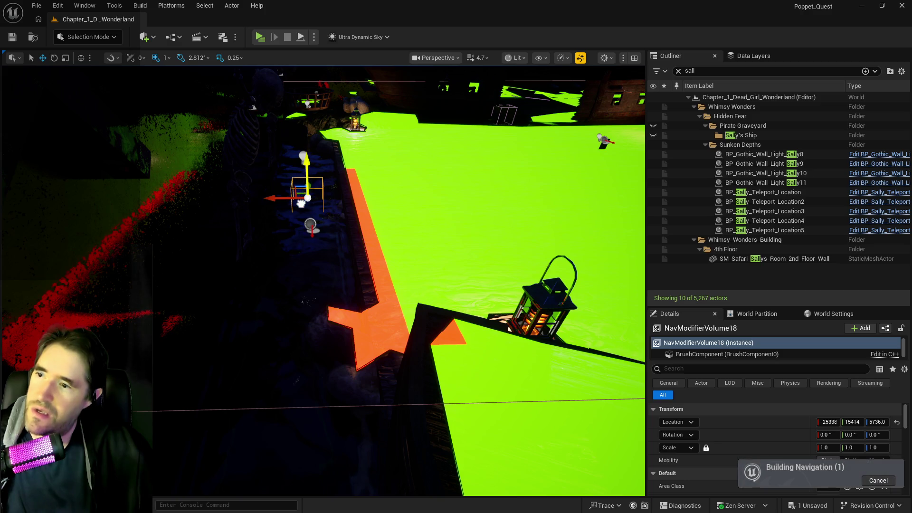
key("End")
left_click_drag(302, 178, 303, 174)
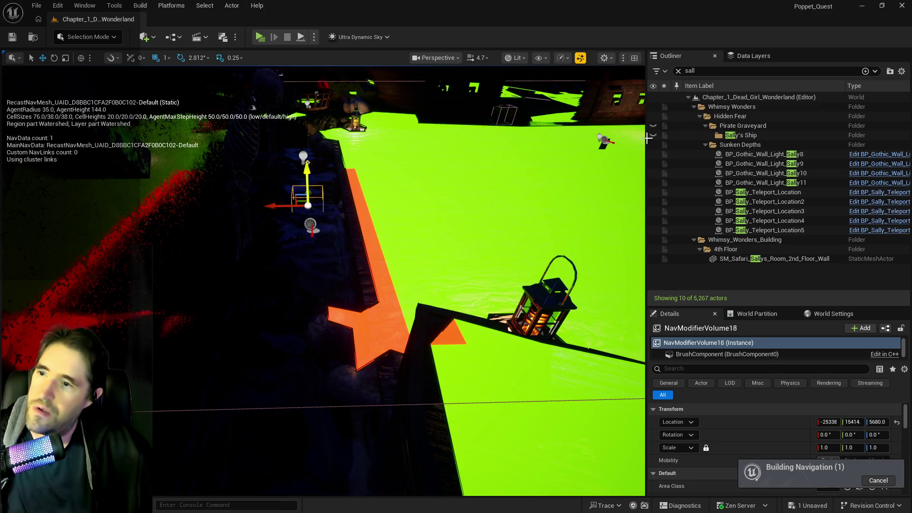
left_click(689, 71)
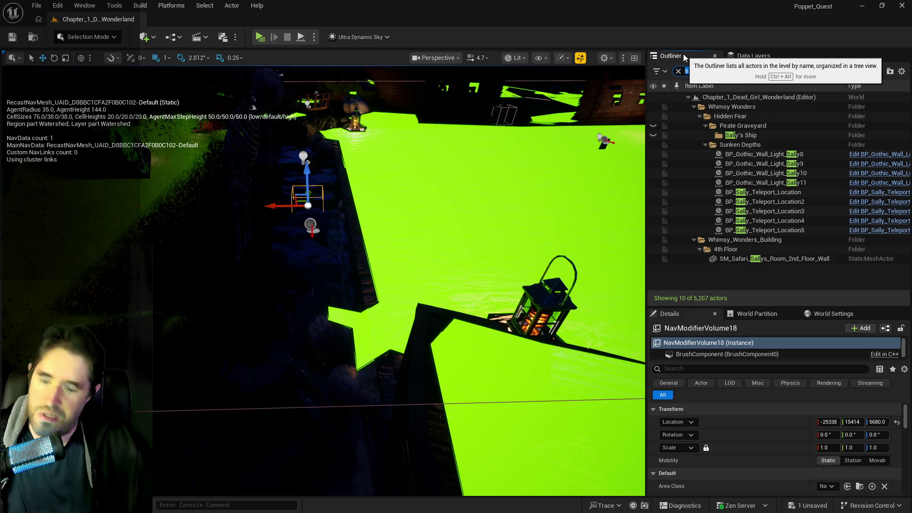
- Set Ultra_Dynamic_Sky's Time Of Day to 960 for daylight
type("ultra")
left_click(774, 108)
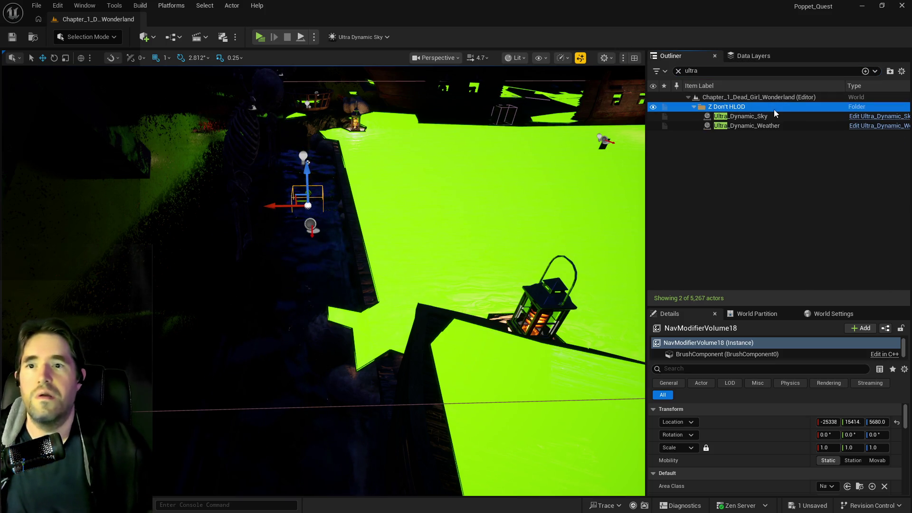
left_click(760, 118)
left_click_drag(877, 486, 826, 485)
left_click_drag(500, 369, 500, 370)
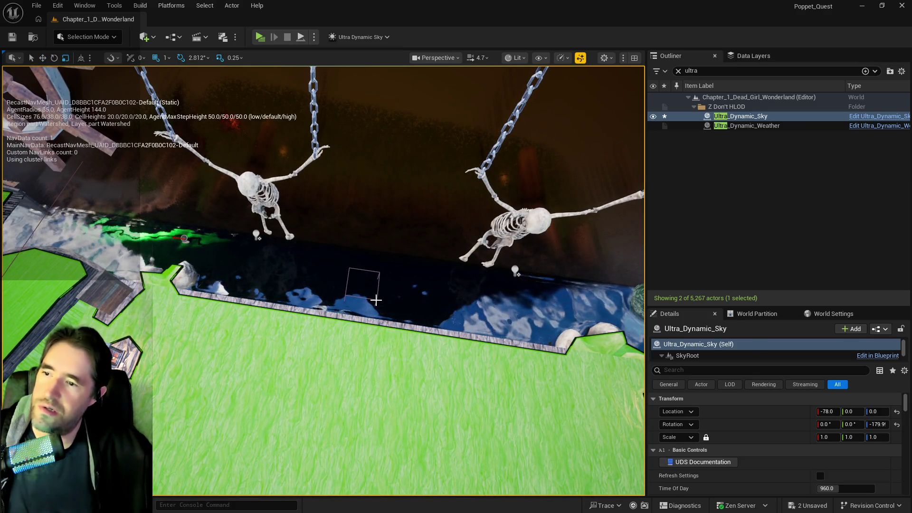
- Scale the Nav Modifier Volume to X 2.75, Y 22 and raise it to Z 5810
left_click(376, 301)
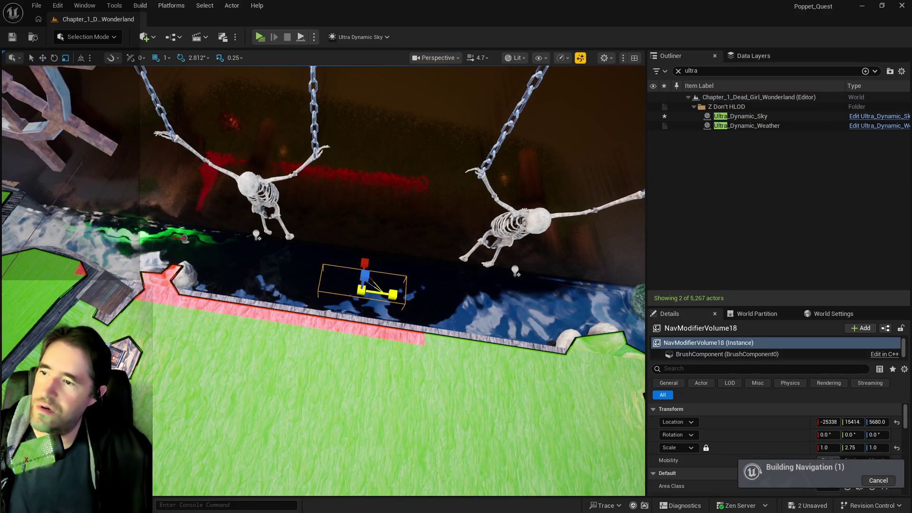
left_click_drag(361, 291, 213, 177)
mouse_move(283, 204)
left_mouse_down()
mouse_move(271, 205)
mouse_move(284, 205)
left_mouse_up()
key("w")
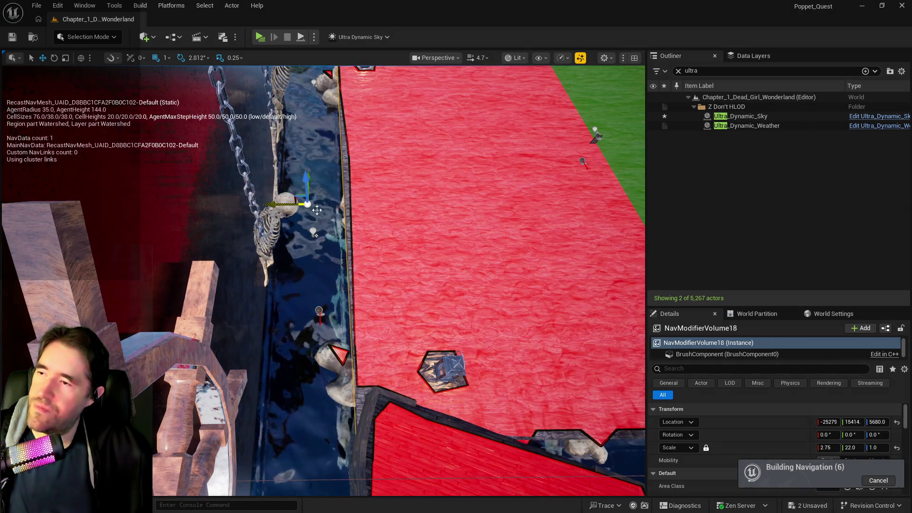
key("e")
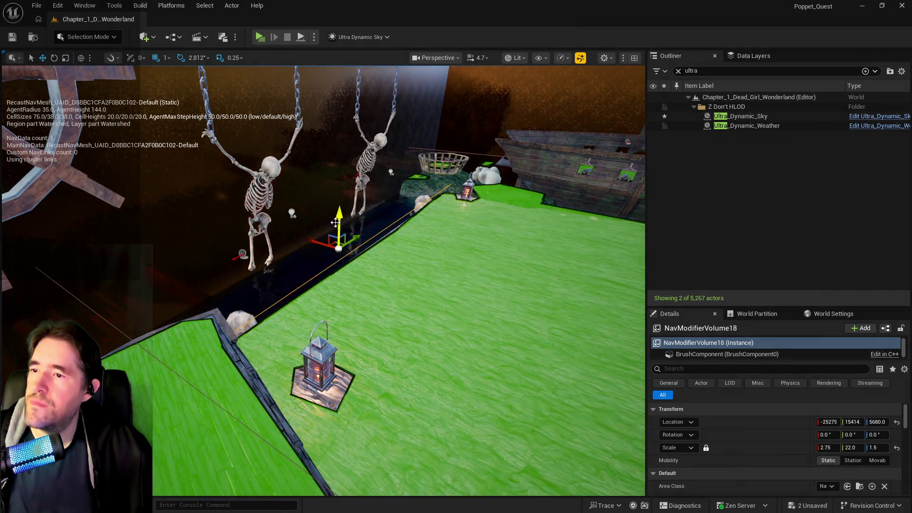
left_click_drag(344, 219, 347, 191)
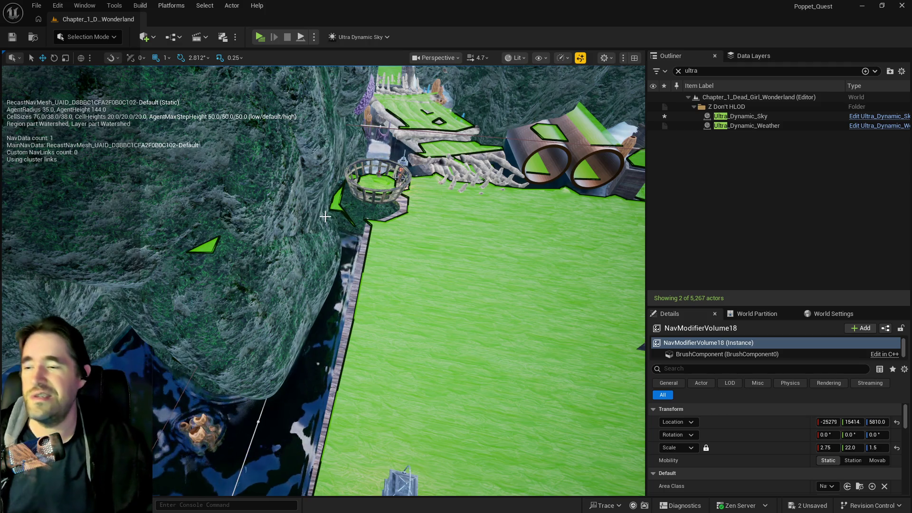
- Frame the raised Nav Modifier Volume and check the RecastNavMesh-Default debug overlay
key("f")
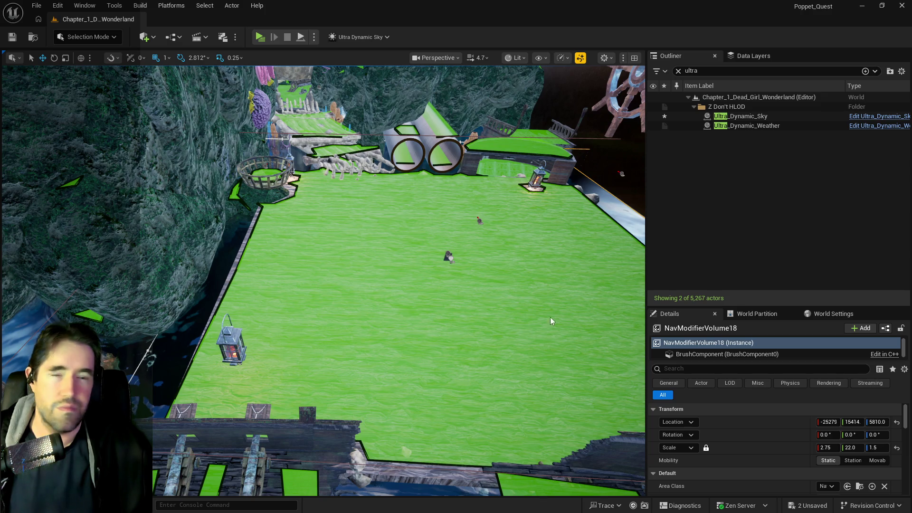
mouse_move(591, 307)
left_mouse_down()
mouse_move(522, 280)
mouse_move(345, 300)
mouse_move(384, 285)
left_mouse_up()
- Delete the rock SM_Rock171 and the basket sitting on it
left_click(345, 300)
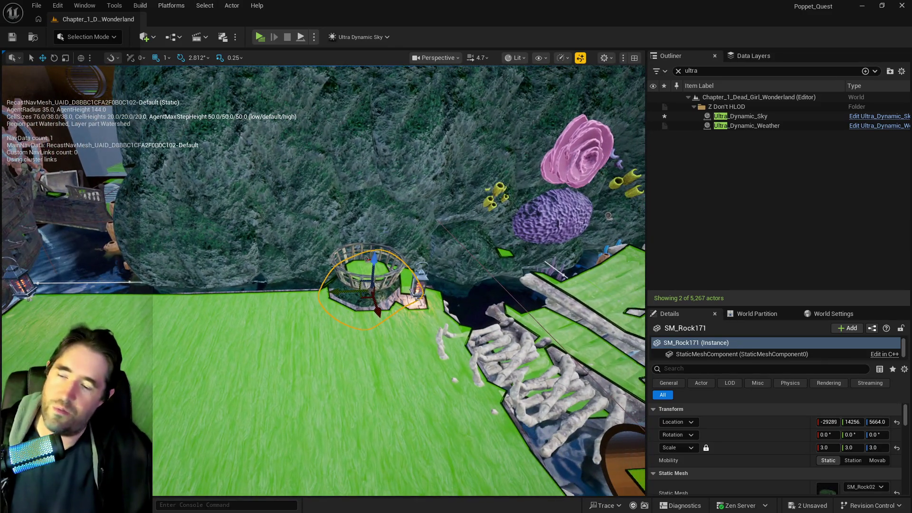
key("Delete")
left_click(370, 266)
key("Delete")
mouse_move(383, 267)
left_mouse_down()
mouse_move(333, 285)
mouse_move(350, 189)
left_mouse_up()
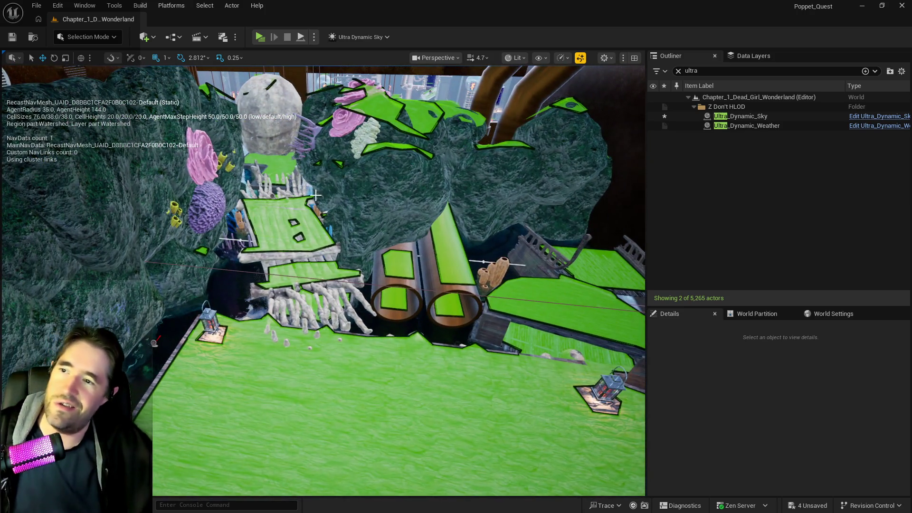
left_click_drag(398, 249, 396, 247)
- Turn Ship_Cabin_BP2 about 17 degrees and slide it sideways along Y
left_click(346, 292)
left_click_drag(346, 292, 252, 140)
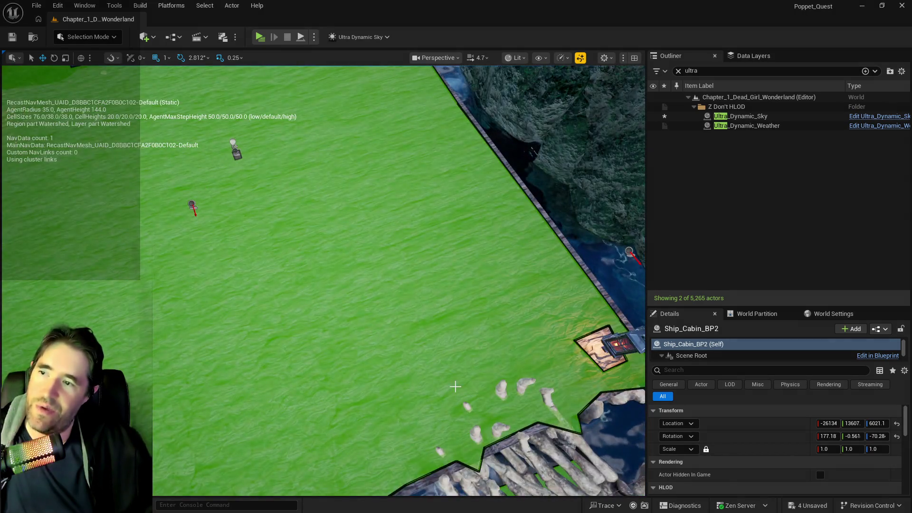
left_click_drag(492, 408, 492, 331)
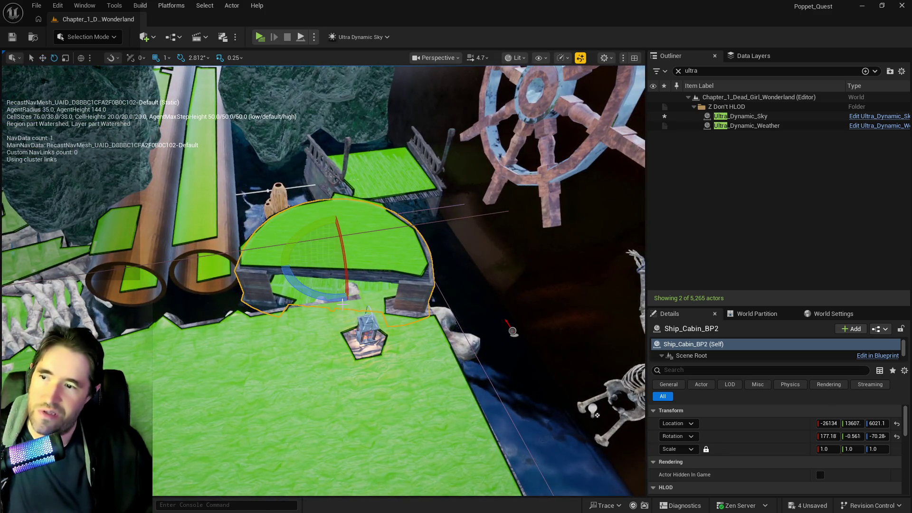
mouse_move(329, 298)
left_mouse_down()
mouse_move(383, 238)
mouse_move(387, 247)
left_mouse_up()
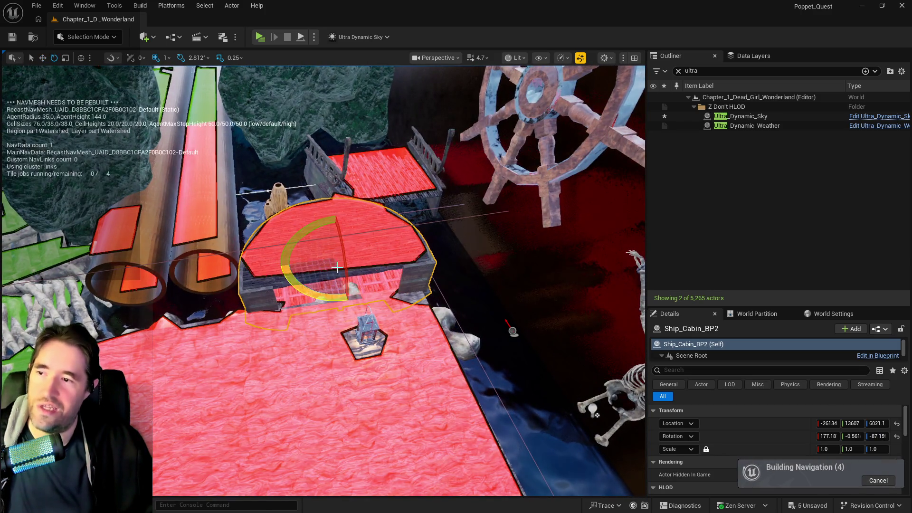
key("w")
left_click_drag(344, 283, 336, 265)
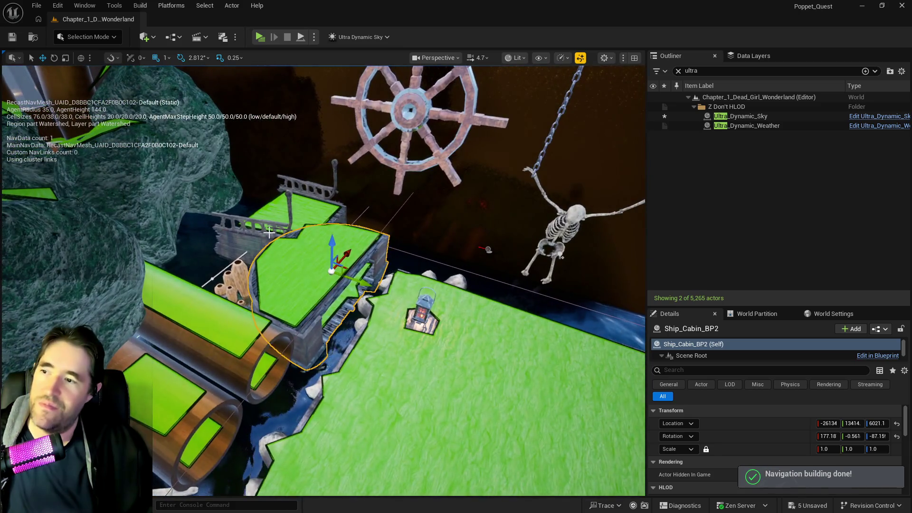
left_click(265, 238)
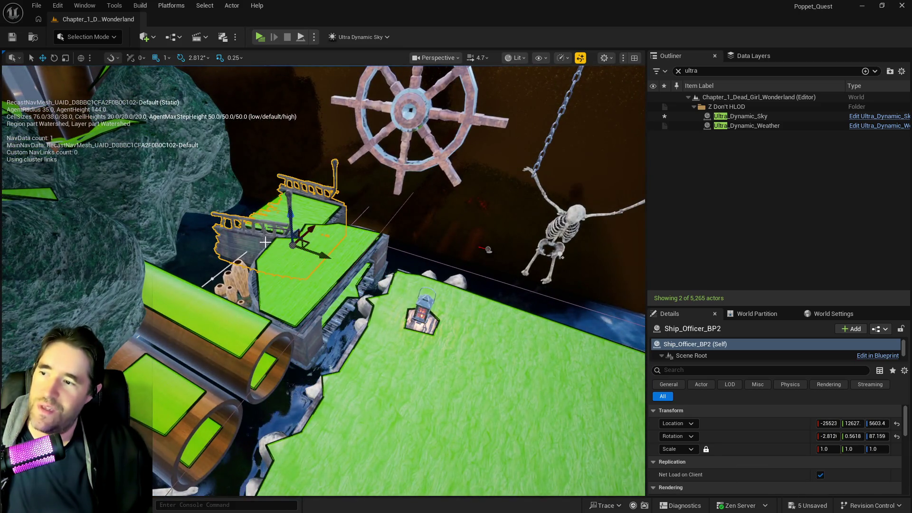
mouse_move(297, 240)
left_mouse_down()
mouse_move(284, 214)
mouse_move(361, 232)
mouse_move(382, 188)
mouse_move(366, 209)
mouse_move(363, 172)
left_mouse_up()
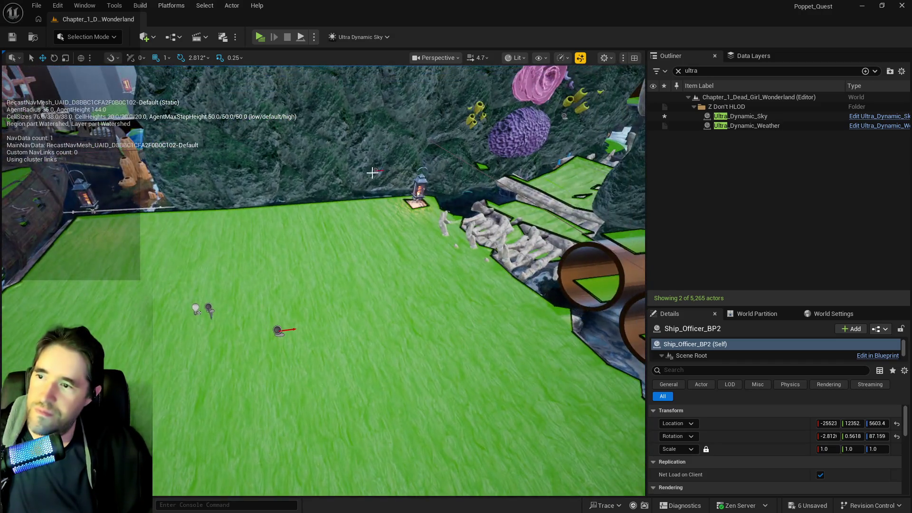
- Raise the rock-wall lantern and give the far-left lantern the same Z 6292
left_click(424, 181)
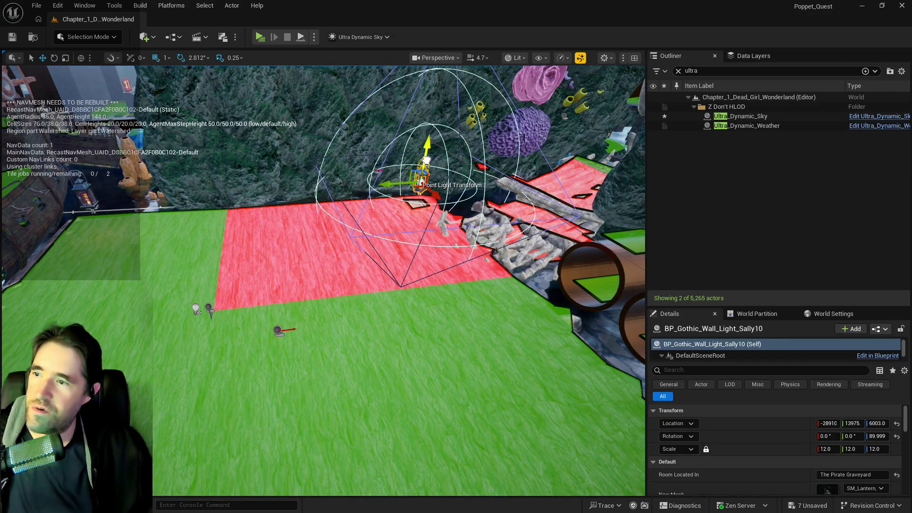
mouse_move(427, 147)
left_mouse_down()
mouse_move(428, 118)
mouse_move(430, 127)
left_mouse_up()
key("w")
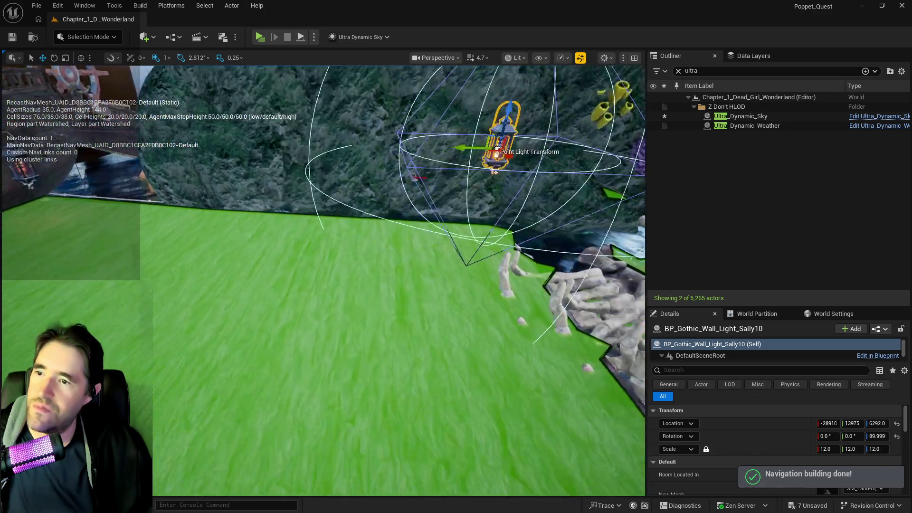
key("w")
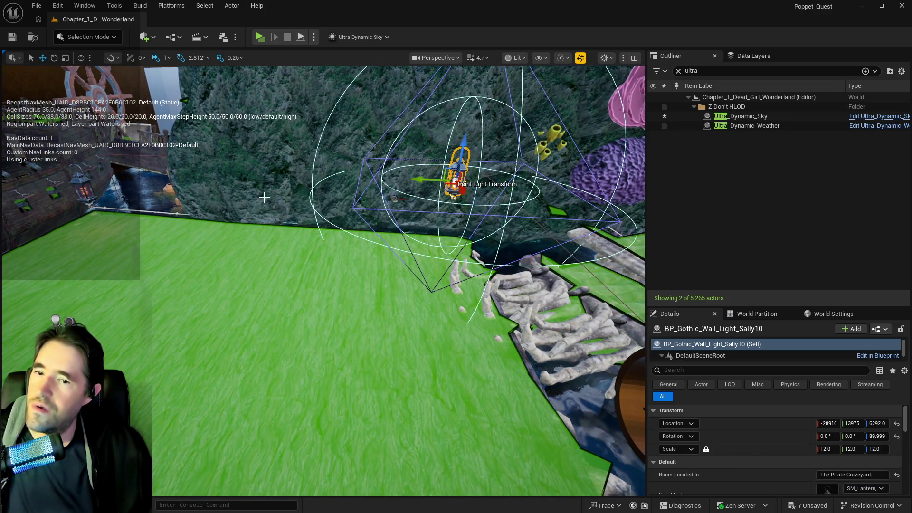
left_click(876, 423)
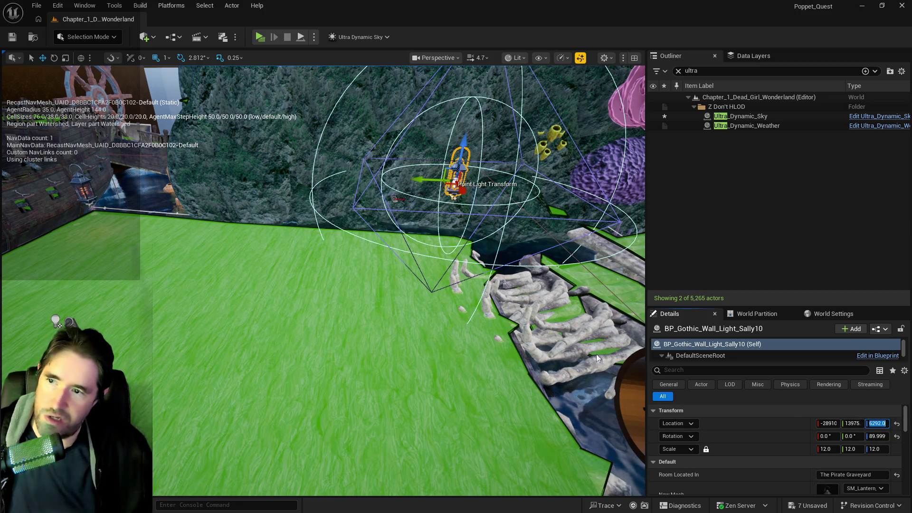
left_click(85, 188)
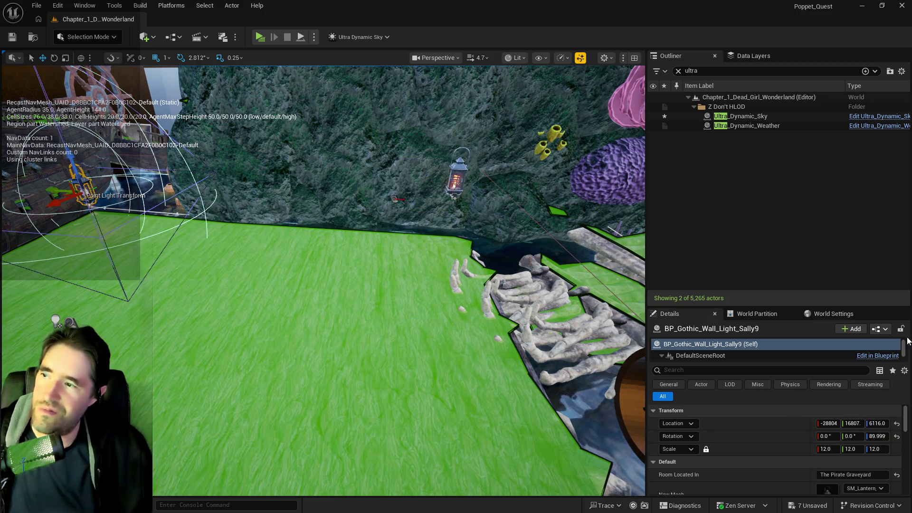
left_click(876, 423)
type("6292.0")
key("Return")
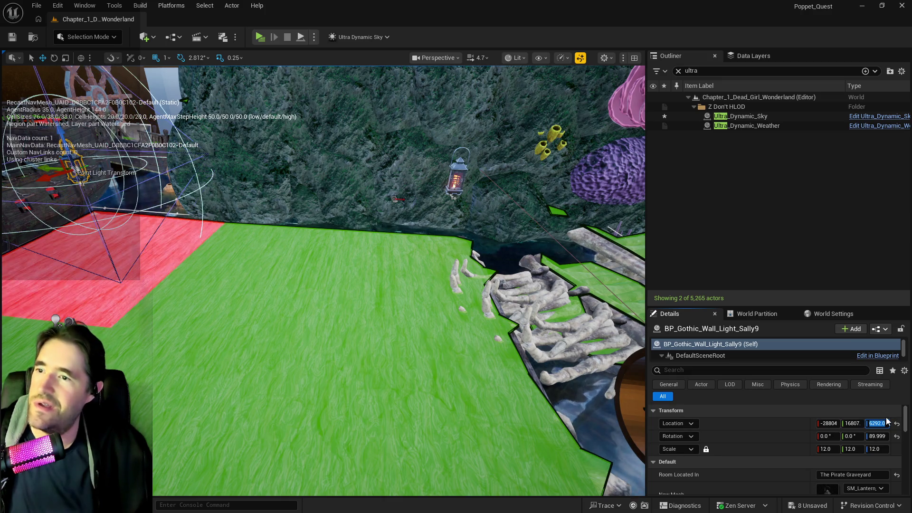
- Set the basket and ship-wheel lanterns to Z 6292 as well
mouse_move(359, 220)
left_mouse_down()
mouse_move(304, 223)
mouse_move(358, 220)
left_mouse_up()
left_click(359, 220)
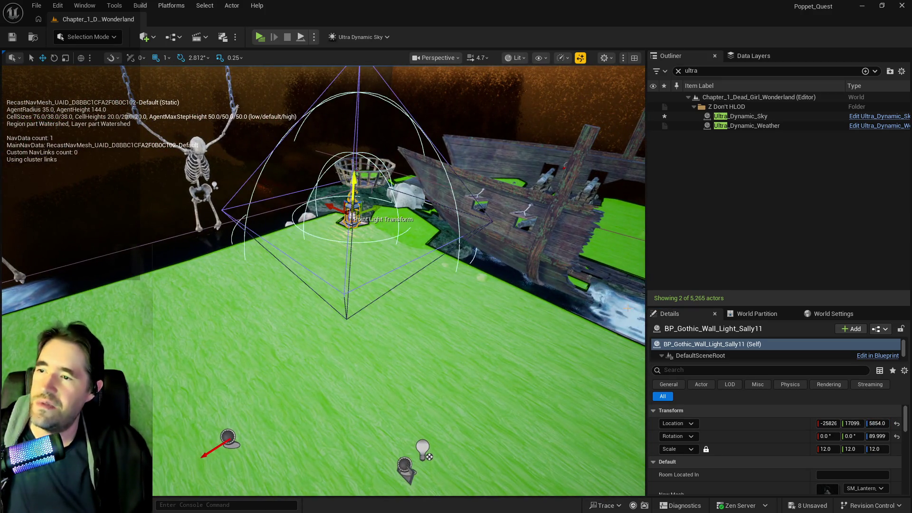
left_click(876, 423)
type("6292.0")
key("Return")
left_click_drag(252, 235, 253, 235)
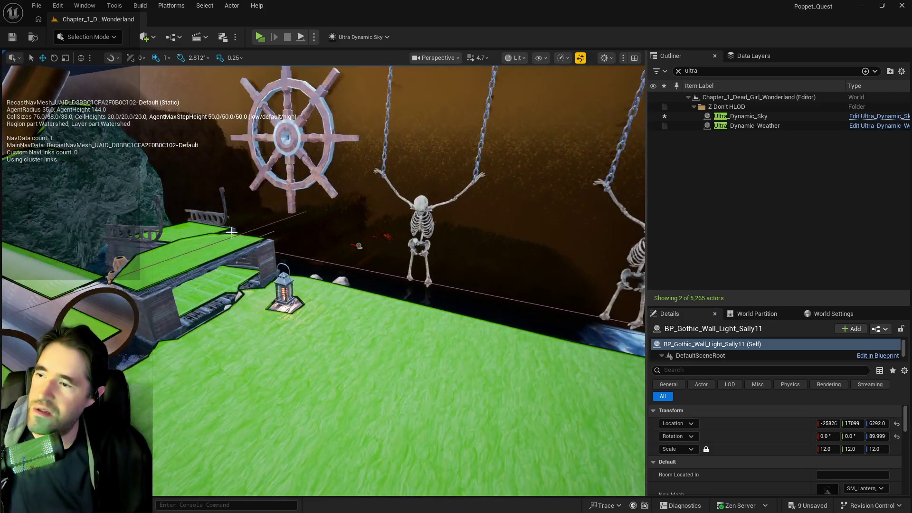
left_click(284, 290)
left_click(877, 423)
type("6292.0")
key("Return")
left_click_drag(373, 311, 374, 311)
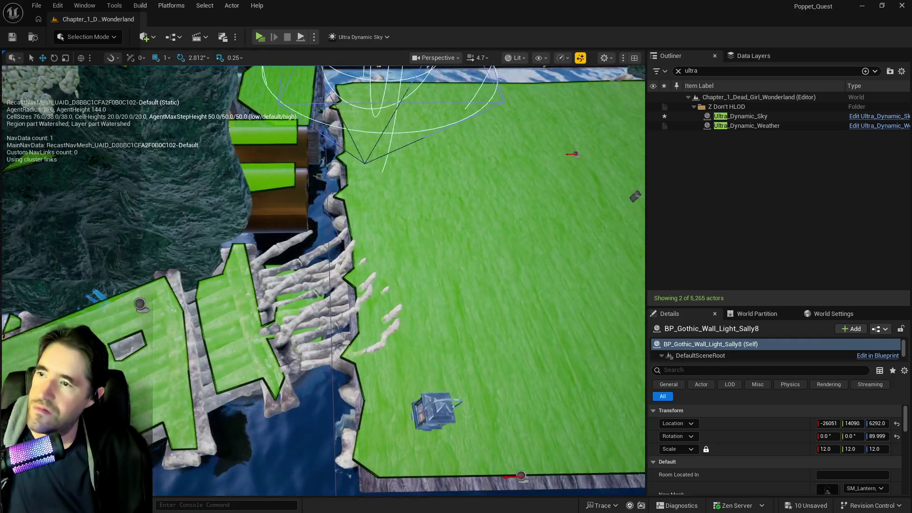
left_click(557, 208)
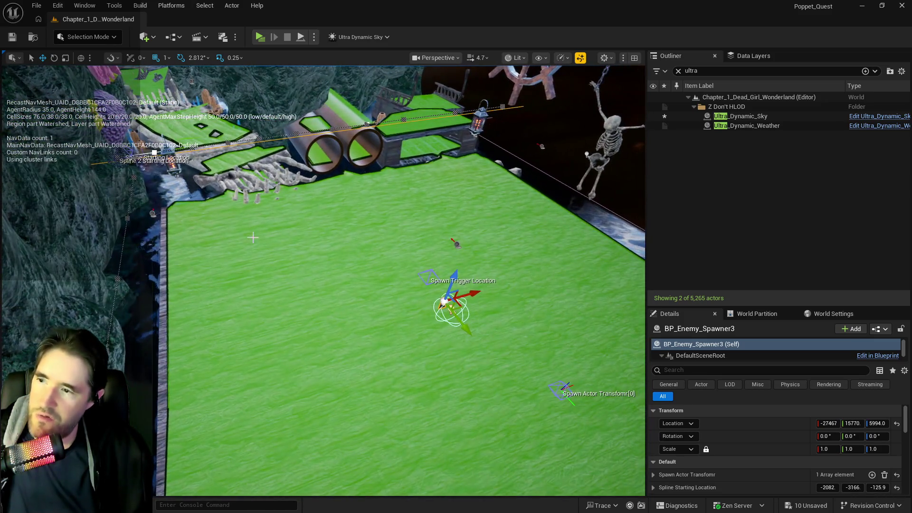
- Duplicate the Nav Modifier Volume further along X, placing NavModifierVolume20 at X -27300
mouse_move(322, 285)
left_mouse_down()
mouse_move(323, 199)
mouse_move(323, 295)
mouse_move(507, 243)
mouse_move(427, 243)
mouse_move(399, 281)
left_mouse_up()
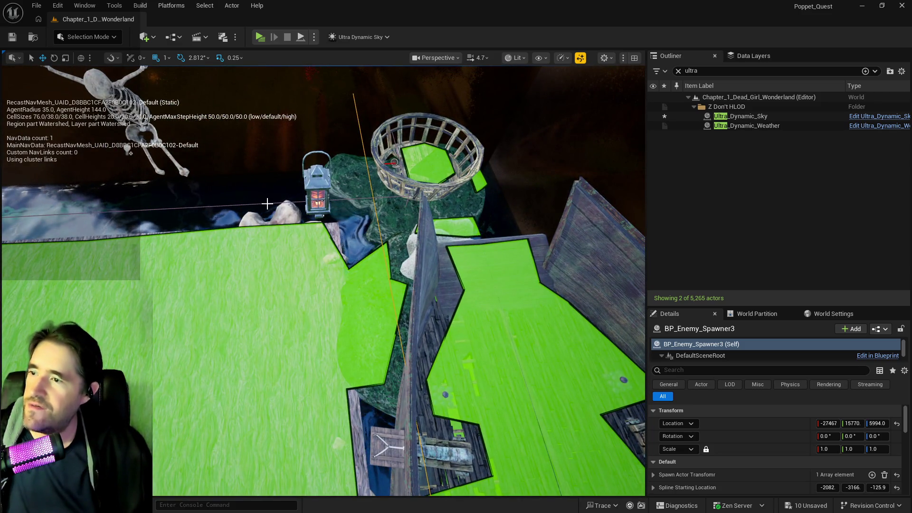
left_click(267, 204)
left_click_drag(267, 204, 239, 217)
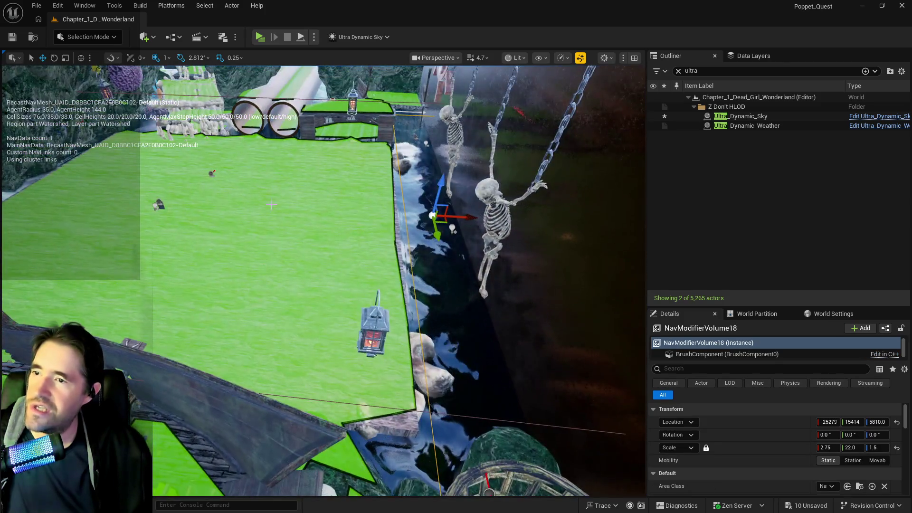
left_click_drag(449, 217, 27, 223)
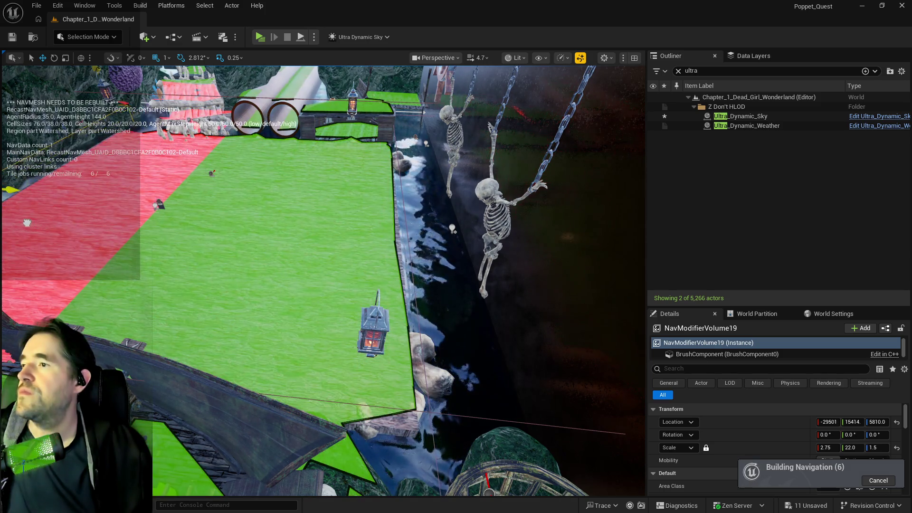
scroll(146, 239, "down", 5)
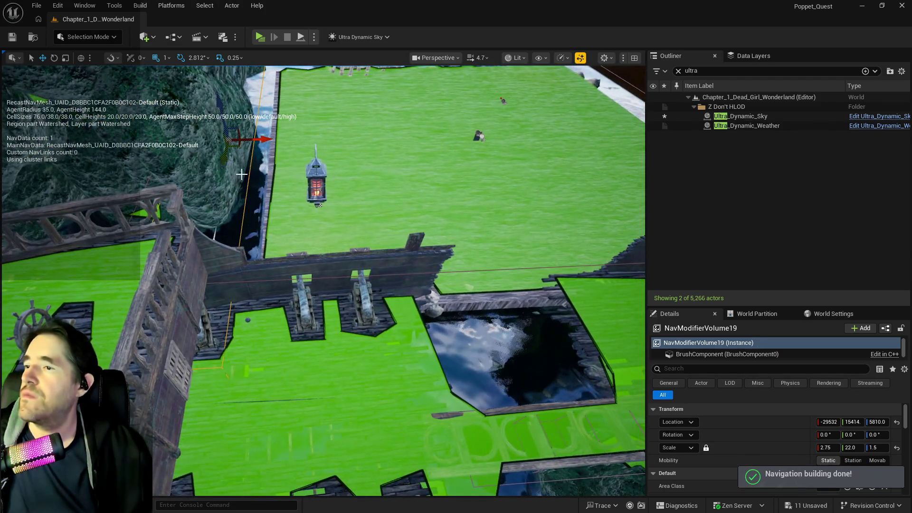
left_click_drag(265, 142, 277, 142)
left_click_drag(328, 161, 327, 160)
- Shrink NavModifierVolume20's Y scale to 17.25 to fit the deck
key("r")
left_click_drag(271, 251, 268, 251)
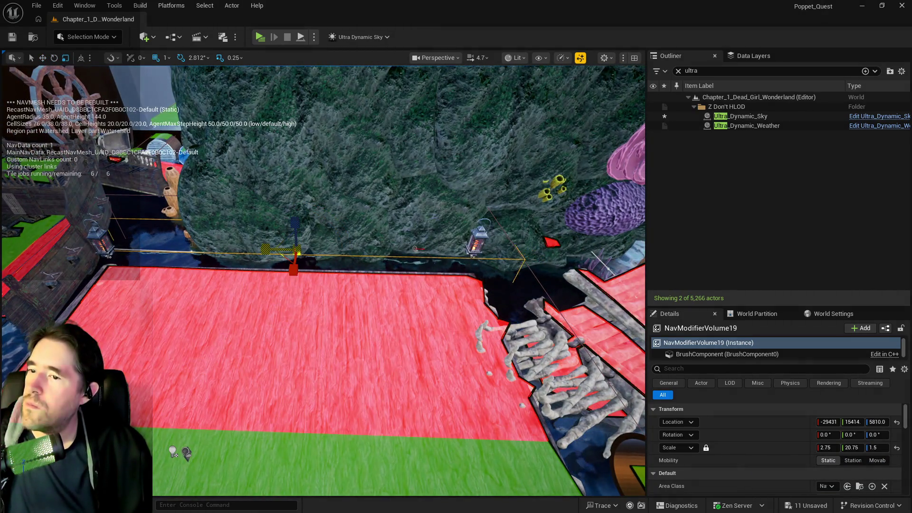
mouse_move(340, 292)
left_mouse_down()
mouse_move(309, 285)
mouse_move(332, 287)
mouse_move(337, 273)
mouse_move(326, 206)
mouse_move(558, 314)
left_mouse_up()
left_click_drag(428, 304, 413, 291)
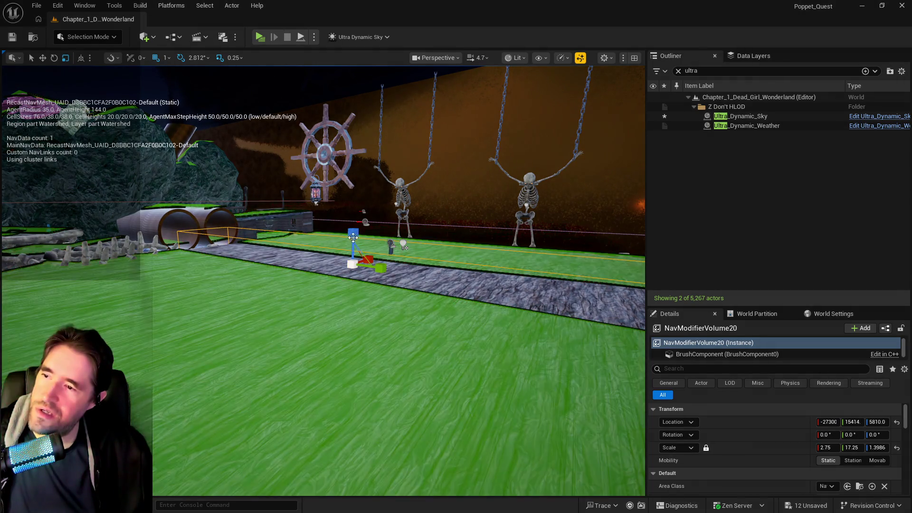
- Flatten NavModifierVolume20's height and check its edge against the rocks
left_click_drag(354, 232, 355, 276)
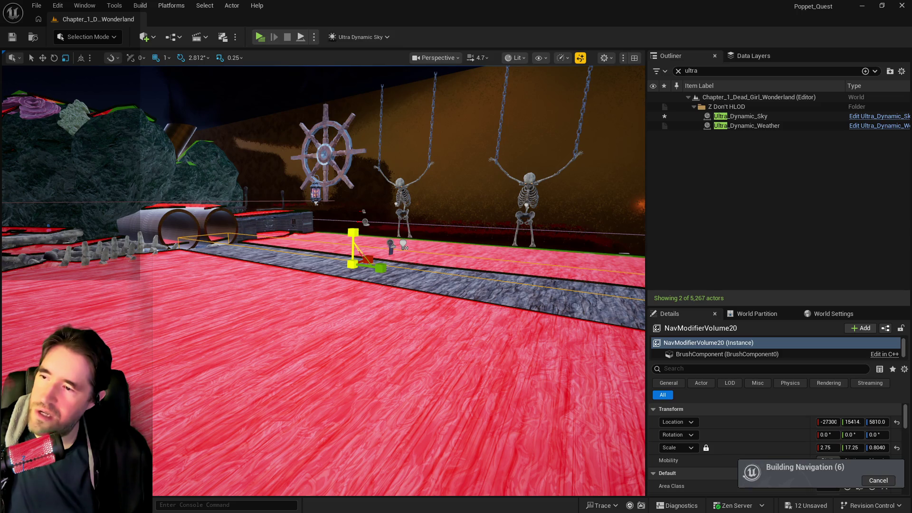
key("f")
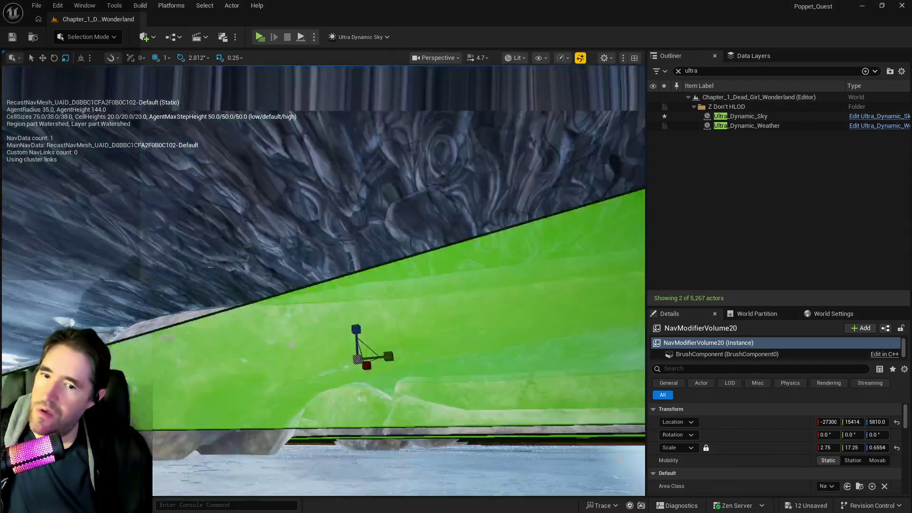
mouse_move(429, 114)
left_mouse_down()
mouse_move(429, 133)
mouse_move(428, 114)
left_mouse_up()
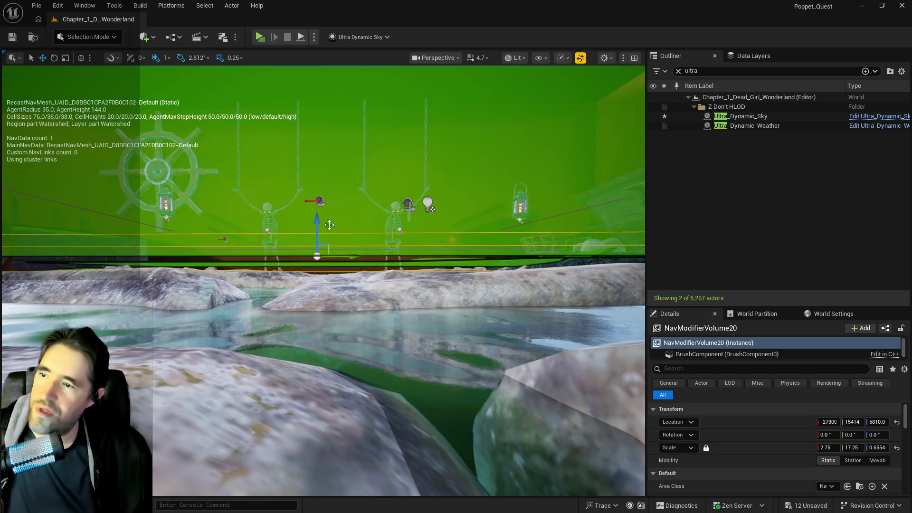
mouse_move(310, 229)
left_mouse_down()
mouse_move(303, 214)
mouse_move(310, 257)
left_mouse_up()
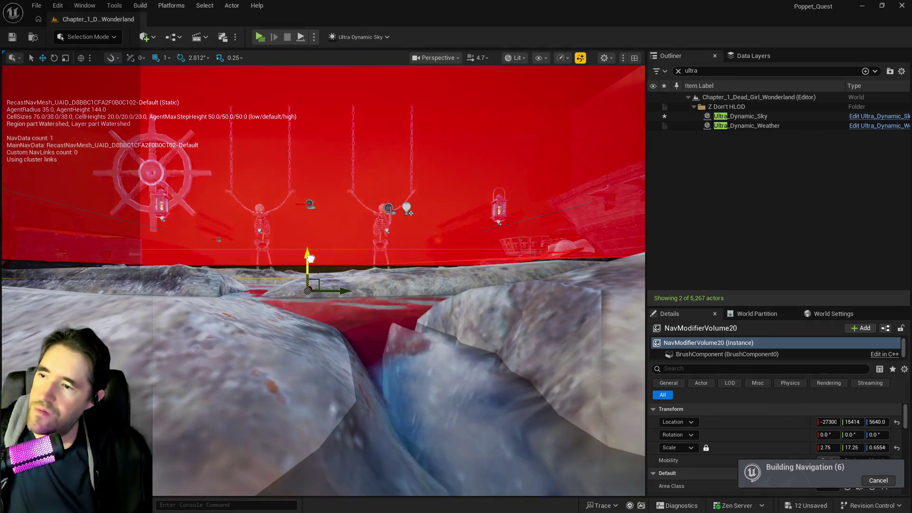
key("f")
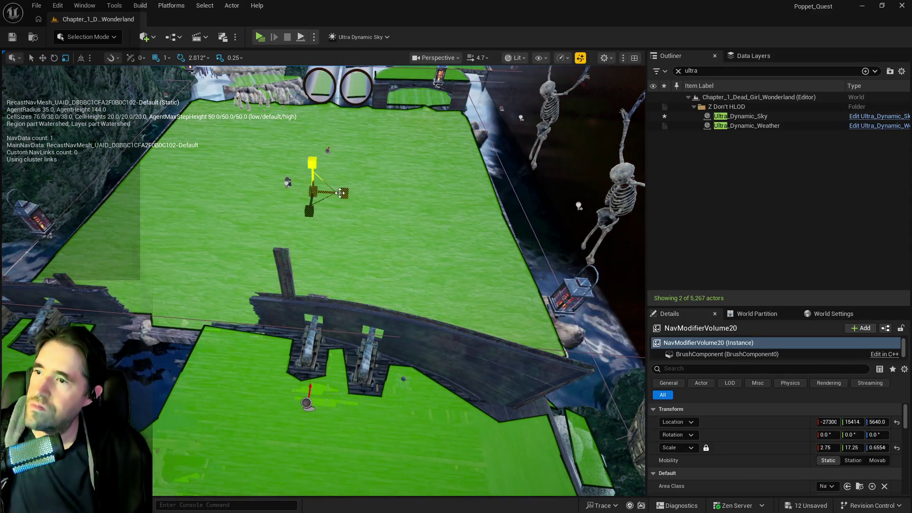
- Widen NavModifierVolume20 to about 18.5 on X and inspect the navmesh floor around the ship
left_click_drag(826, 448, 836, 447)
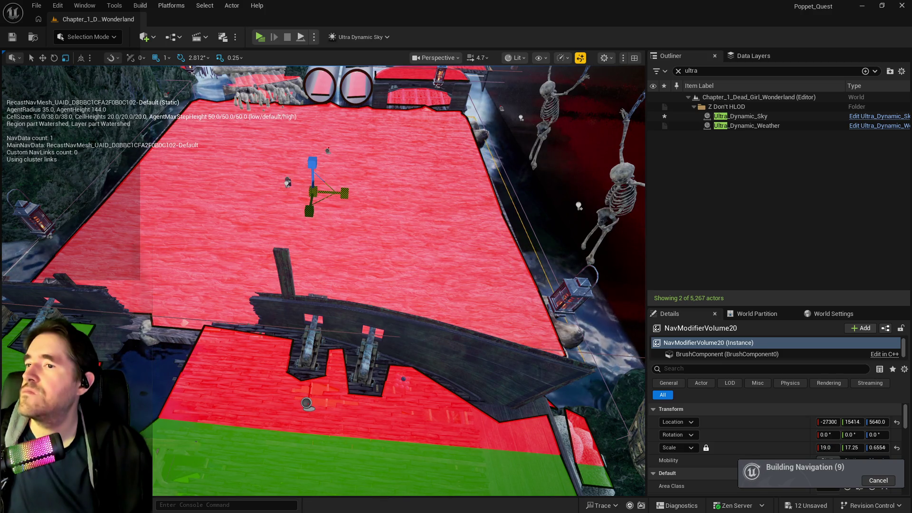
left_click_drag(323, 285, 342, 237)
left_click_drag(321, 157, 322, 193)
mouse_move(265, 197)
left_mouse_down()
mouse_move(266, 168)
mouse_move(266, 178)
left_mouse_up()
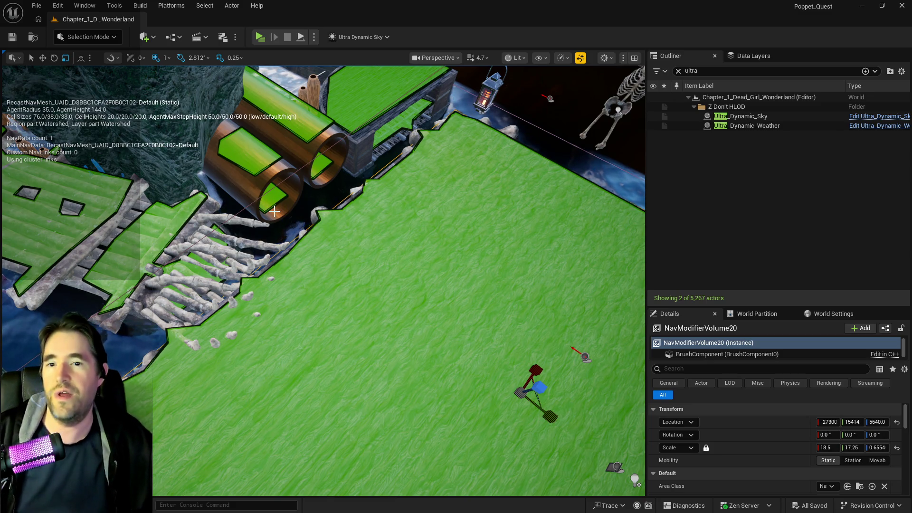
mouse_move(319, 241)
left_mouse_down()
mouse_move(292, 240)
mouse_move(581, 203)
left_mouse_up()
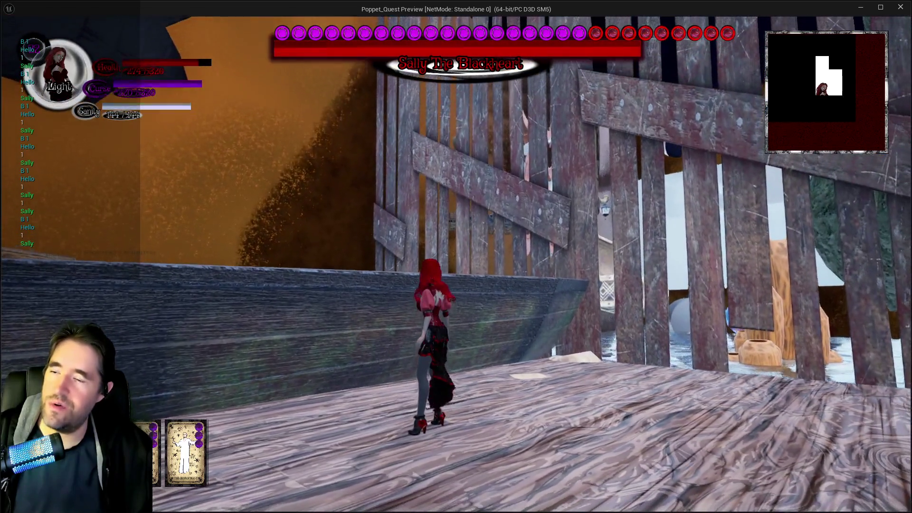
key("w")
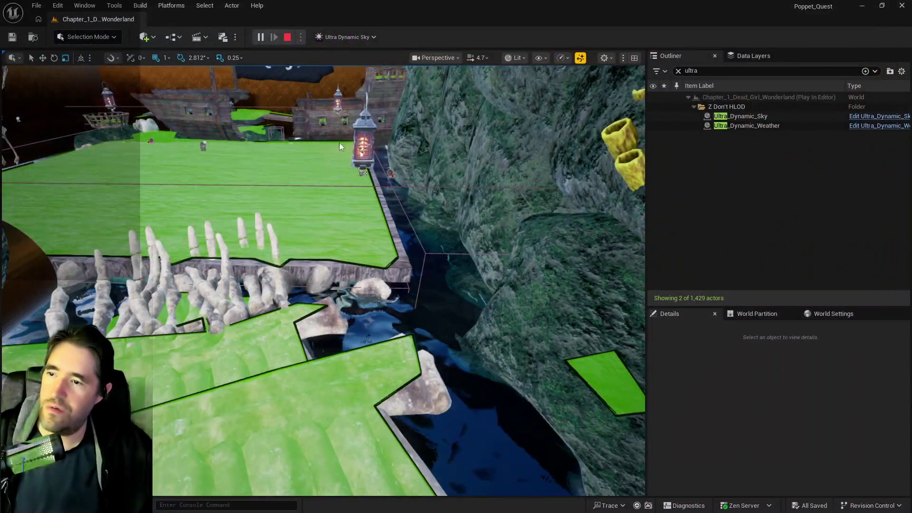
key("Escape")
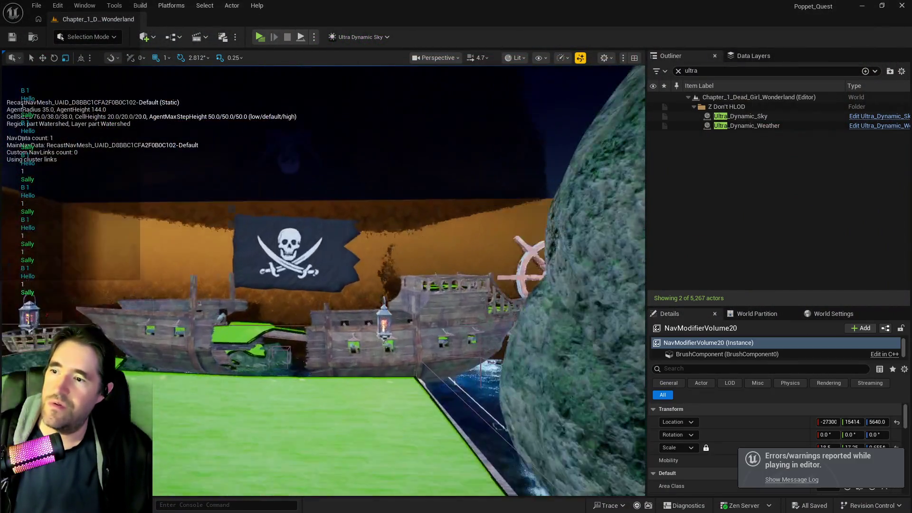
scroll(378, 237, "down", 5)
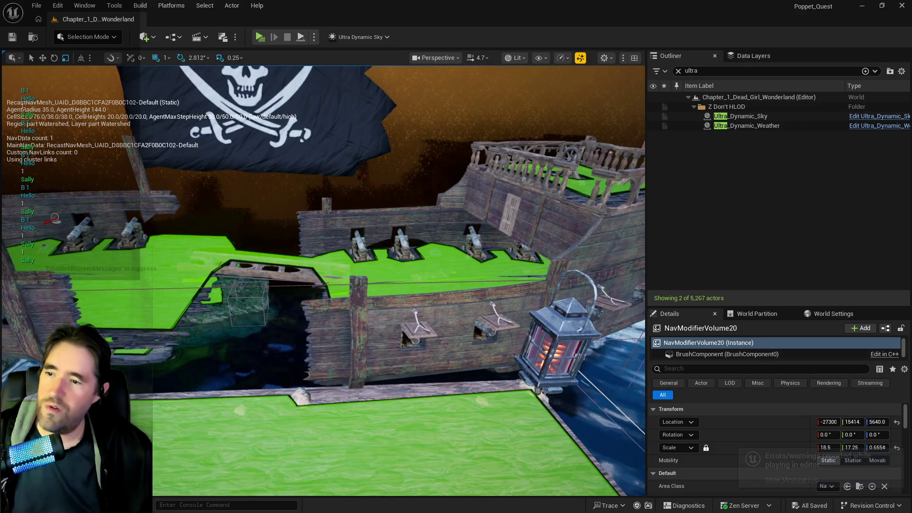
- Select the Ship_CannonBow_BP2, forecastle and Ship_HullBow_BP2 ship pieces
left_click(404, 266)
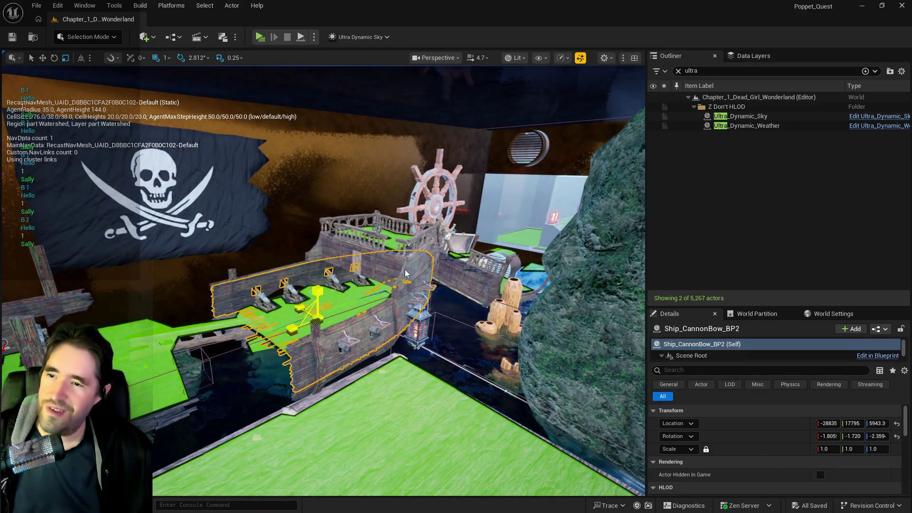
left_click(405, 273, "ctrl")
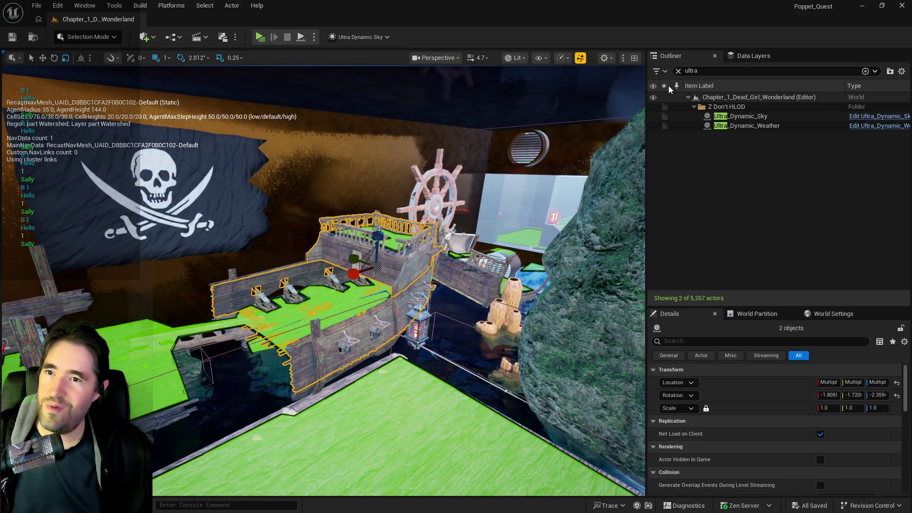
left_click(678, 70)
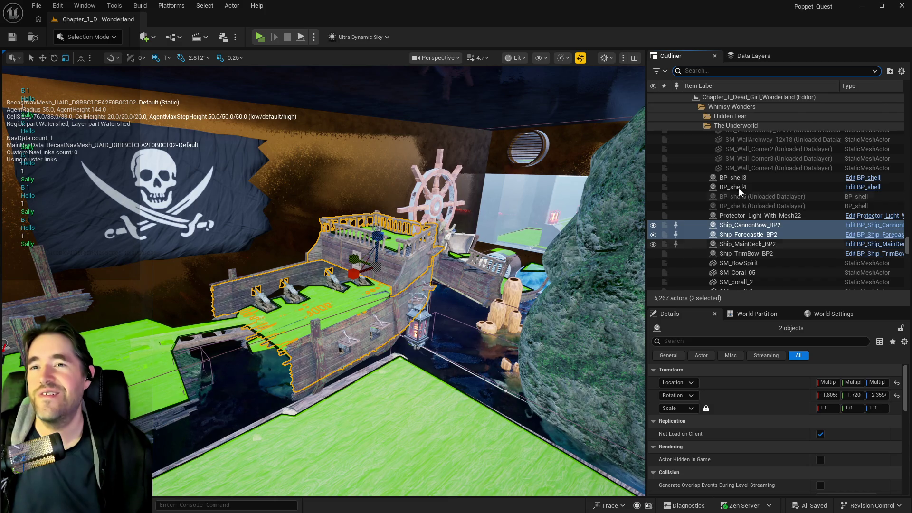
key("f")
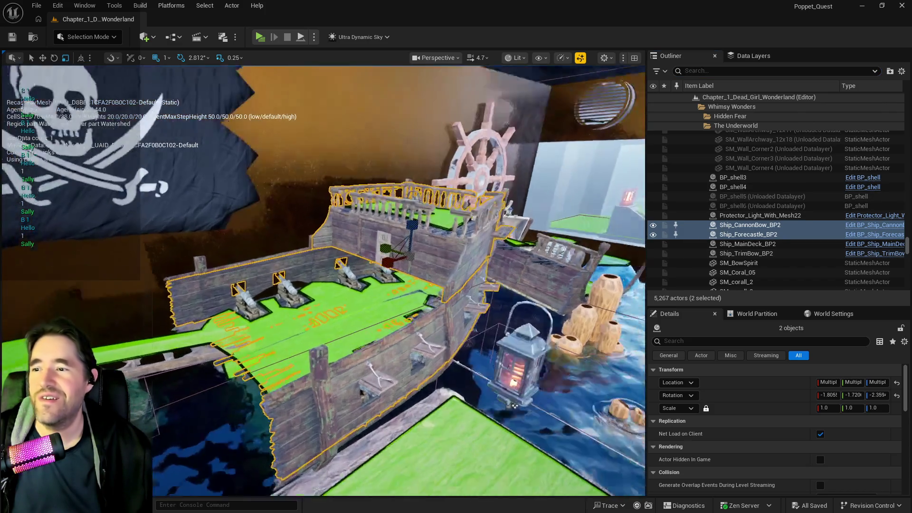
scroll(400, 277, "up", 5)
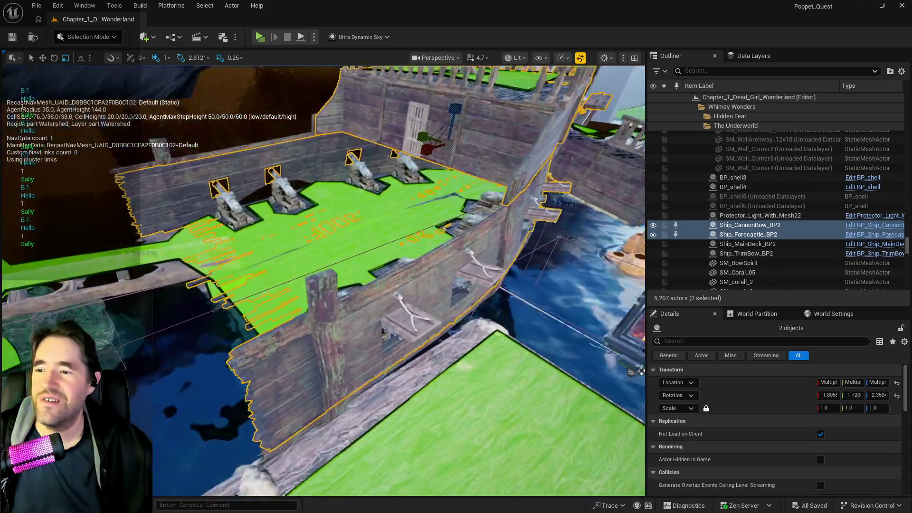
left_click_drag(474, 266, 556, 254)
mouse_move(387, 277)
left_mouse_down()
mouse_move(361, 230)
mouse_move(361, 251)
mouse_move(342, 266)
mouse_move(328, 233)
mouse_move(214, 371)
mouse_move(200, 339)
mouse_move(291, 160)
left_mouse_up()
left_click(361, 230, "ctrl")
left_click(292, 160, "ctrl")
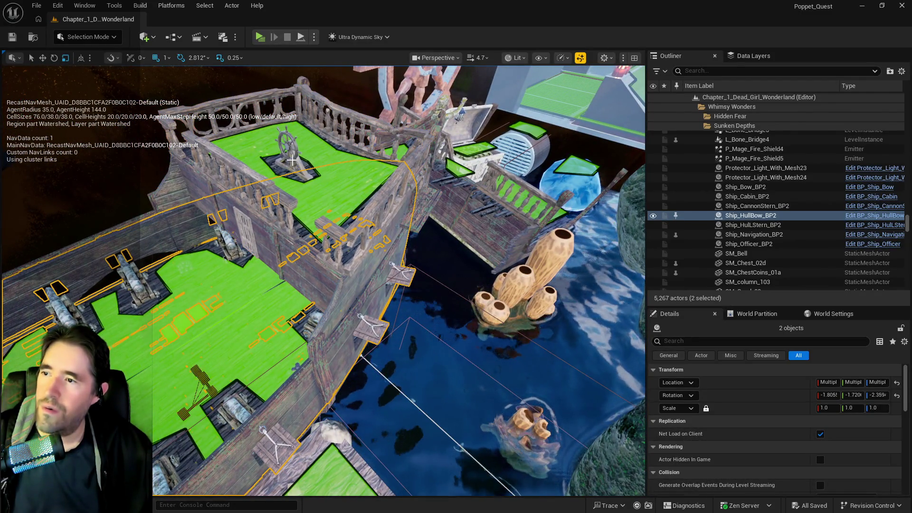
left_click(291, 160, "ctrl")
- Move the selected ship pieces into the Sunken Depths folder
right_click(785, 276)
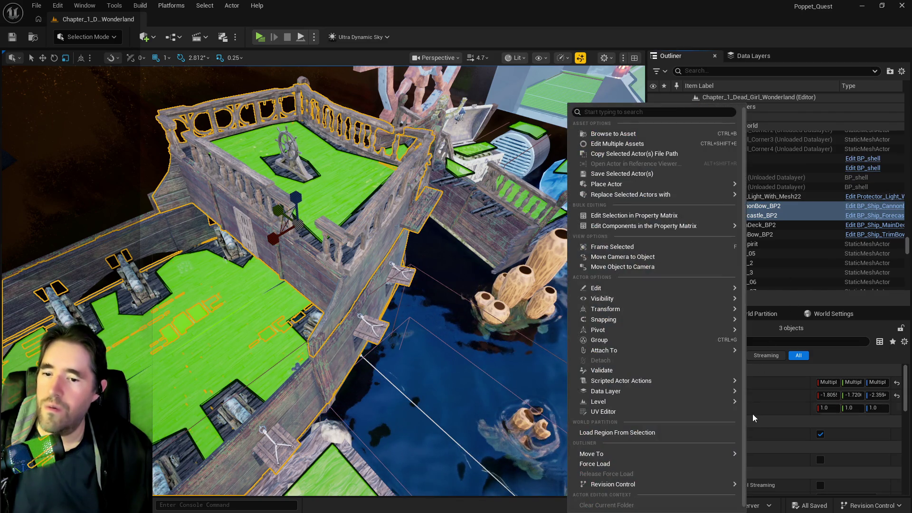
mouse_move(620, 451)
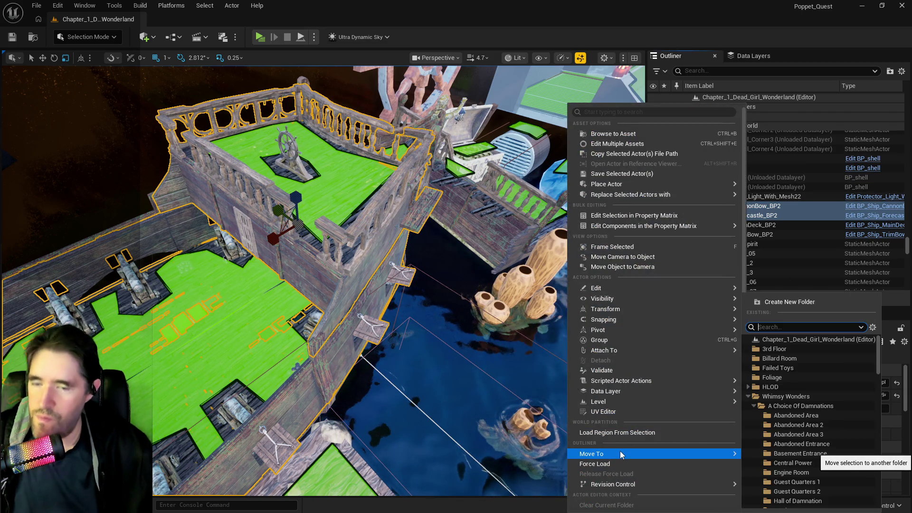
type("sunk")
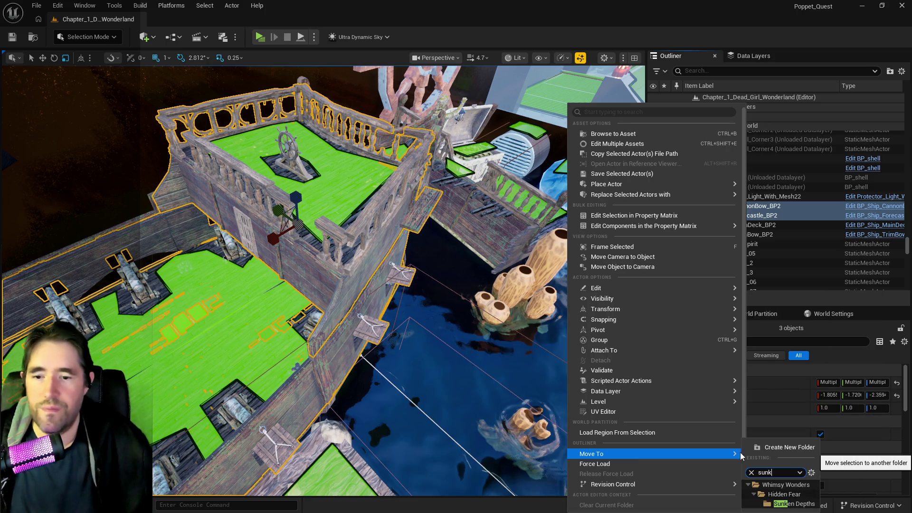
left_click(768, 499)
- Add the selected ship pieces to the DL_C2_The_Sunken_Depths data layer
left_click(753, 55)
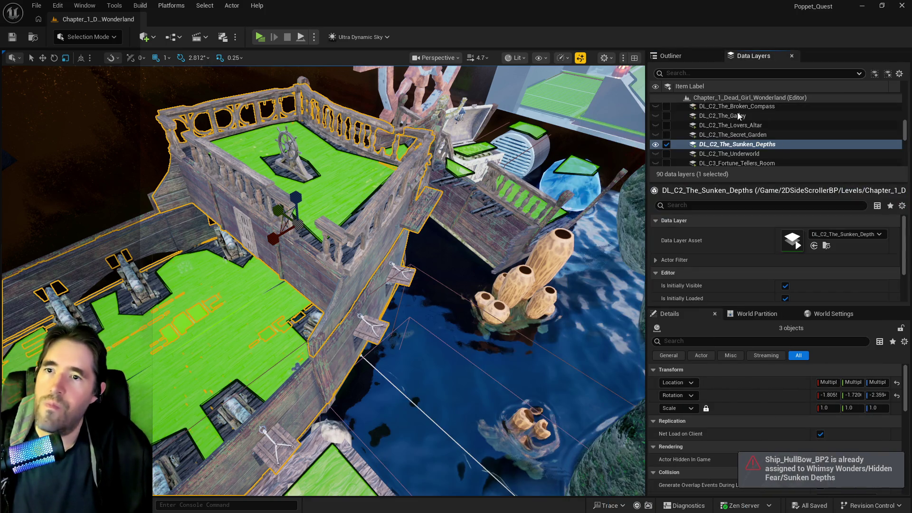
right_click(729, 146)
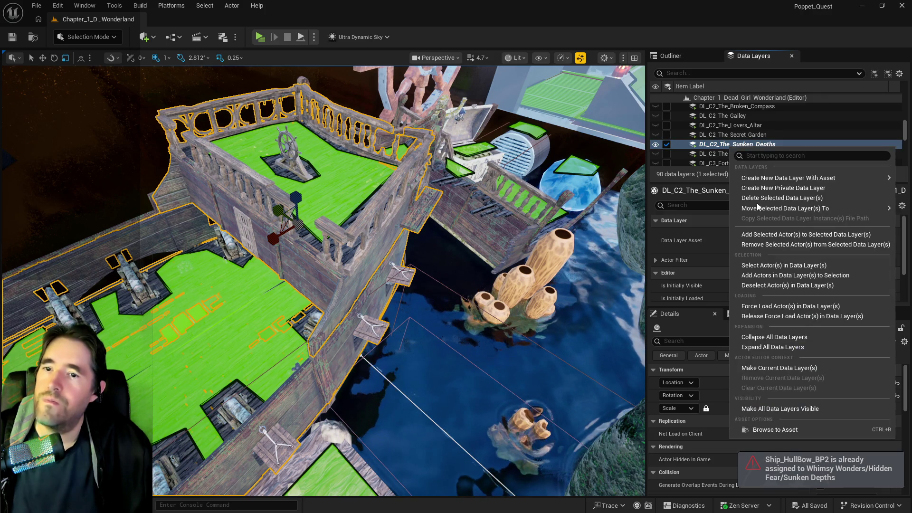
left_click(779, 234)
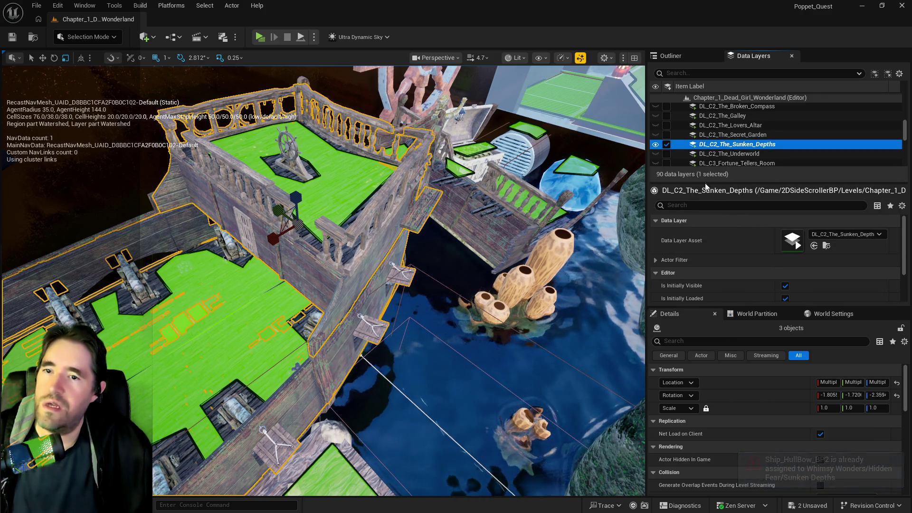
- Select Ship_CannonBow_BP2, Ship_Forecastle_BP2, Ship_MainDeck_BP2 and Ship_TrimBow_BP2 in the Outliner
left_click_drag(200, 264, 200, 263)
left_click(196, 272)
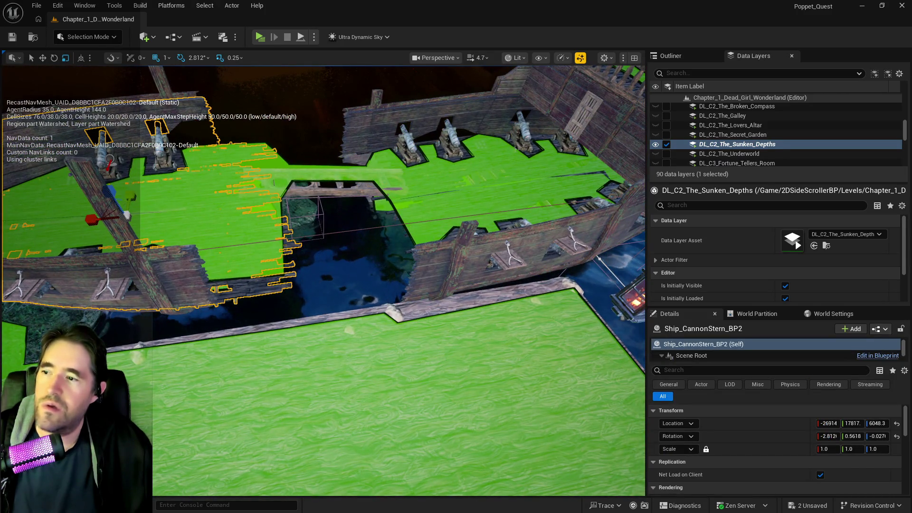
left_click(427, 227)
key("f")
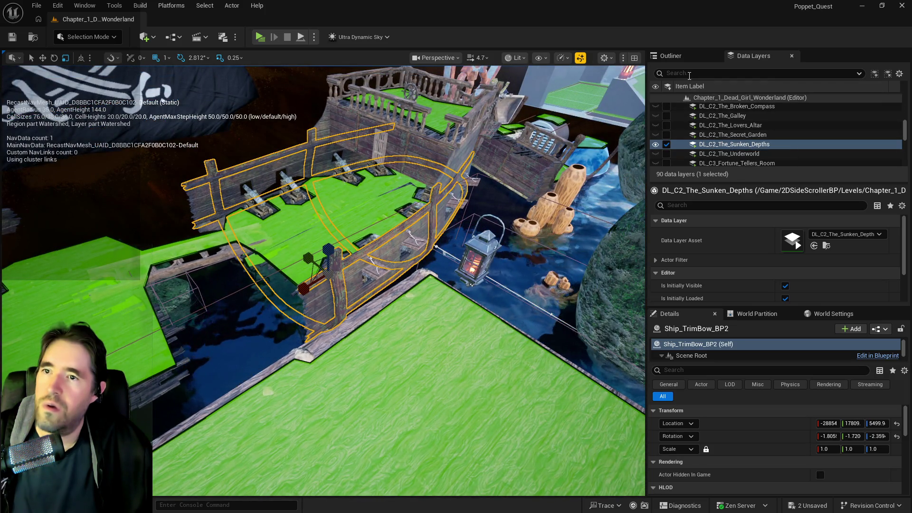
left_click(670, 55)
left_click(736, 226)
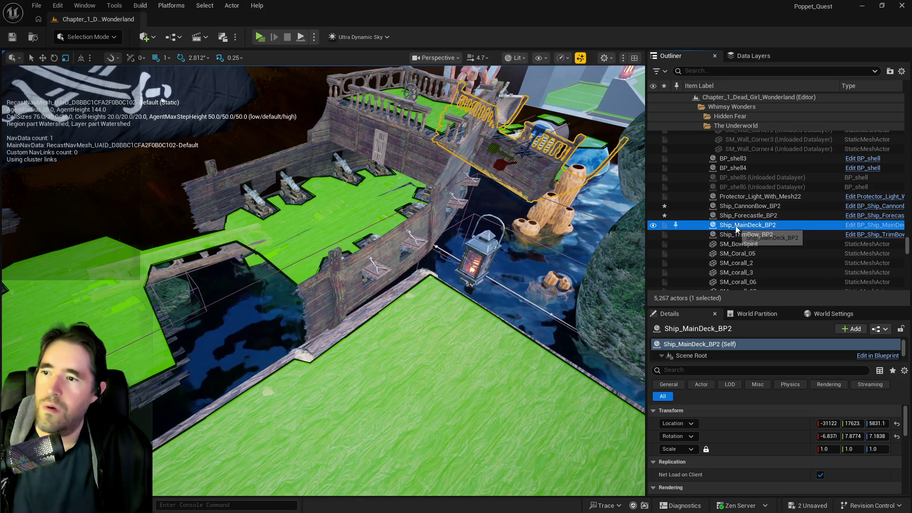
left_click(736, 234)
left_click(733, 217)
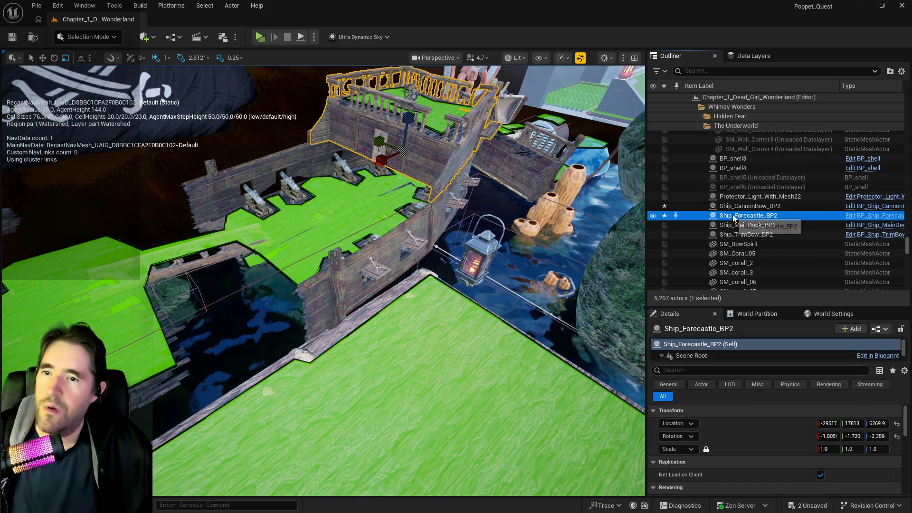
double_click(731, 206)
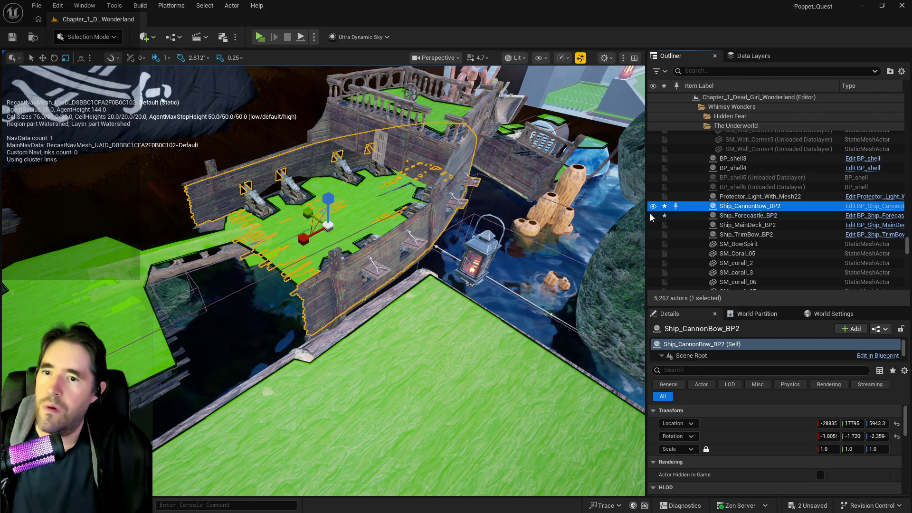
left_click(710, 233, "shift")
key("f")
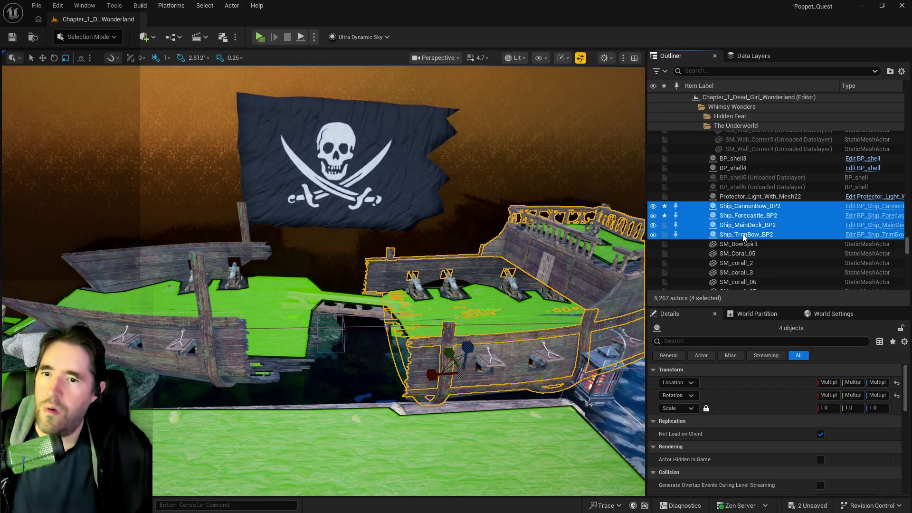
- Move the four ship parts into the Sunken Depths folder
right_click(744, 233)
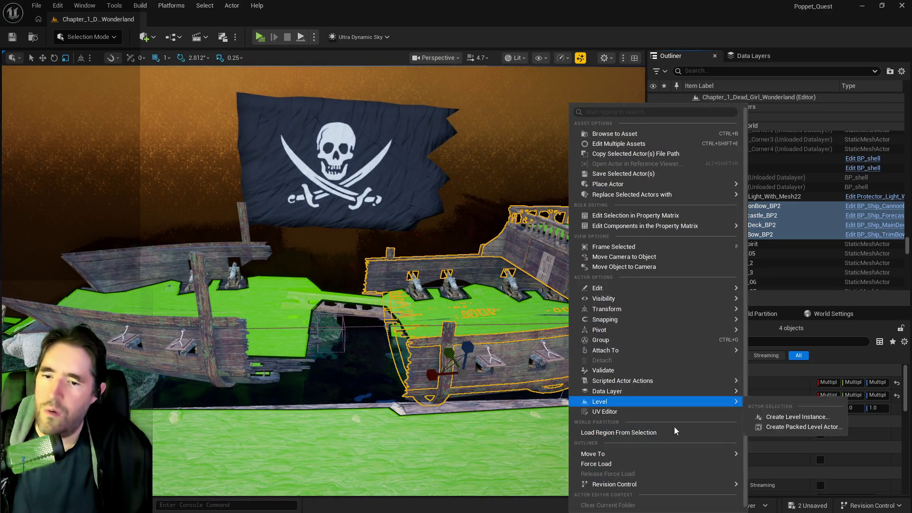
mouse_move(648, 454)
type("sunk")
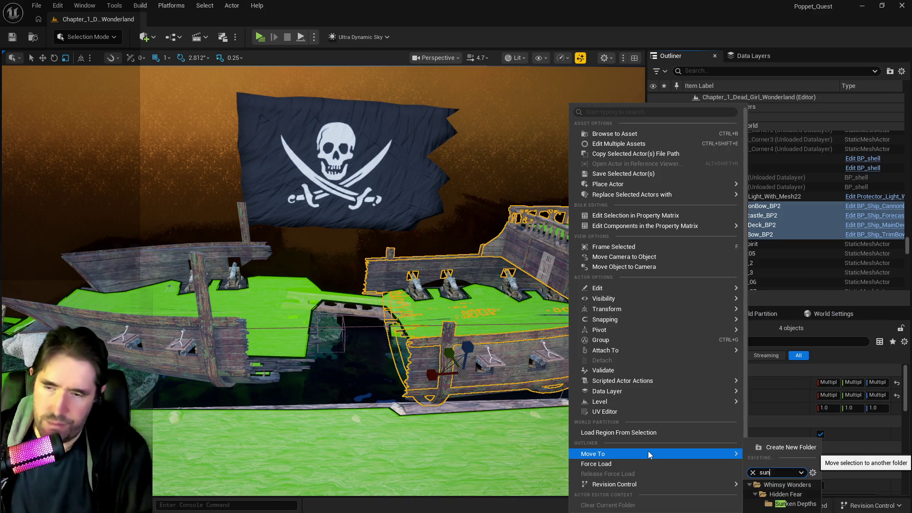
left_click(789, 503)
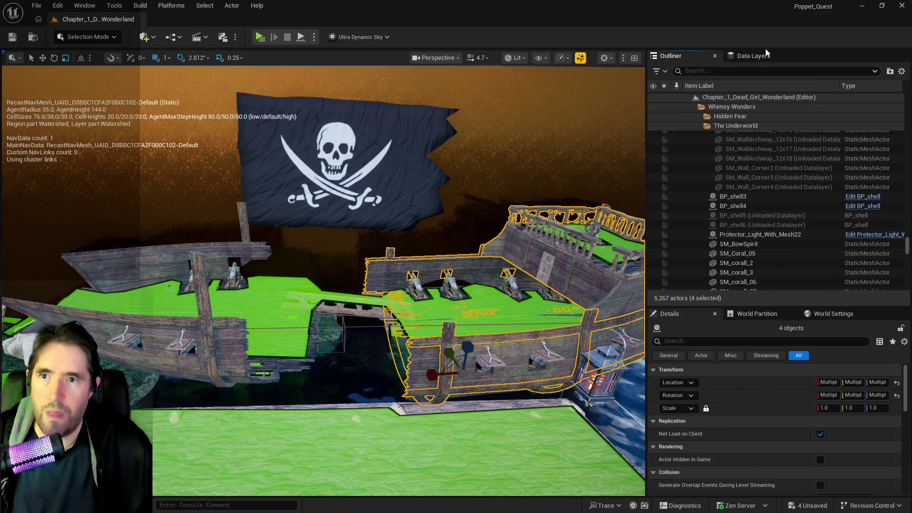
- Add the four ship parts to the DL_C2_The_Sunken_Depths data layer
left_click(753, 55)
right_click(729, 146)
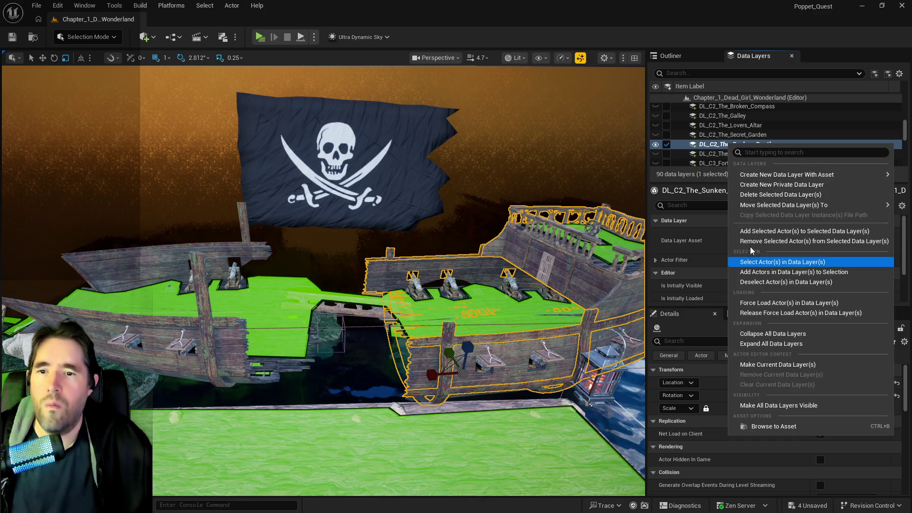
left_click(760, 230)
left_click_drag(438, 293, 437, 354)
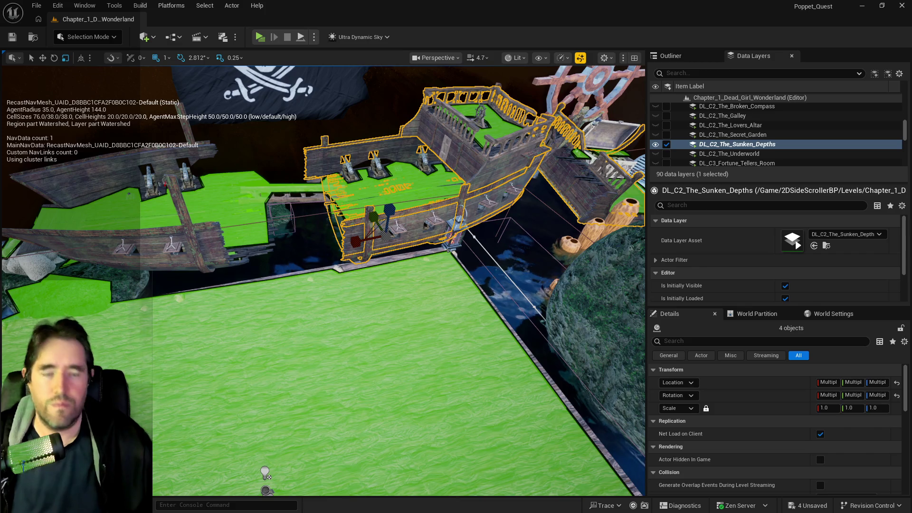
mouse_move(590, 266)
left_mouse_down()
mouse_move(585, 273)
mouse_move(617, 294)
mouse_move(598, 316)
left_mouse_up()
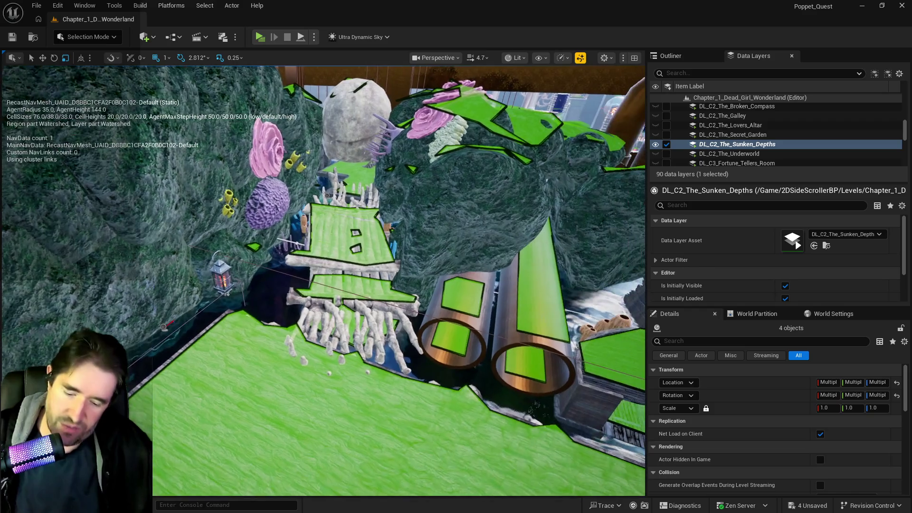
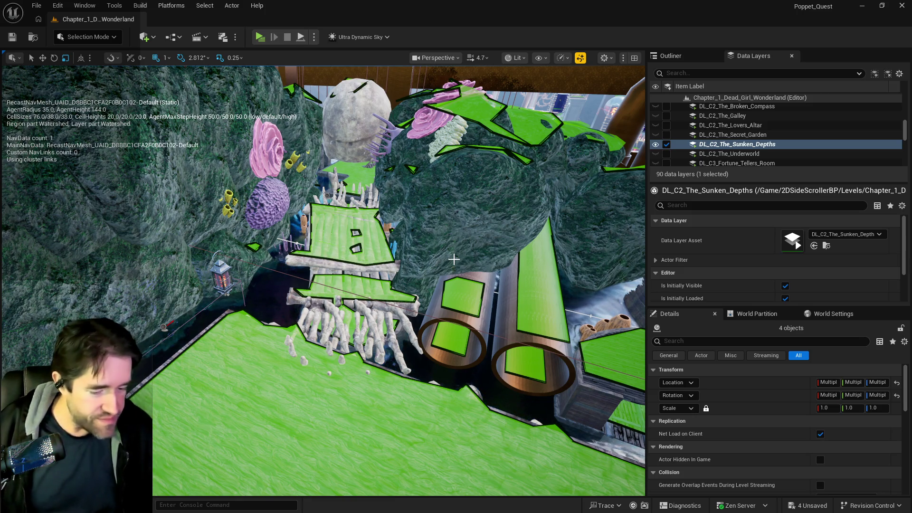
- Orbit the view toward the wrecked ship and bring up a floating Content Browser
mouse_move(454, 258)
left_mouse_down()
mouse_move(453, 218)
mouse_move(489, 214)
left_mouse_up()
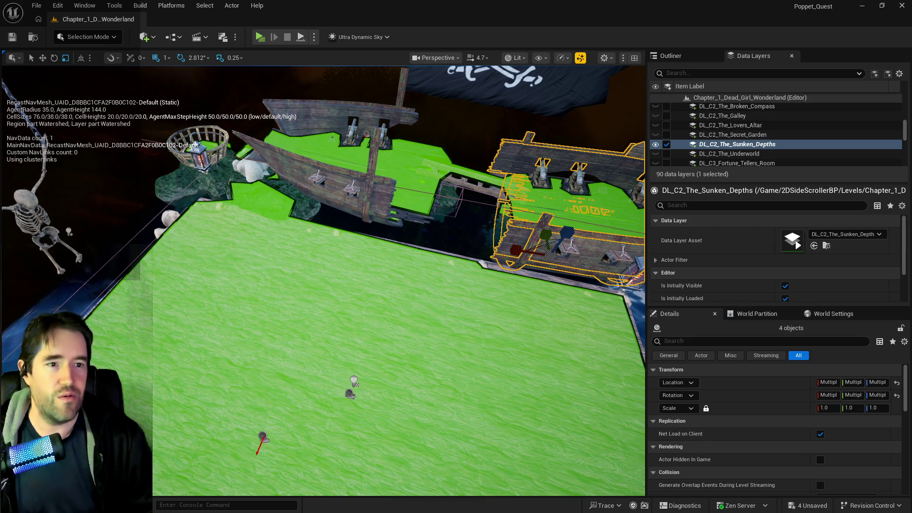
key("ctrl+space")
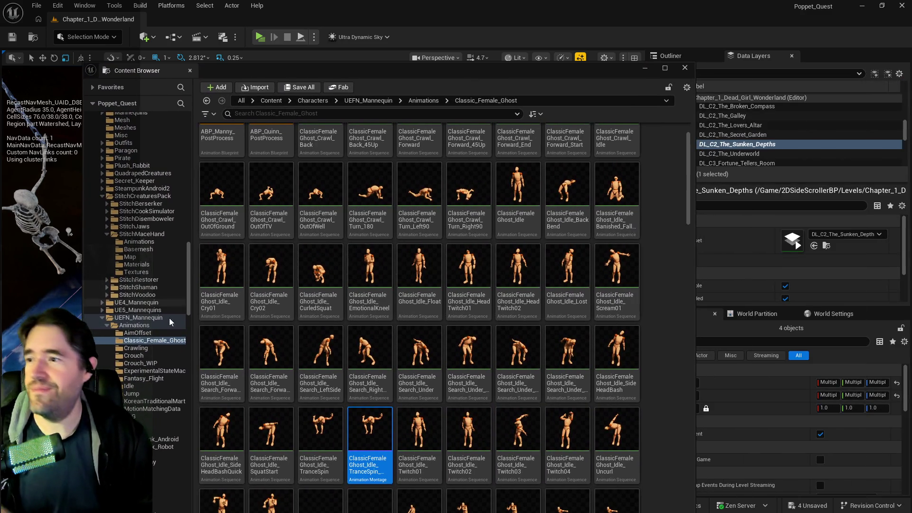
- Expand 2DSideScrollerBP > Audio and open the Music folder listing the DFS sound waves and cues
mouse_move(190, 306)
left_mouse_down()
mouse_move(187, 166)
mouse_move(143, 150)
left_mouse_up()
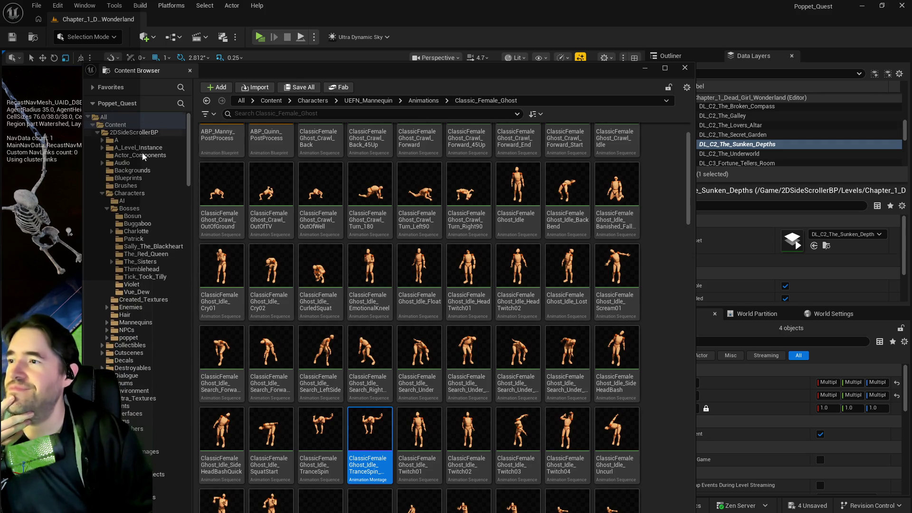
left_click(101, 163)
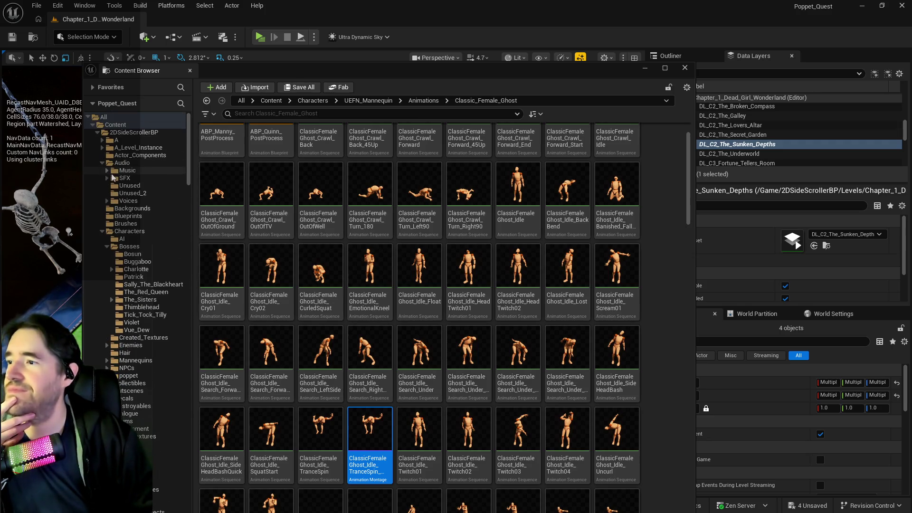
left_click(115, 201)
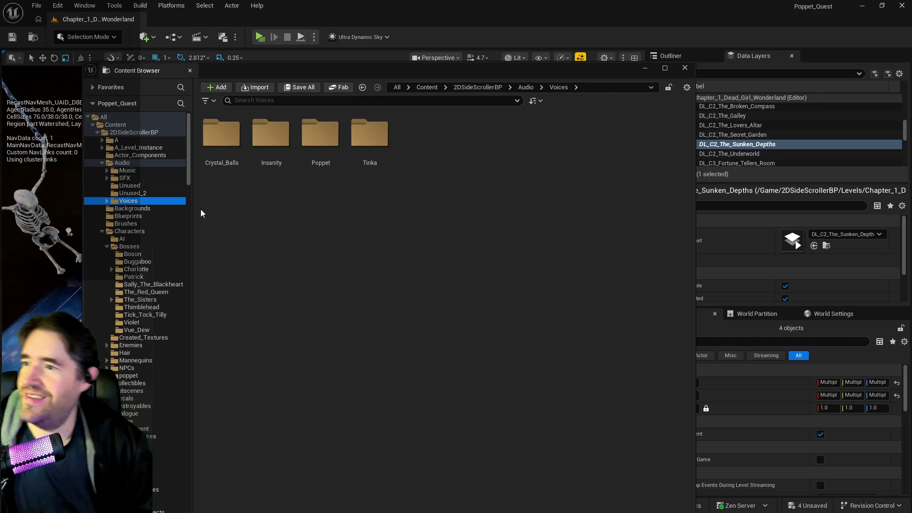
left_click(127, 171)
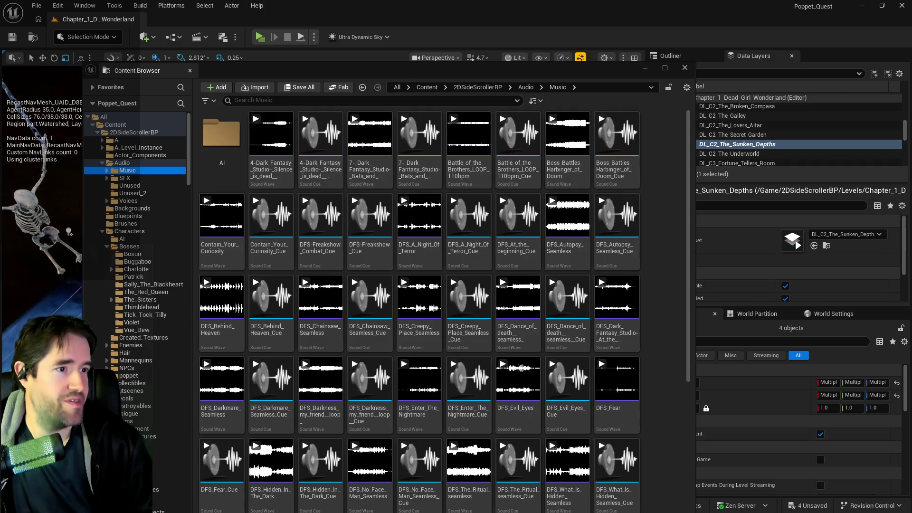
left_click(665, 243)
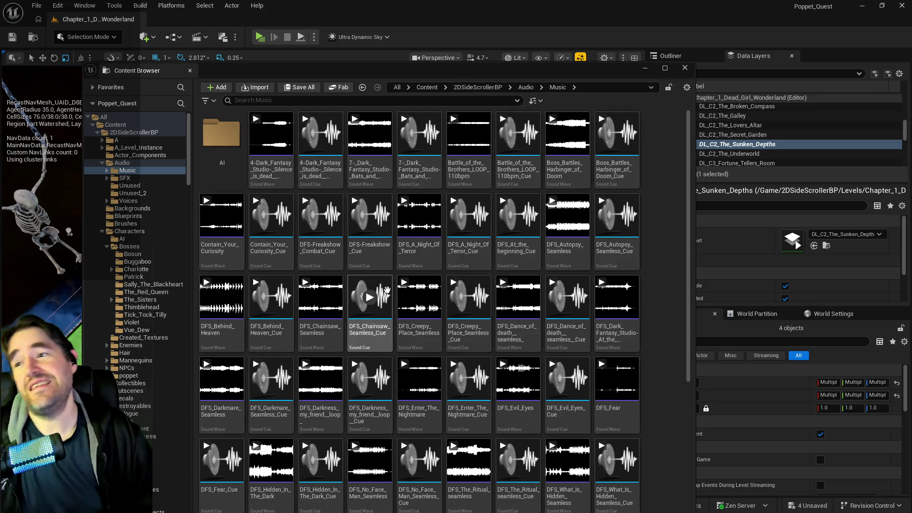
scroll(370, 235, "down", 2)
- Preview DFS_Chainsaw_Seamless_Cue and DFS_Enter_The_Nightmare_Cue
scroll(372, 231, "up", 1)
scroll(408, 285, "down", 1)
scroll(461, 333, "down", 1)
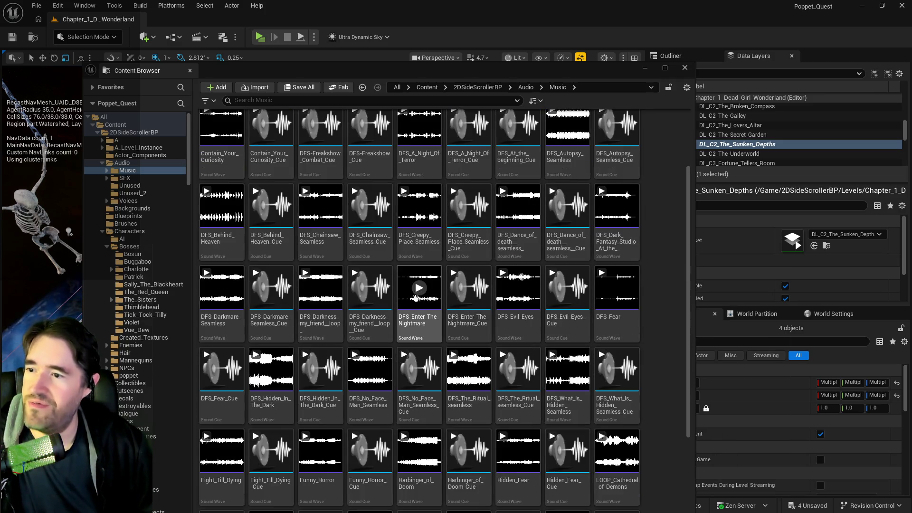
left_click(368, 207)
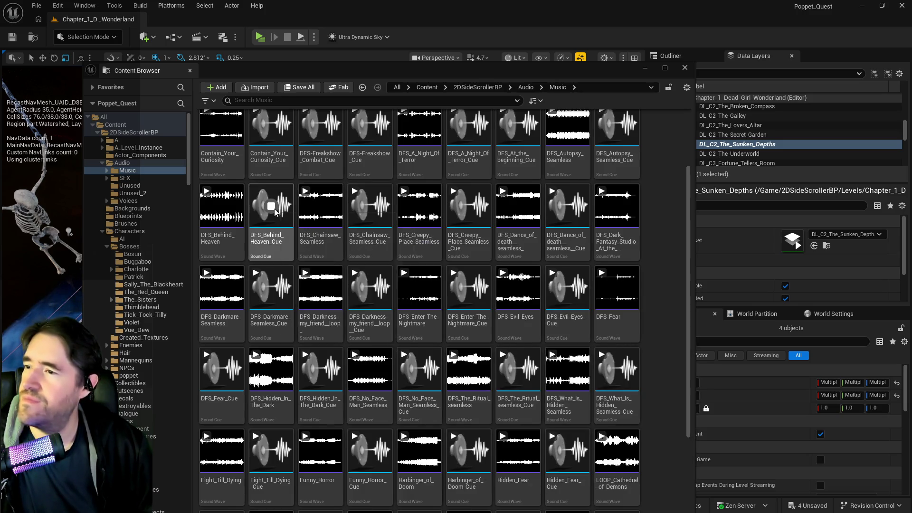
scroll(370, 303, "down", 1)
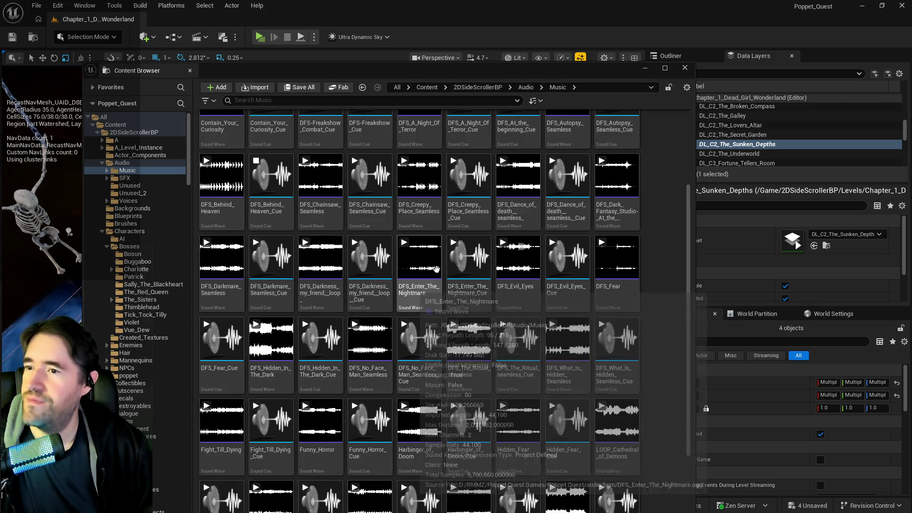
left_click(464, 260)
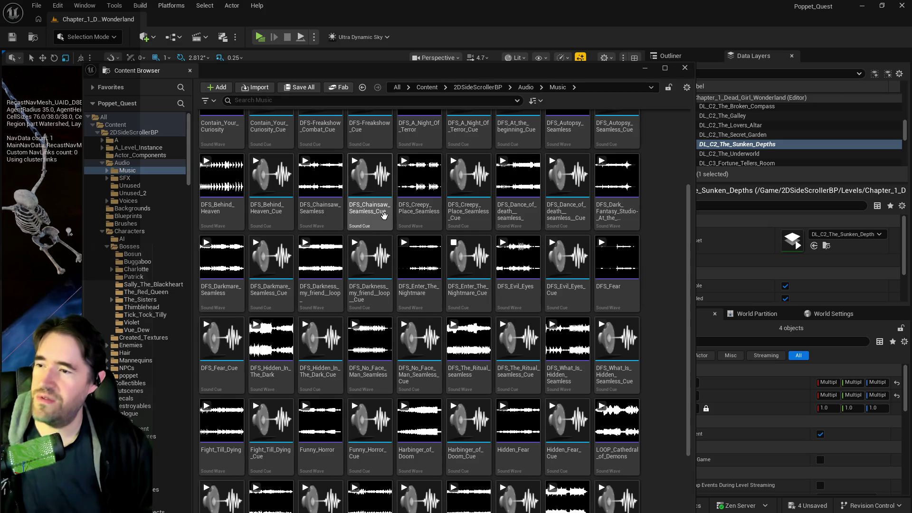
- Search the Music folder for 'pir', then clear the search and scroll the tree down
left_click(324, 103)
type("pir")
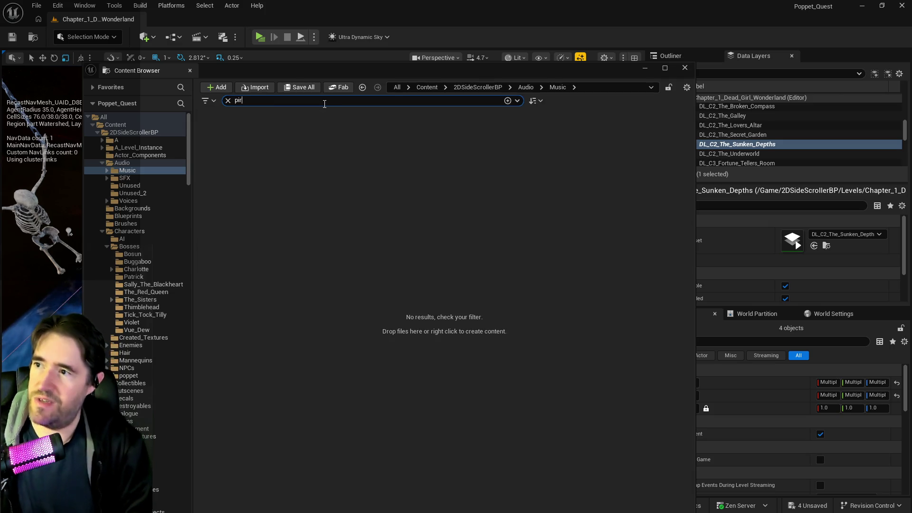
key("BackSpace")
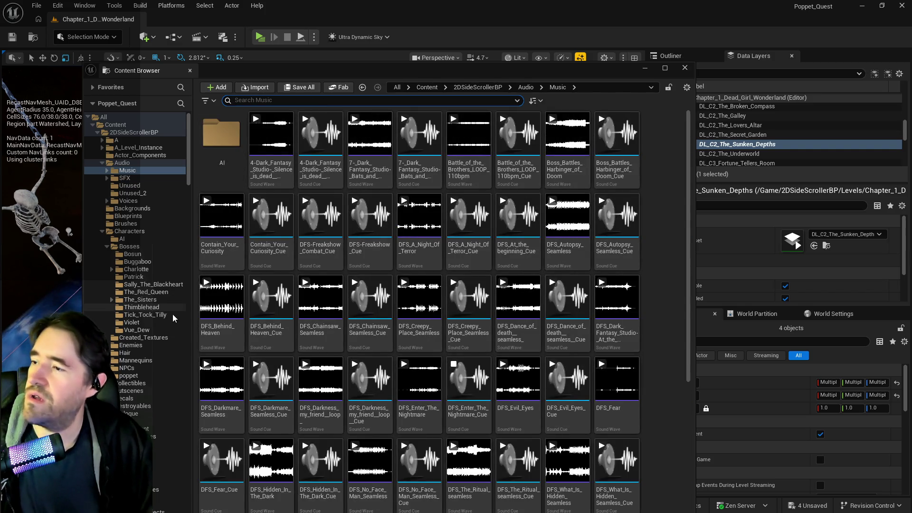
scroll(172, 315, "down", 3)
scroll(172, 314, "down", 10)
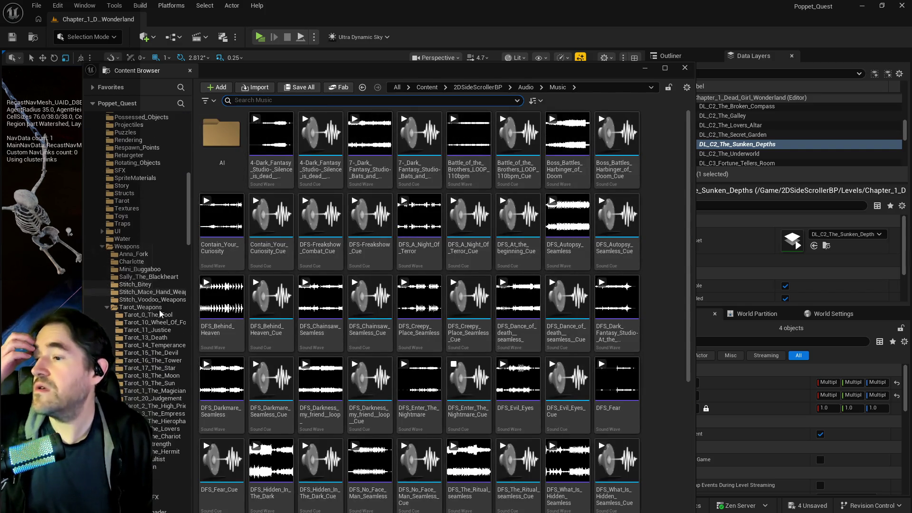
scroll(148, 302, "down", 5)
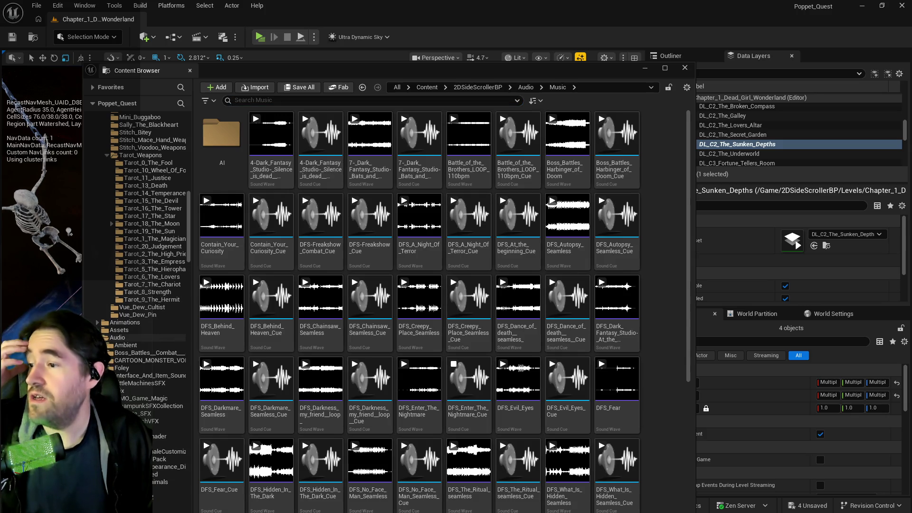
- Navigate to Audio > Boss_Battles__Combat___Stingers > Battles > Boss_Battles
left_click(137, 352)
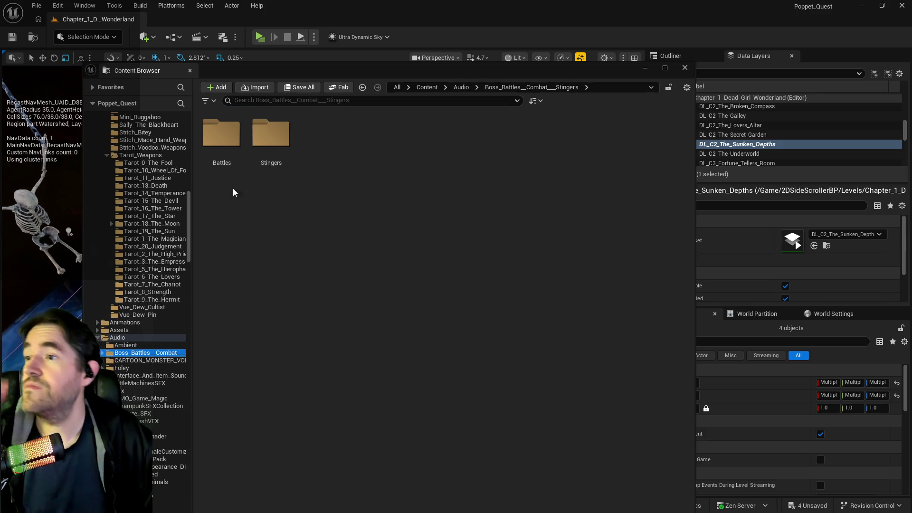
left_click(220, 151)
double_click(220, 151)
left_click(221, 145)
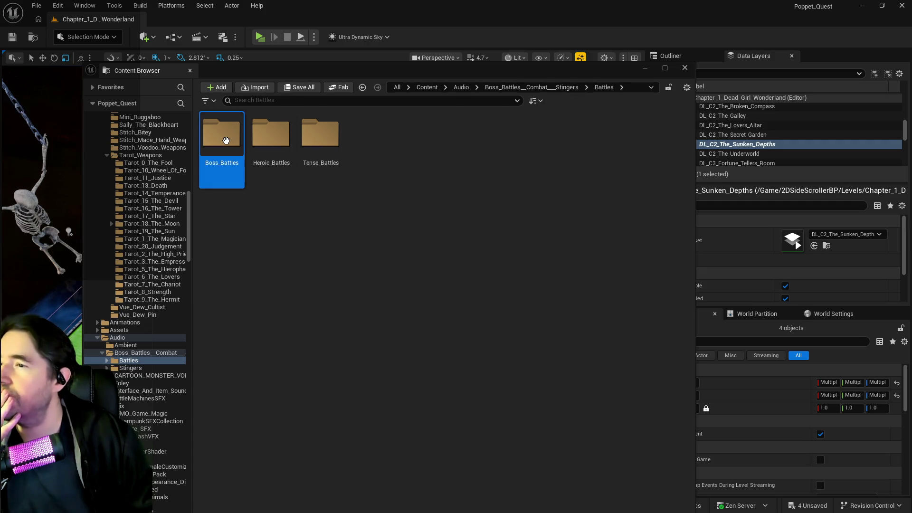
double_click(221, 145)
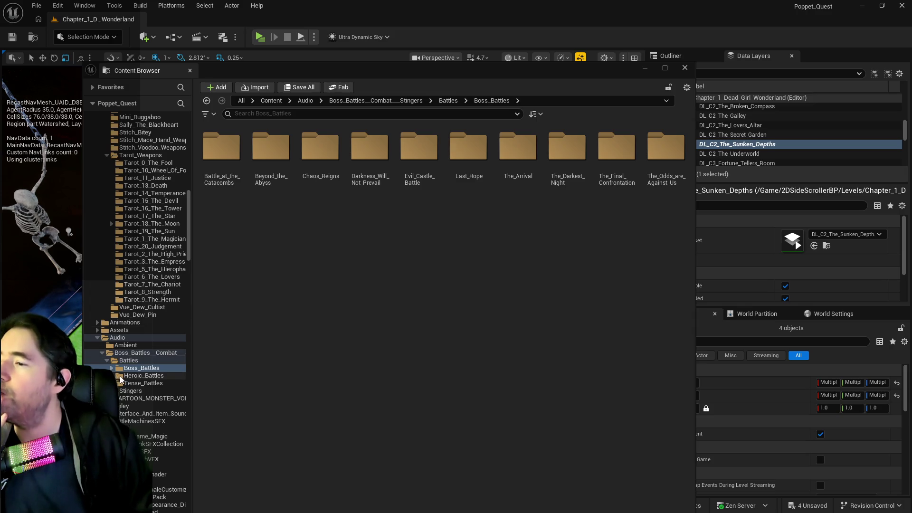
- Preview Pirate_Battle_Cue in Heroic_Battles, then browse Uplifting_Battle, Tense_Battles and Boss_Battles
left_click(142, 375)
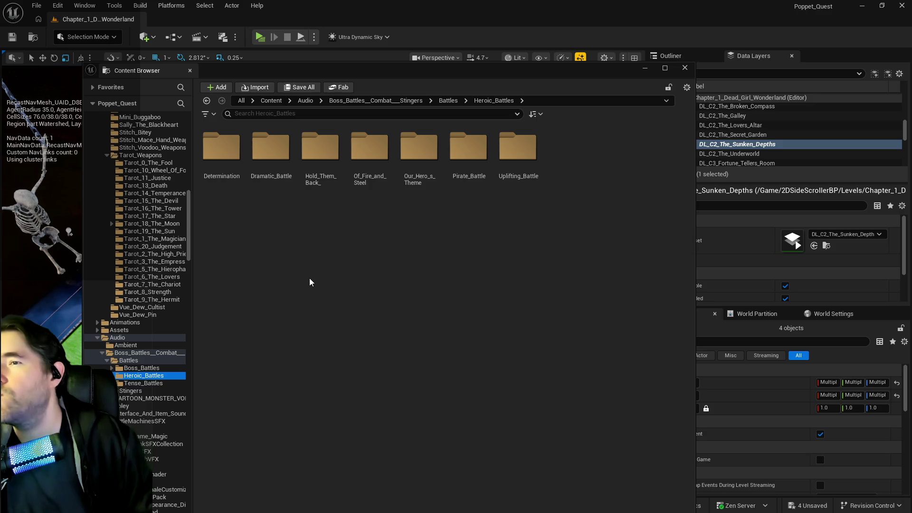
double_click(467, 148)
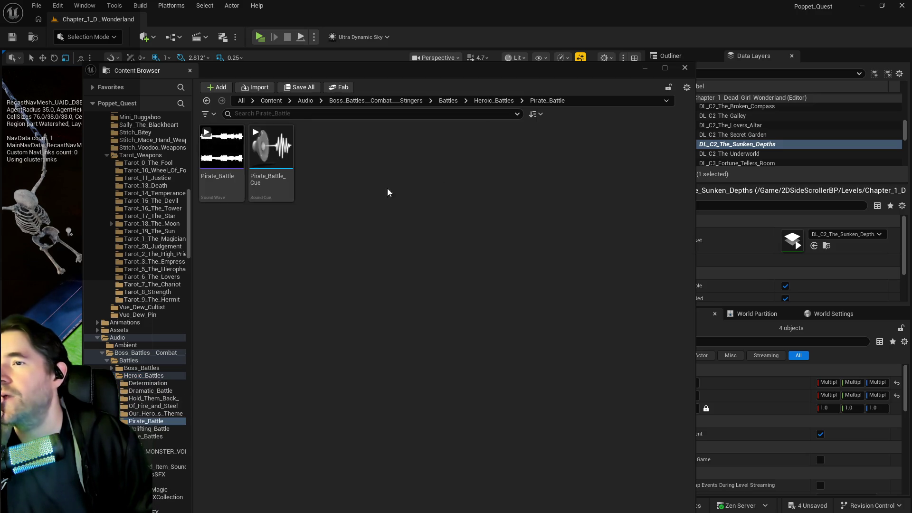
left_click(270, 152)
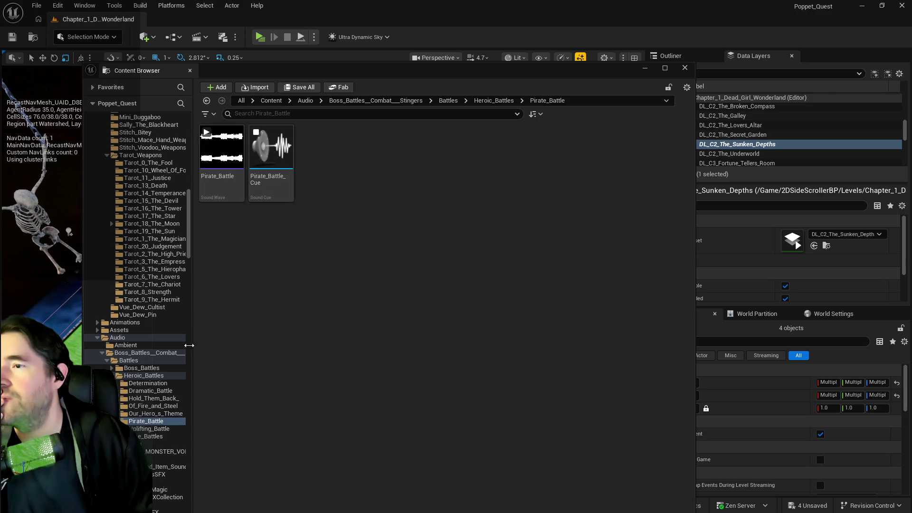
left_click(162, 429)
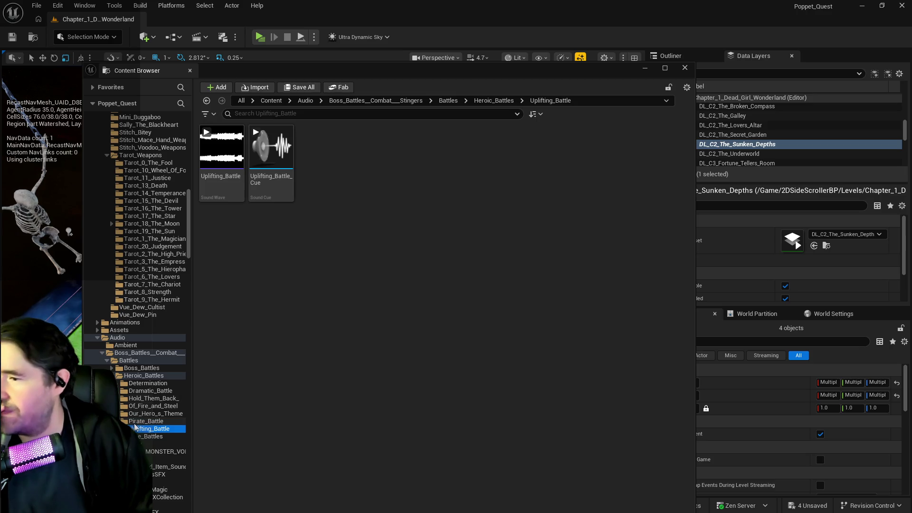
left_click(143, 436)
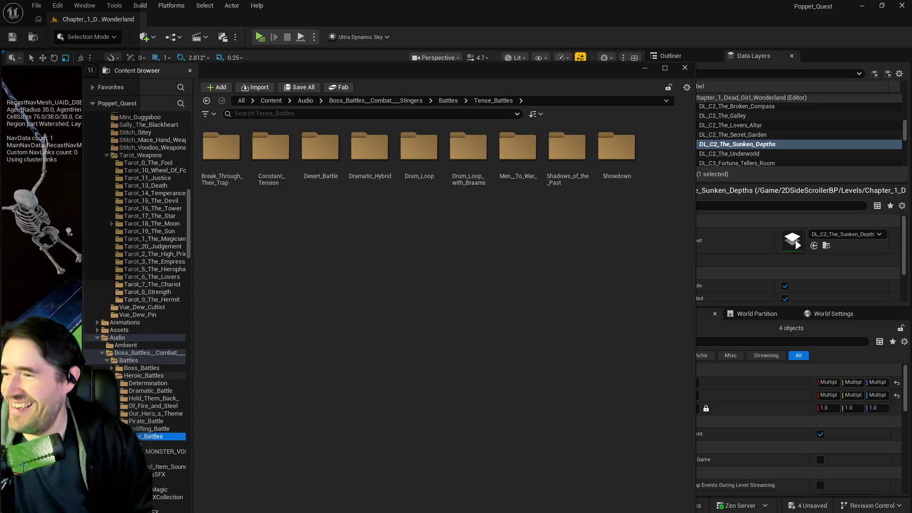
left_click(112, 368)
- Browse the Boss_Battles folders, previewing Chaos_Reigns_Cue and Darkness_Will_Not_Prevail_Cue
left_click(136, 375)
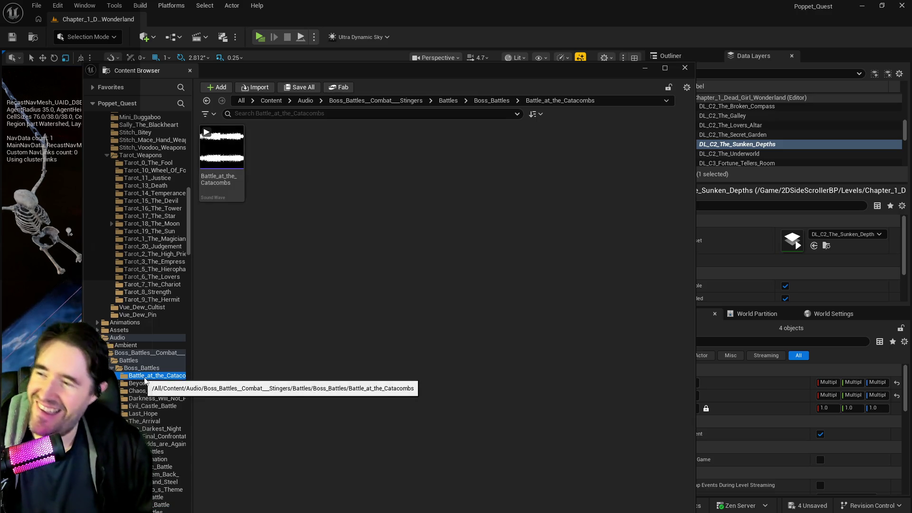
left_click(141, 383)
left_click(143, 390)
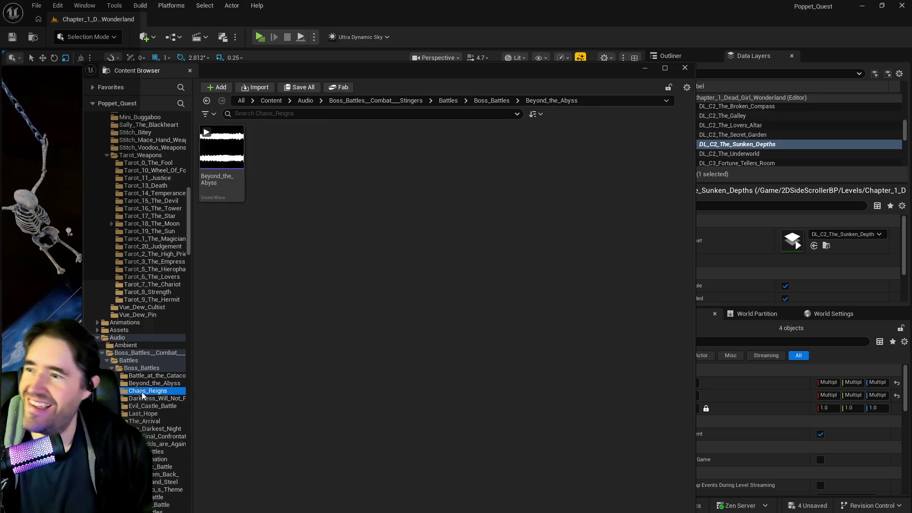
left_click(256, 132)
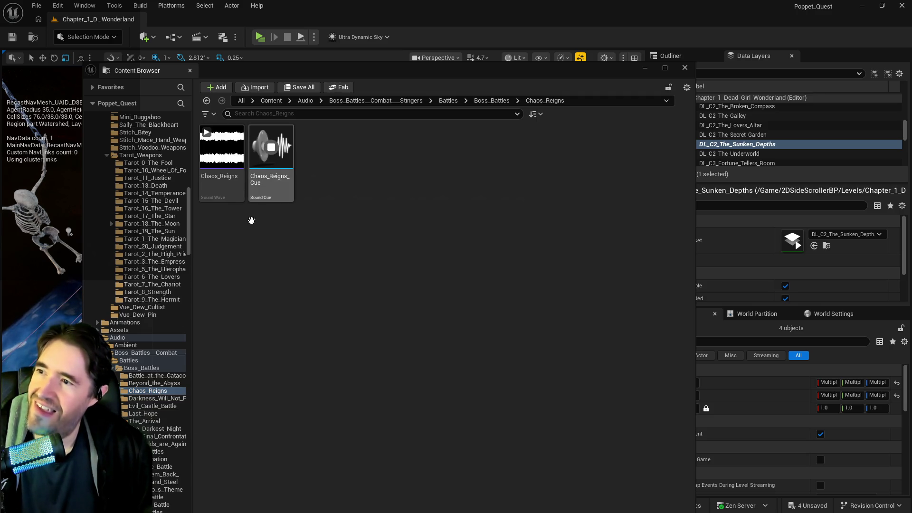
left_click(176, 398)
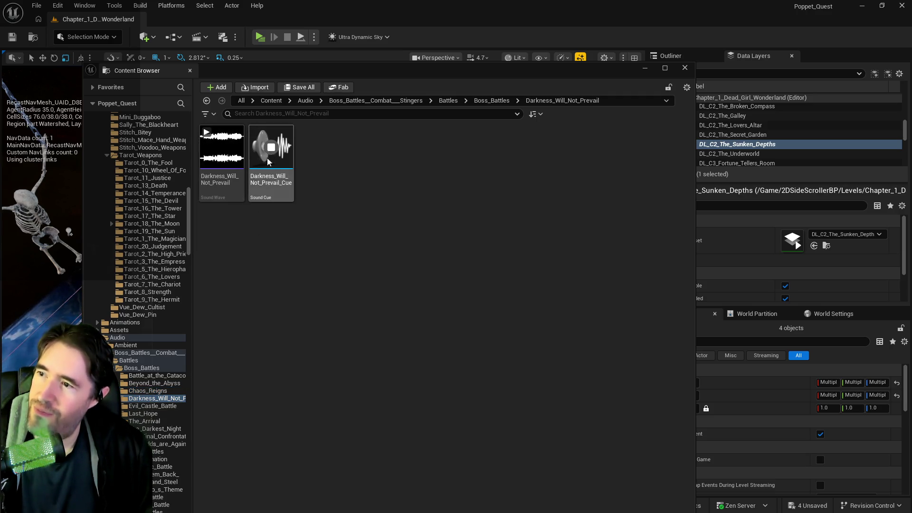
left_click(293, 198)
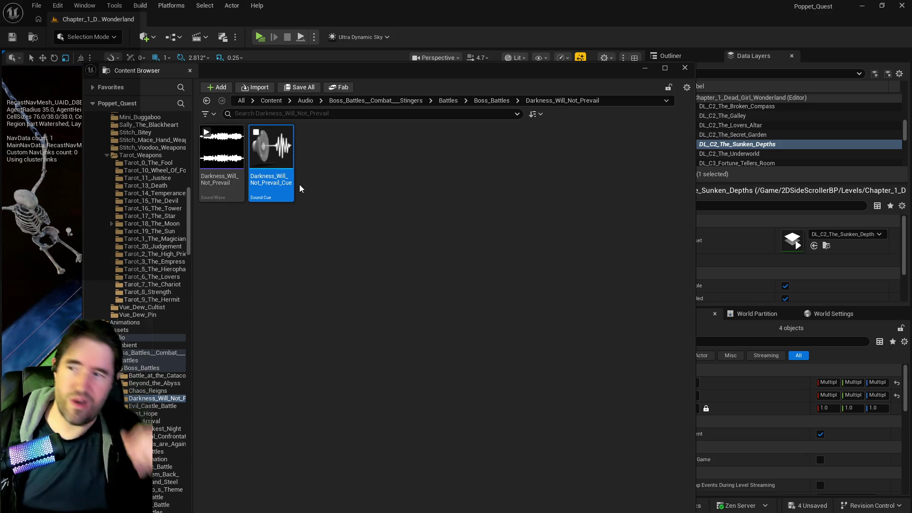
- Browse Evil_Castle_Battle through The_Odds_are_Against_Us, then return to the Music folder
left_click(156, 407)
left_click(154, 414)
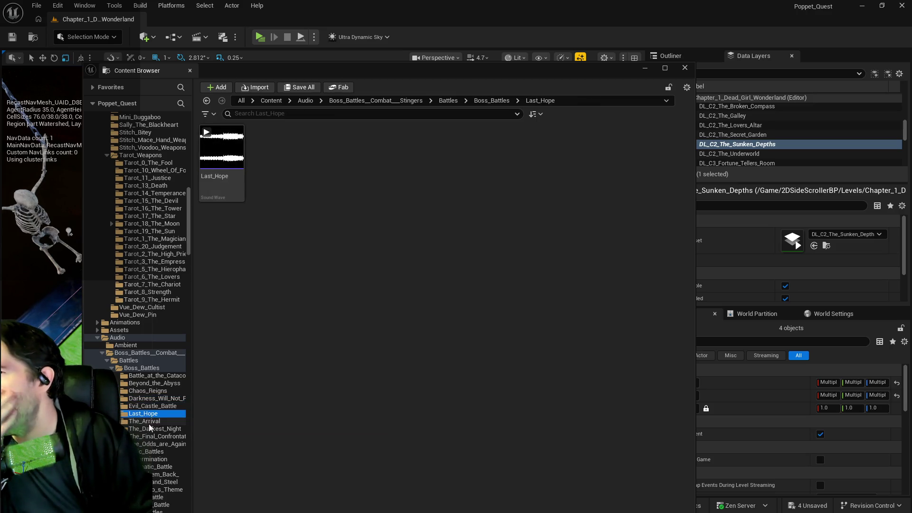
left_click(151, 421)
left_click(149, 437)
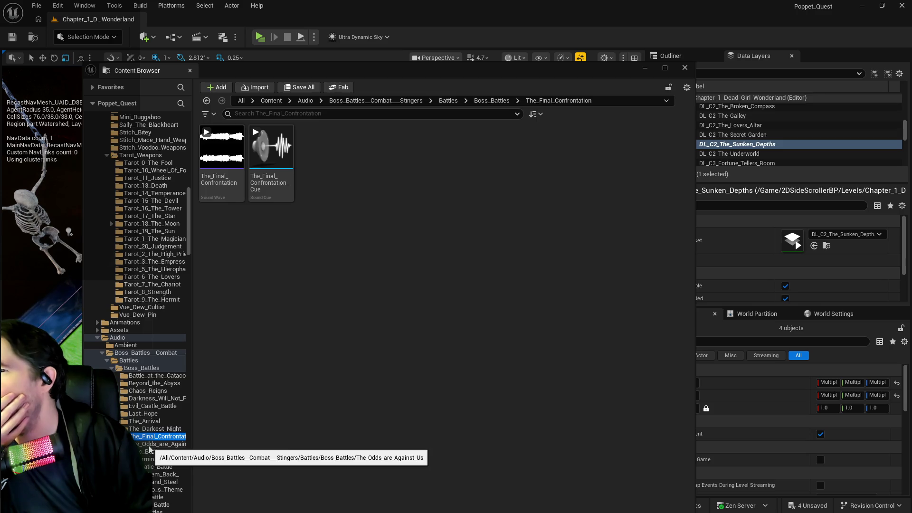
left_click(149, 444)
scroll(150, 367, "up", 4)
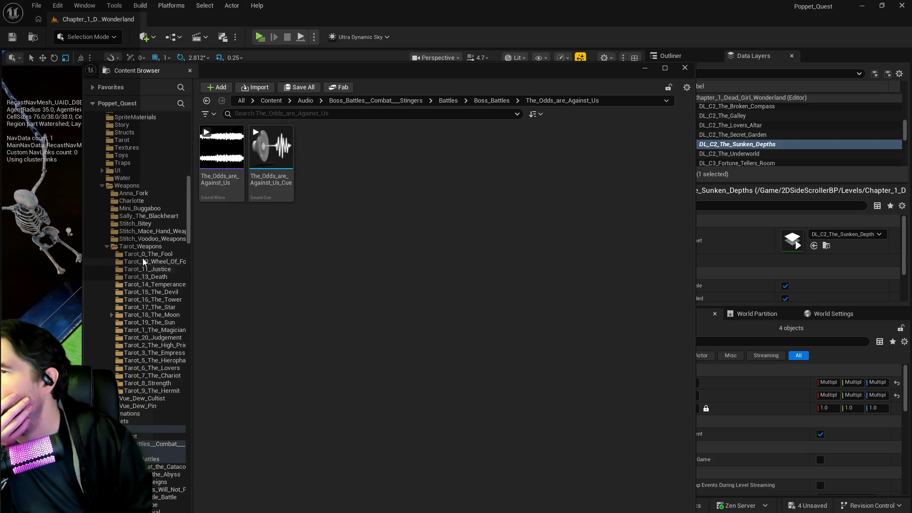
scroll(130, 261, "up", 12)
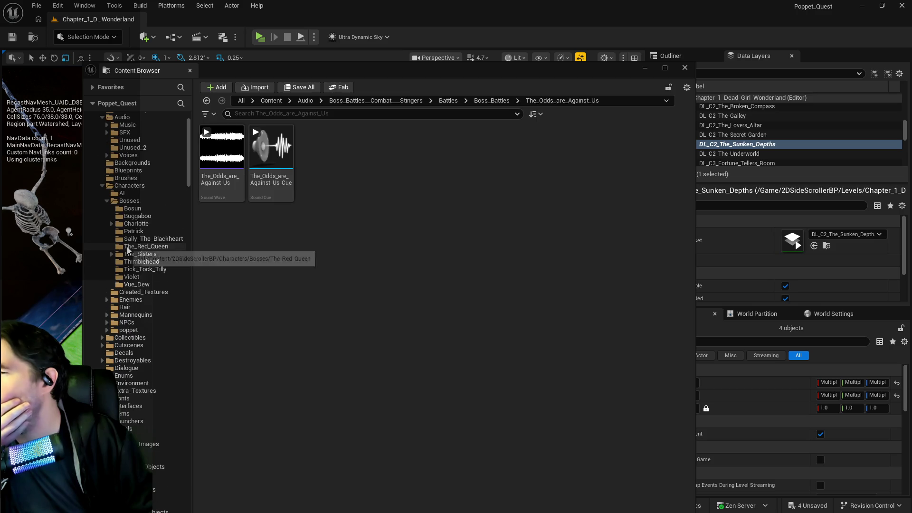
scroll(123, 173, "up", 3)
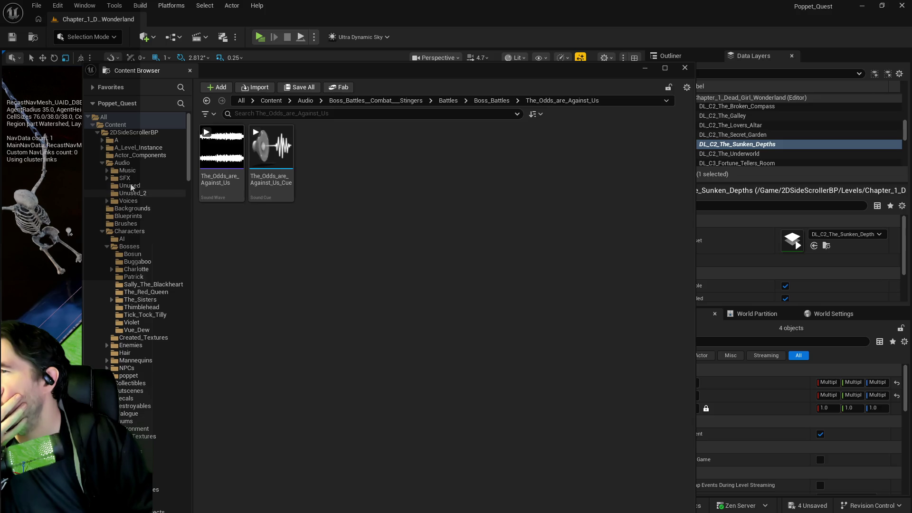
left_click(129, 171)
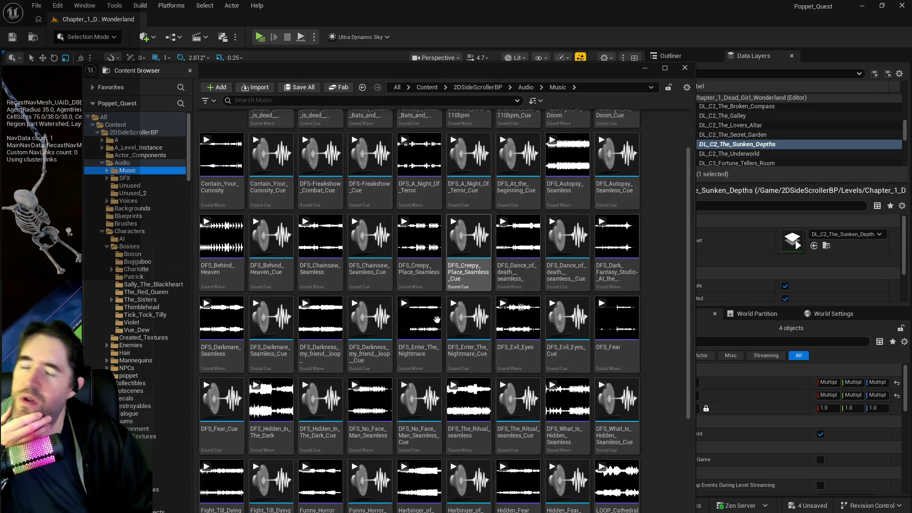
- Preview the Preparing for the Final Encounter, Never_Surrender and LOOP For Our Freedom Battle cues
scroll(456, 394, "down", 5)
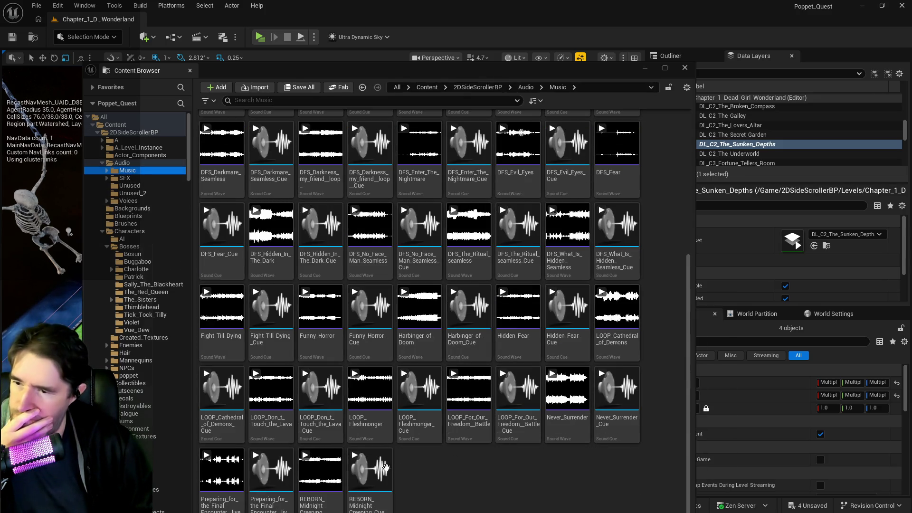
left_click_drag(451, 73, 450, 50)
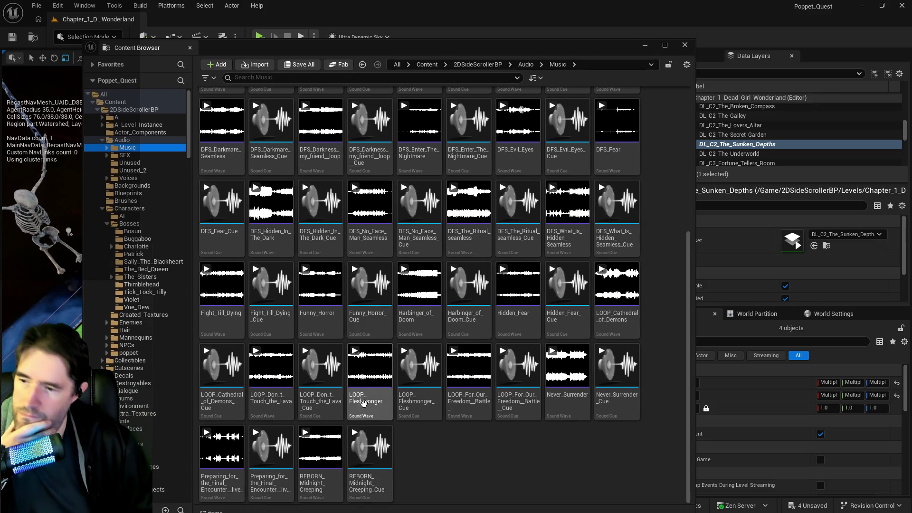
left_click(274, 447)
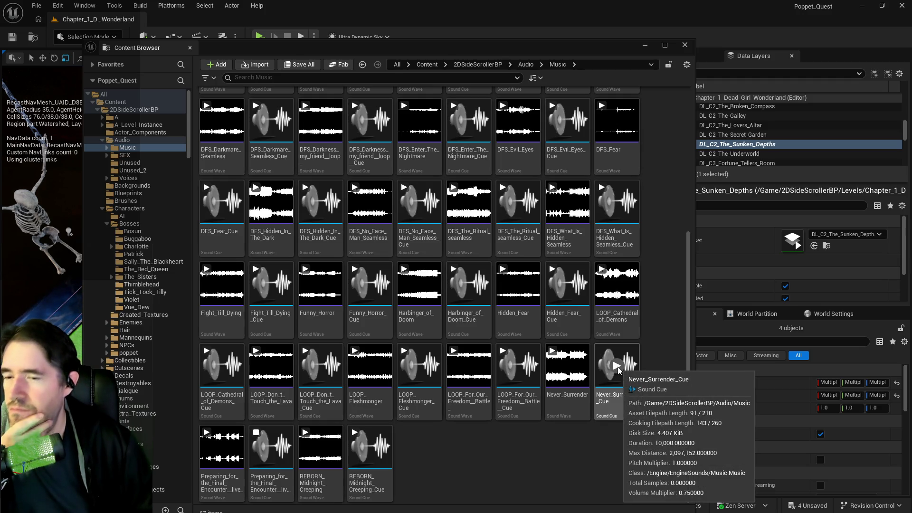
left_click(617, 367)
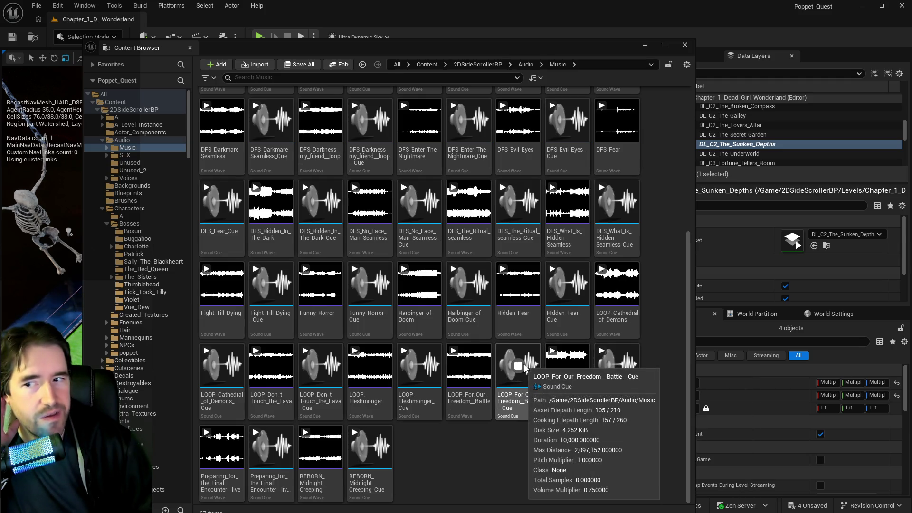
left_click(518, 367)
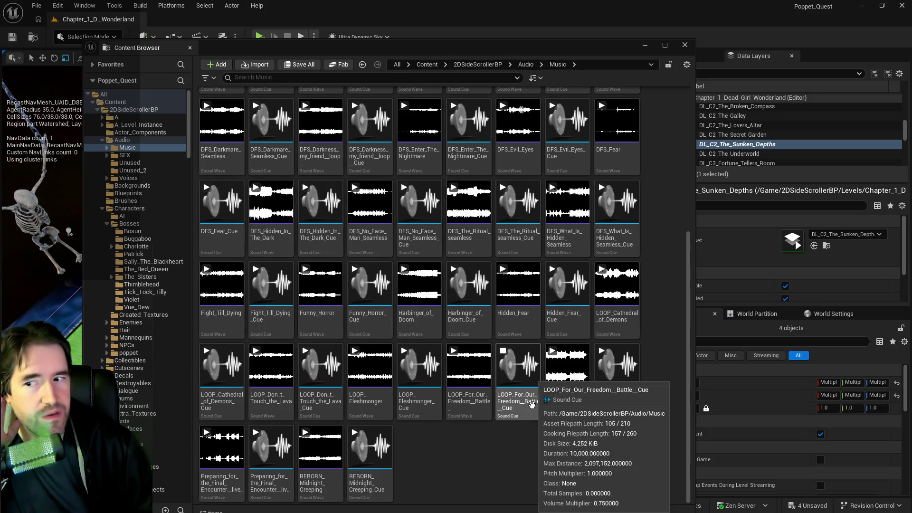
- Preview the LOOP_Don_t_Touch_the_Lava, LOOP_Cathedral_of_Demons, Funny_Horror and Fight_Till_Dying cues
mouse_move(429, 363)
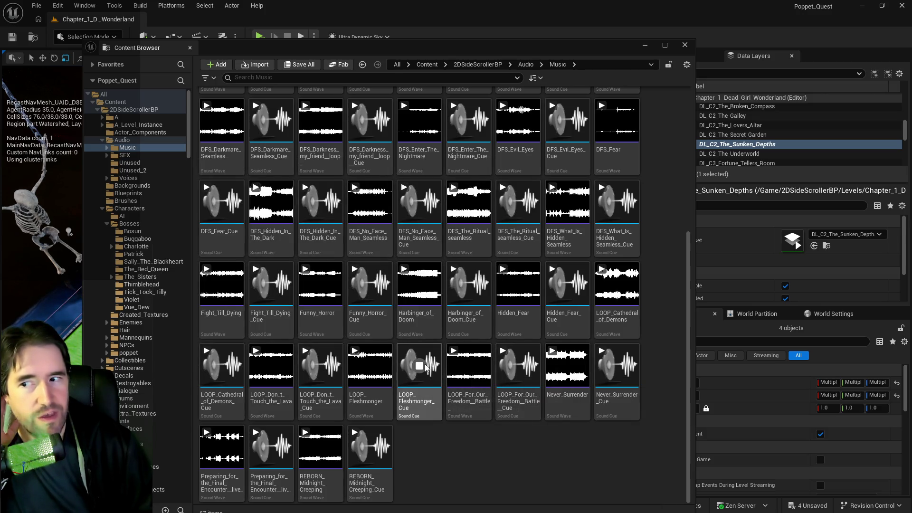
mouse_move(326, 370)
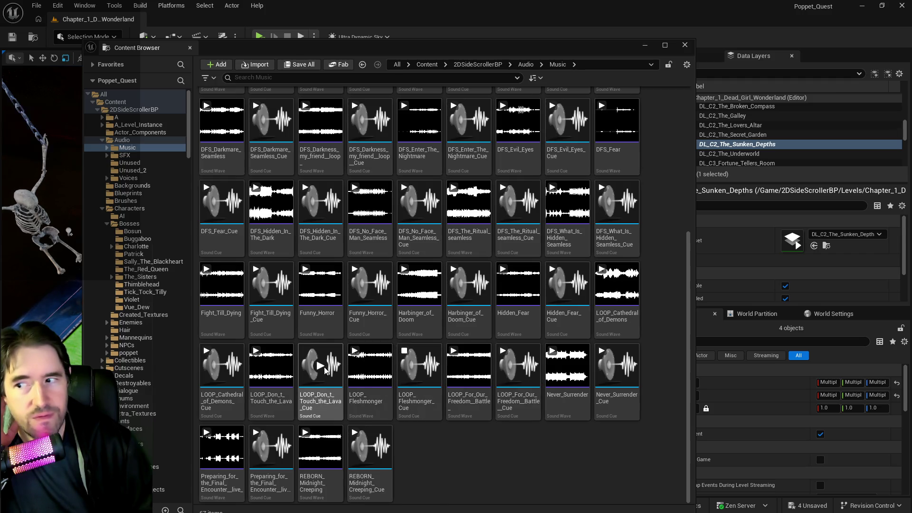
left_click(322, 368)
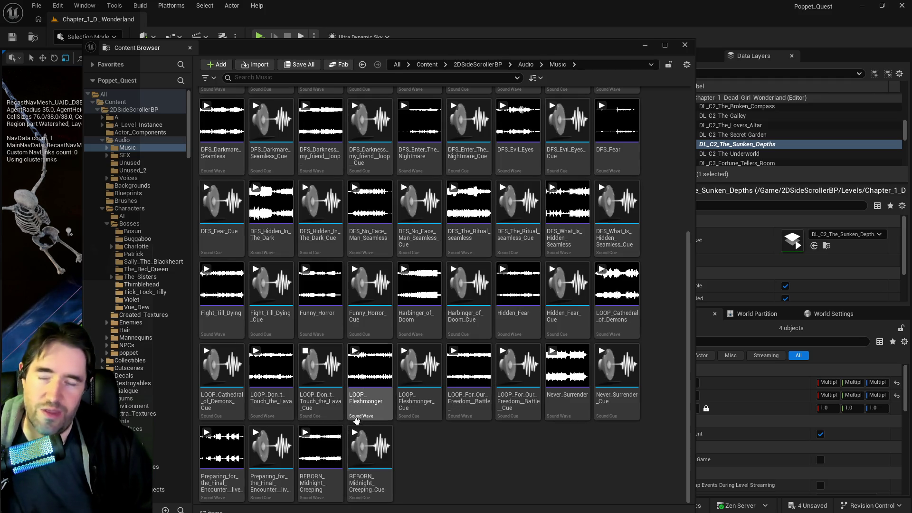
mouse_move(352, 426)
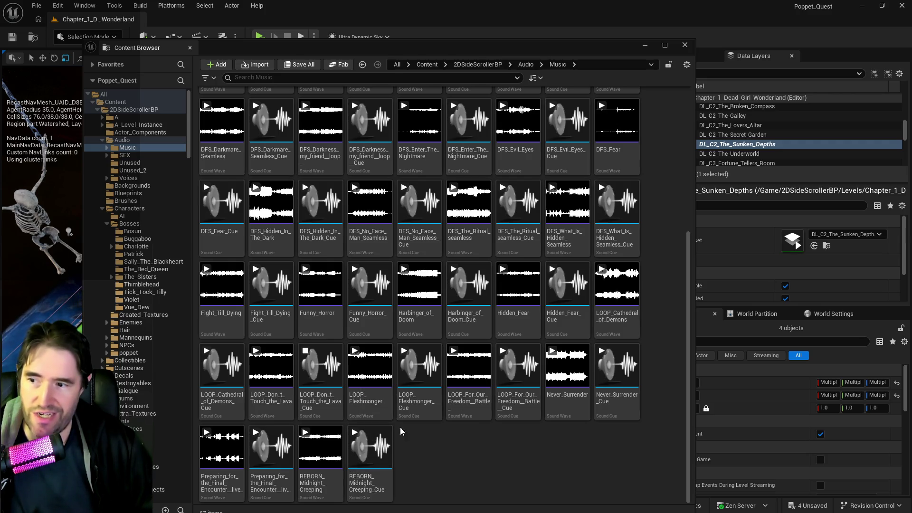
mouse_move(332, 403)
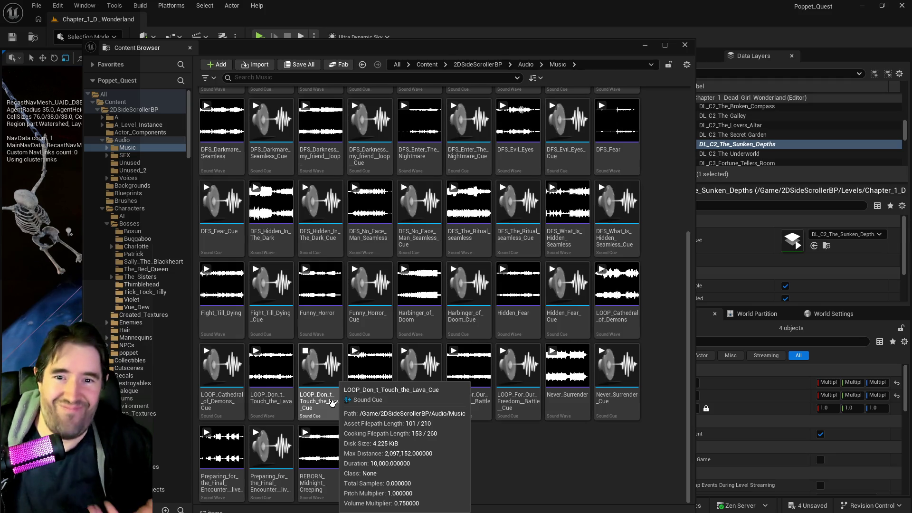
left_click(222, 366)
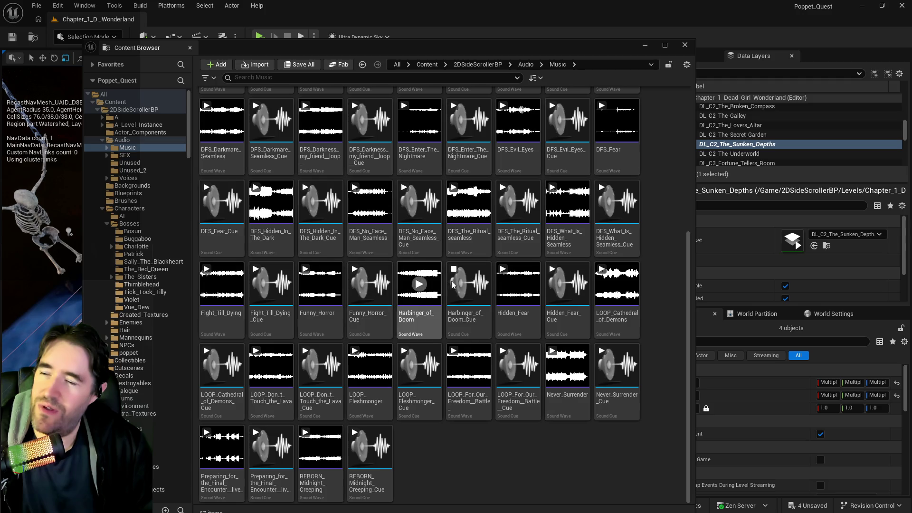
left_click(370, 284)
left_click(271, 283)
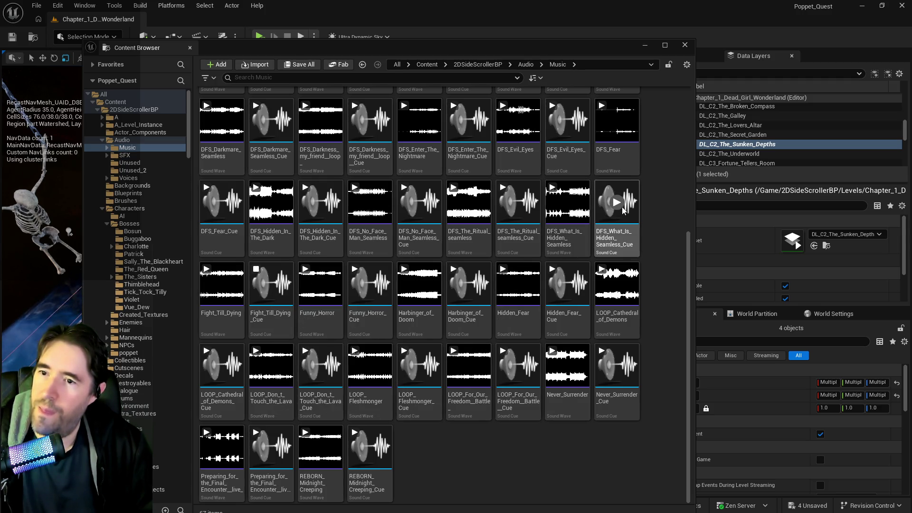
scroll(579, 268, "up", 1)
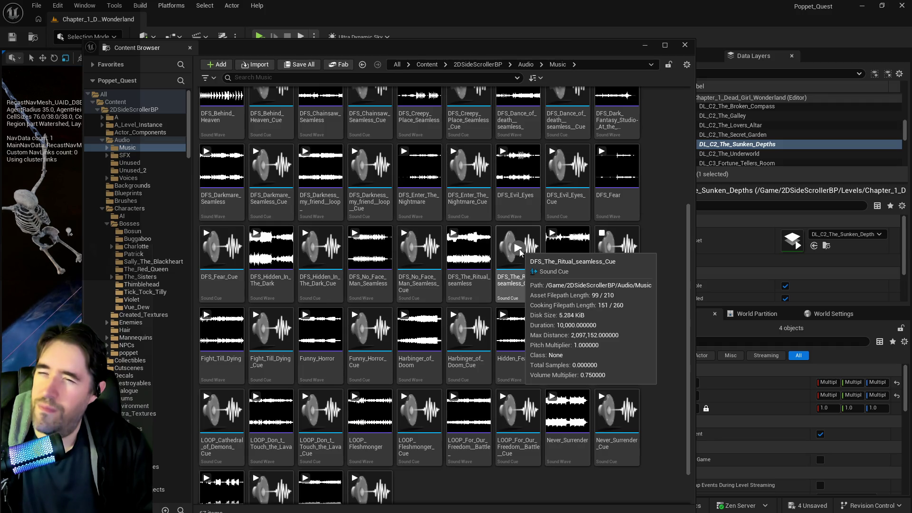
- Preview the DFS Ritual, Hidden_In_The_Dark, Evil_Eyes, Enter_The_Nightmare and Darkmare cues
left_click(518, 248)
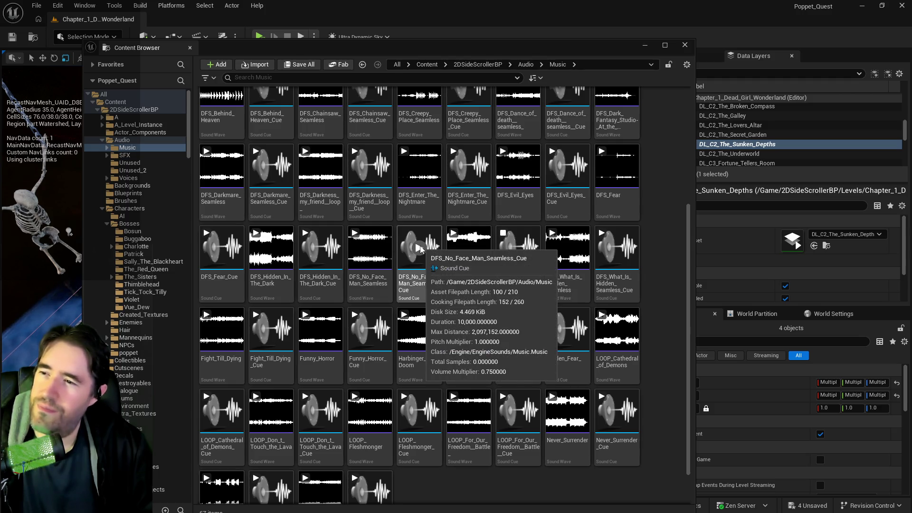
scroll(321, 251, "up", 1)
left_click(321, 298)
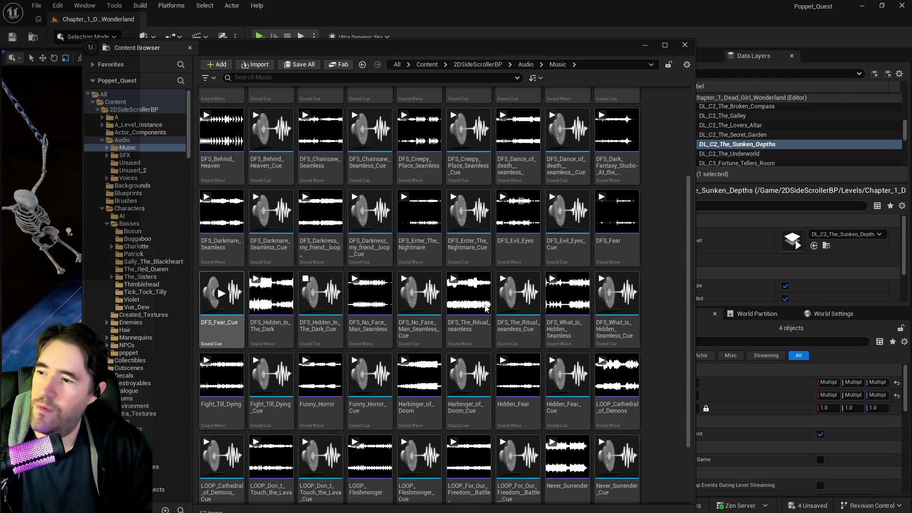
scroll(485, 306, "up", 3)
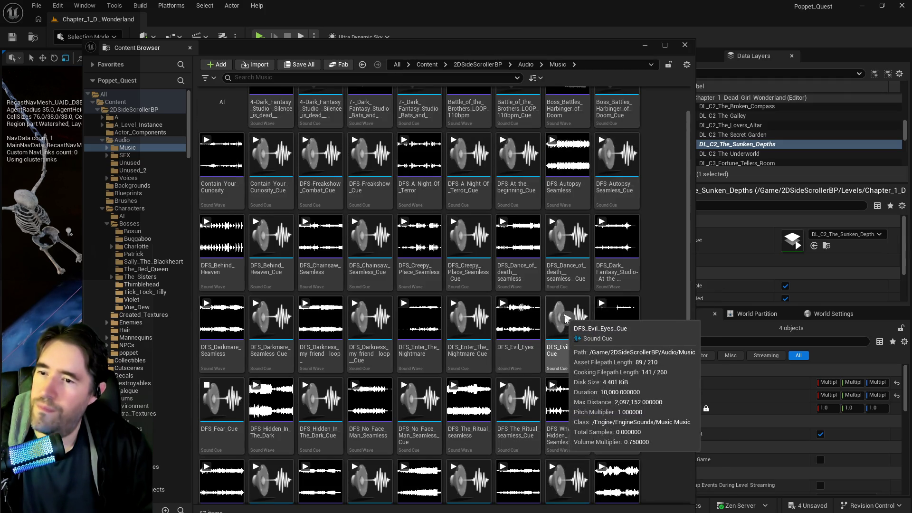
left_click(566, 318)
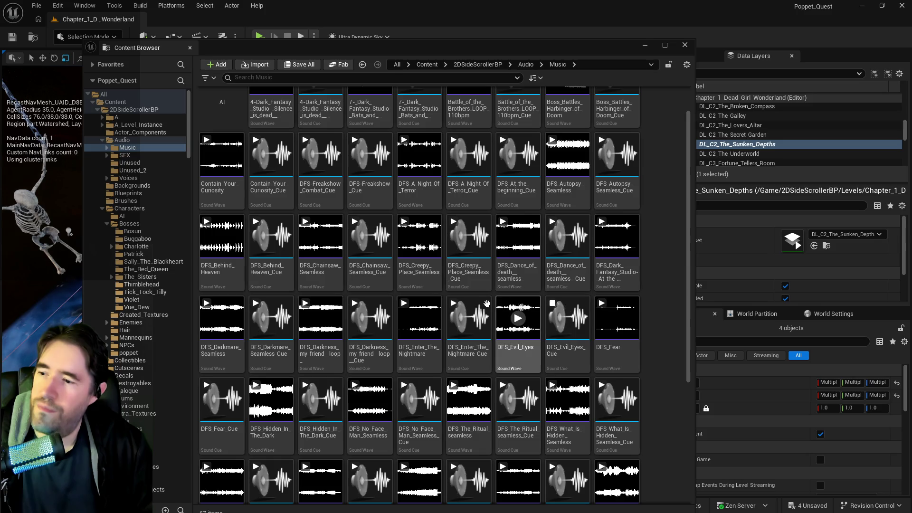
left_click(469, 319)
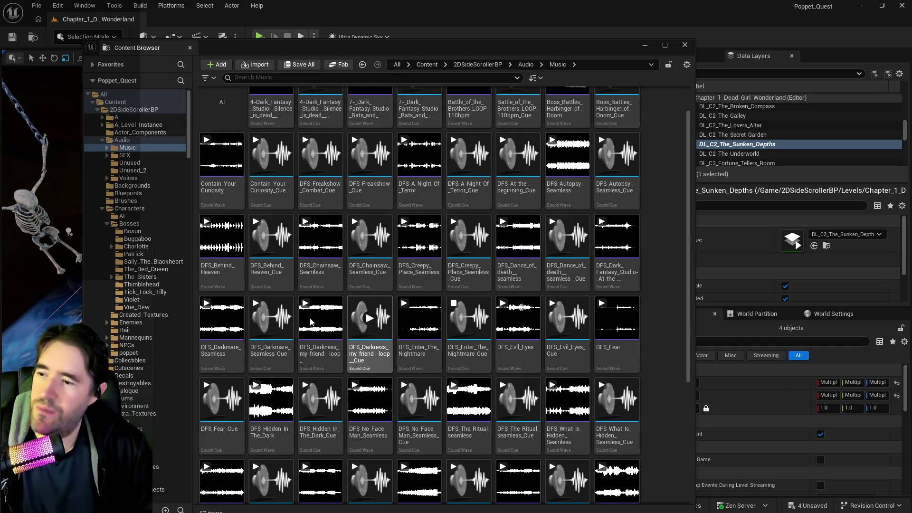
left_click(268, 319)
- Preview the DFS Chainsaw, Creepy_Place and Dance of Death seamless cues
scroll(274, 276, "up", 1)
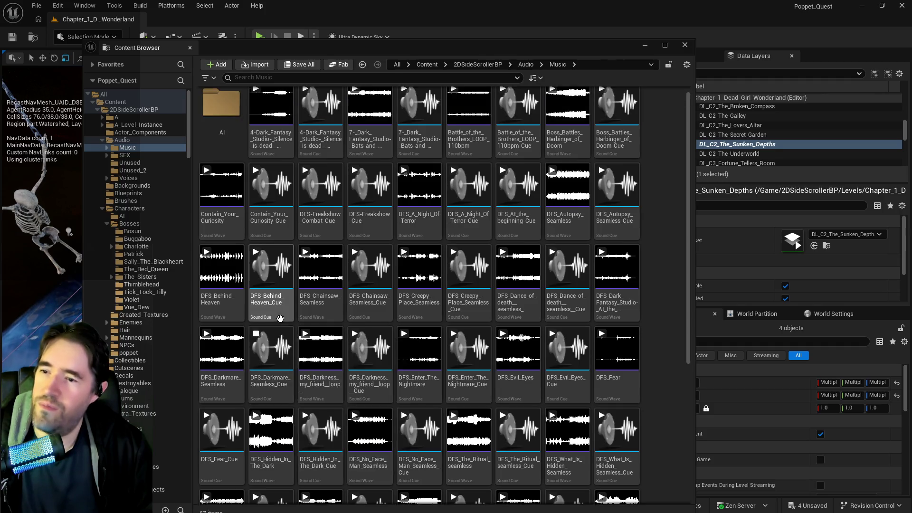
left_click(373, 277)
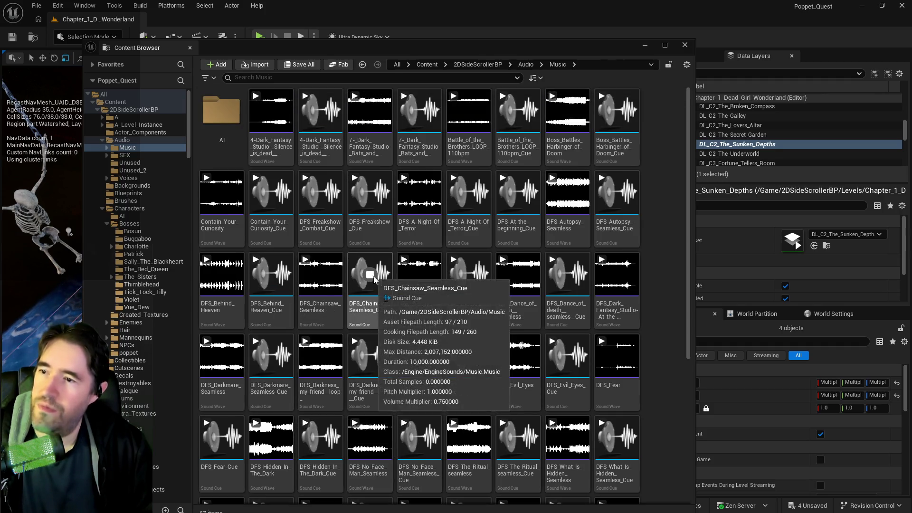
left_click(467, 277)
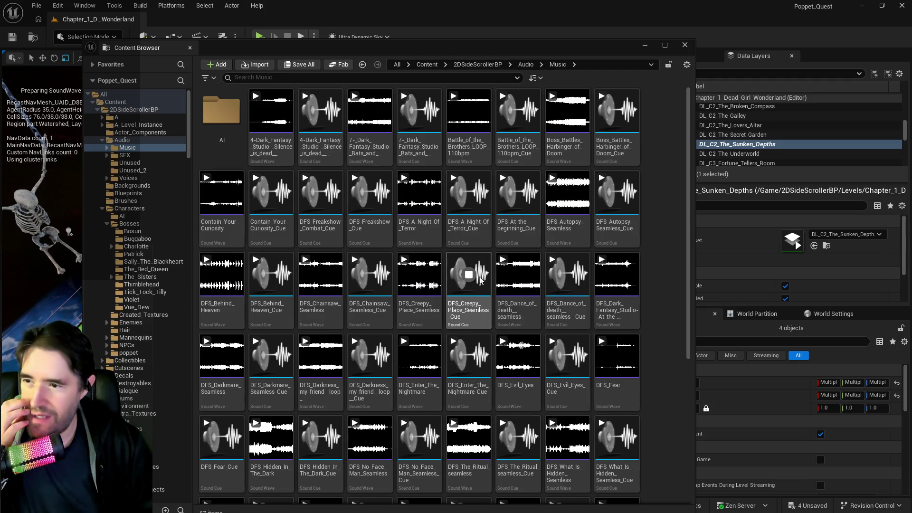
left_click(567, 274)
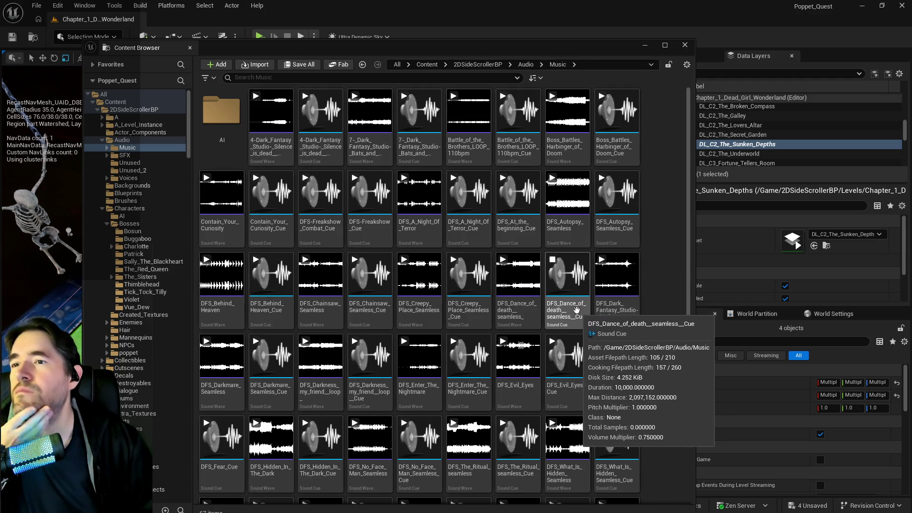
- Preview Battle_of_the_Brothers_LOOP_110bpm_Cue and open it in the Sound Cue editor
left_click(503, 96)
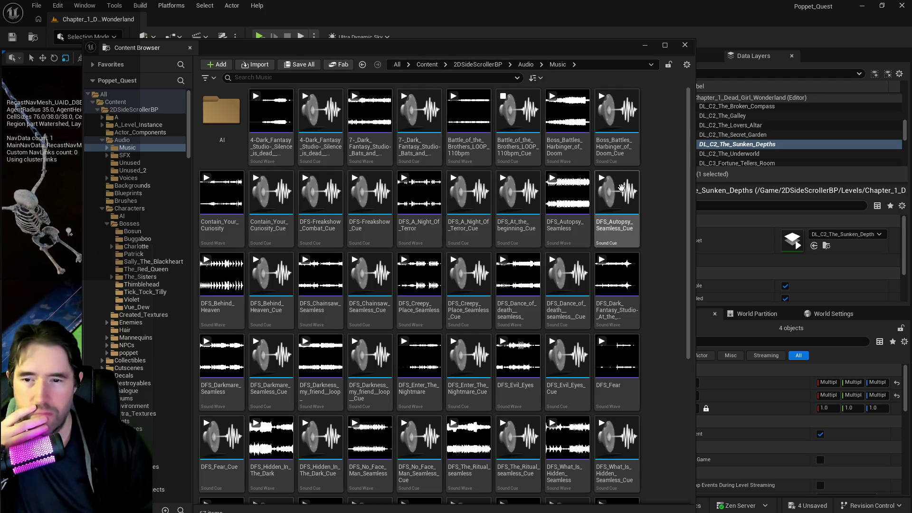
left_click(513, 148)
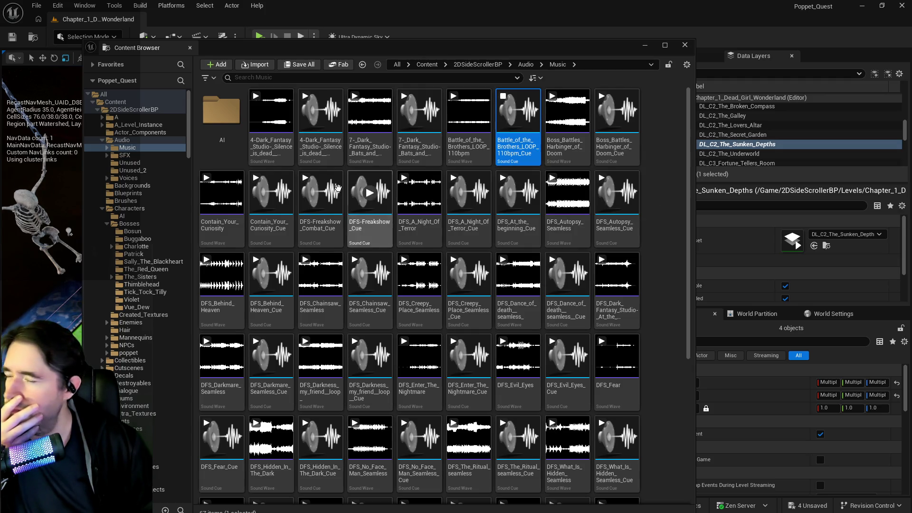
key("Return")
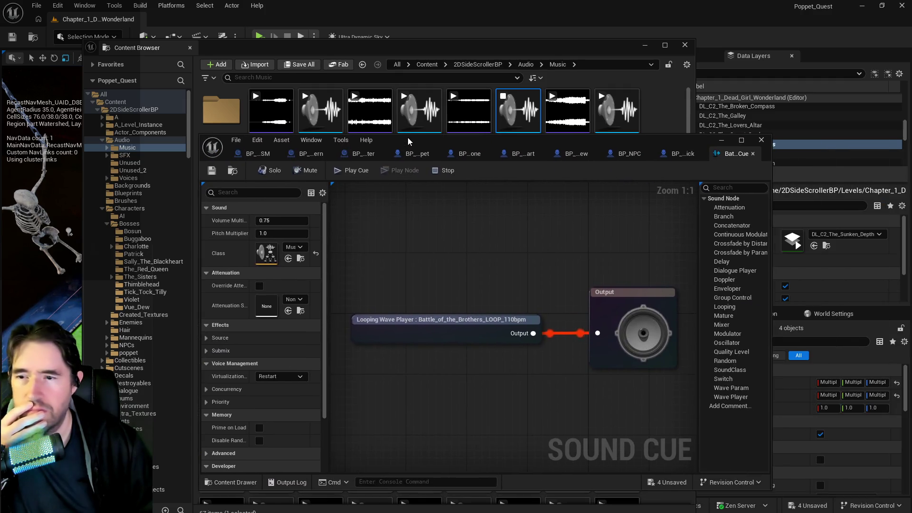
- Review the cue's own properties, then return to the level with the asset browser moved aside
left_click(312, 98)
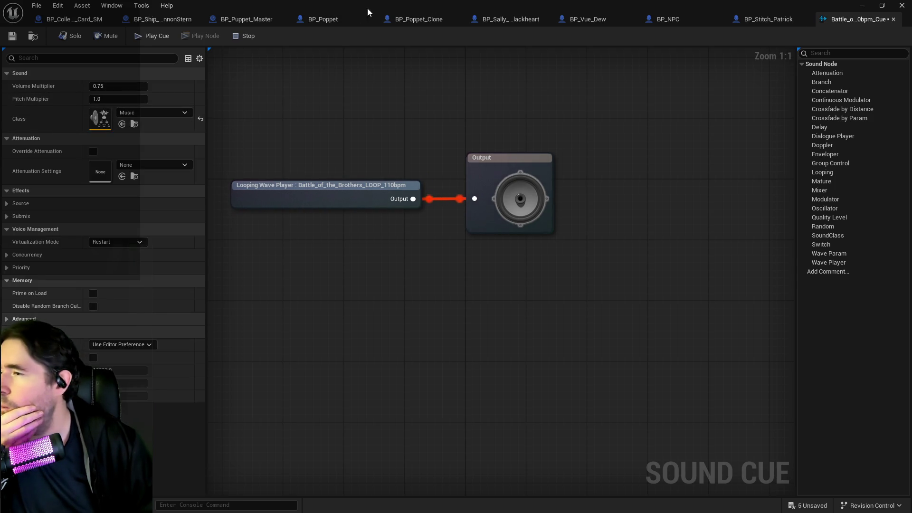
key("ctrl+b")
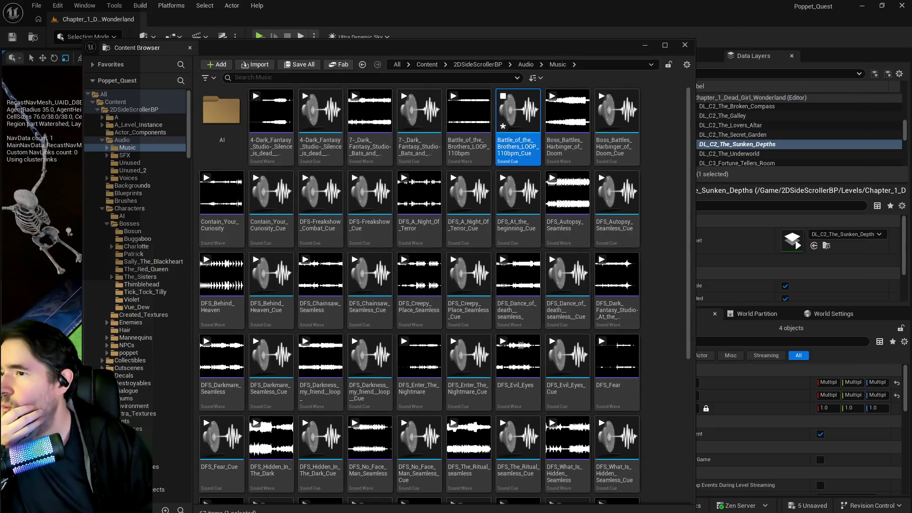
left_click_drag(511, 47, 911, 47)
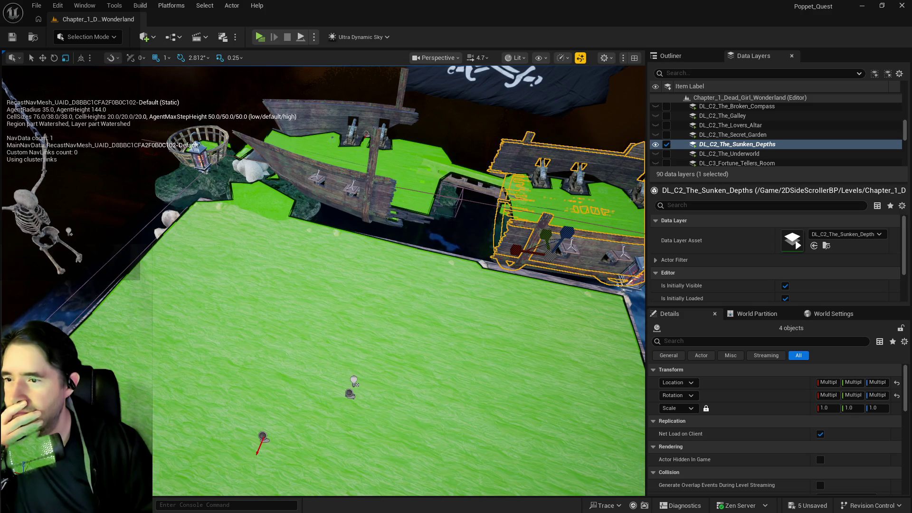
scroll(407, 277, "up", 3)
- Select BP_Sally_Teleport_Location5 and BP_Enemy_Spawner3, review their Details, then switch back to the cue
left_click(271, 282)
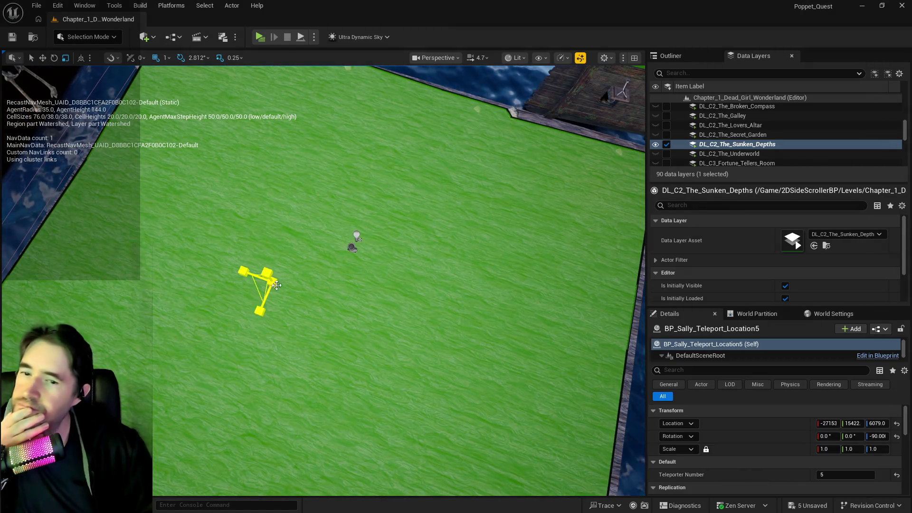
scroll(839, 449, "down", 3)
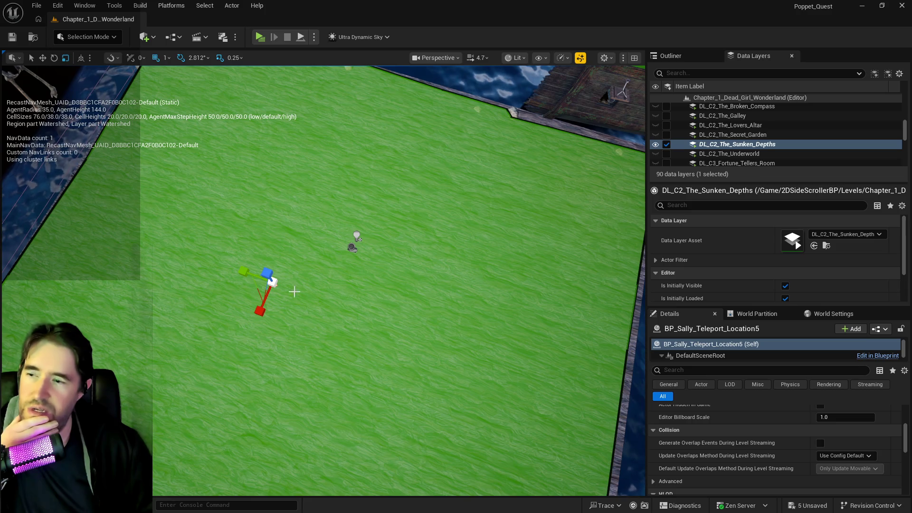
left_click(347, 247)
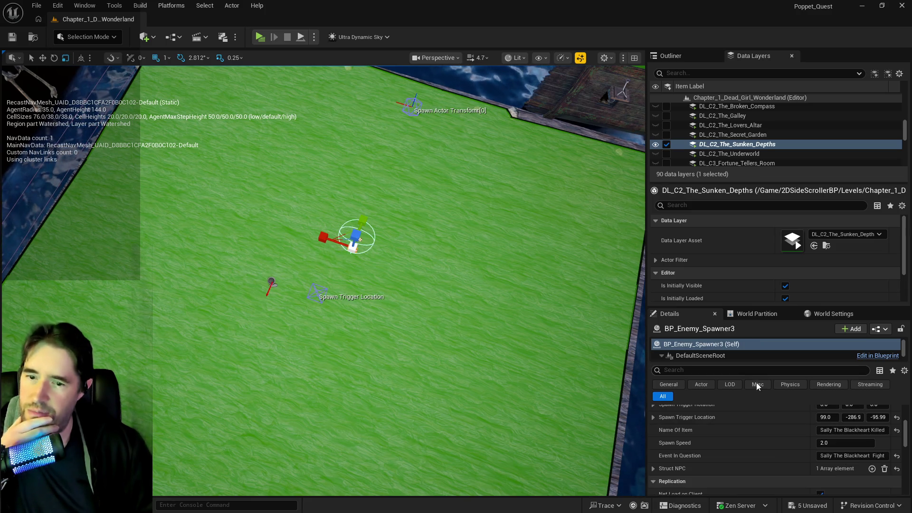
scroll(805, 439, "down", 8)
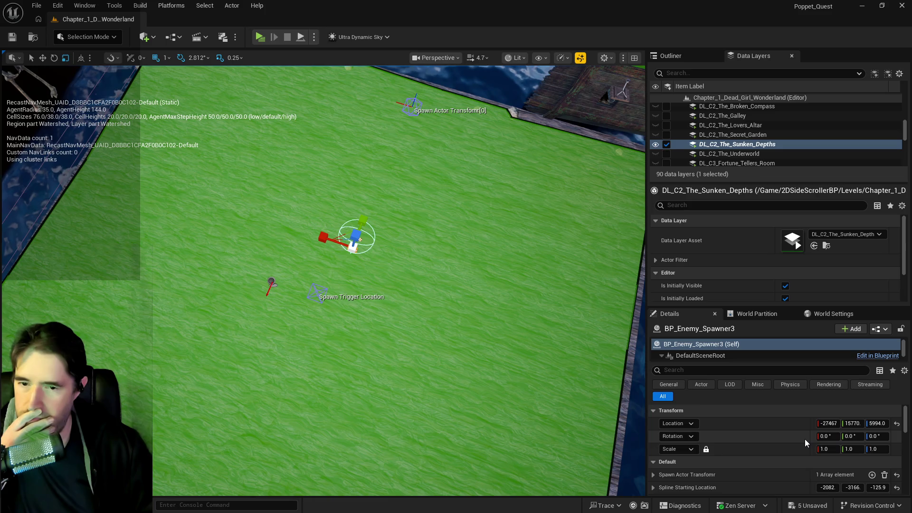
scroll(804, 439, "down", 5)
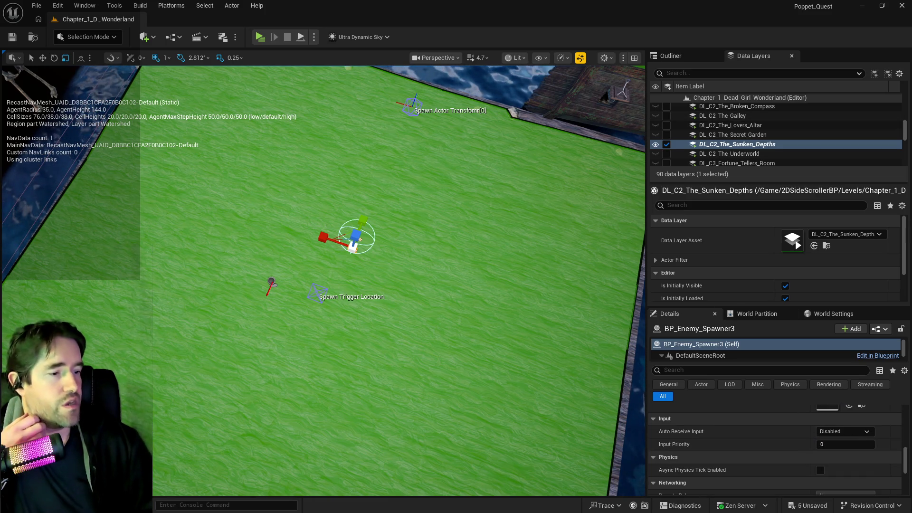
key("alt+Tab")
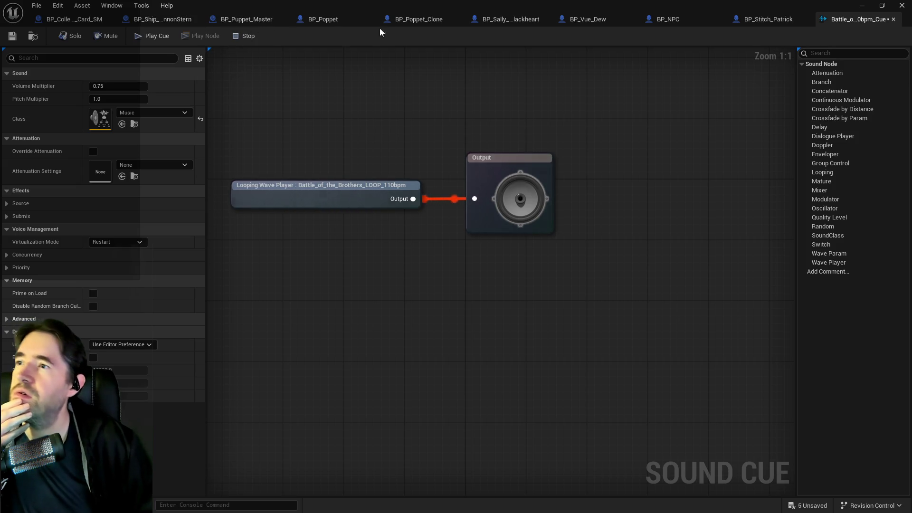
- Switch to BP_Poppet and look through its event graph and System Graph
left_click(347, 21)
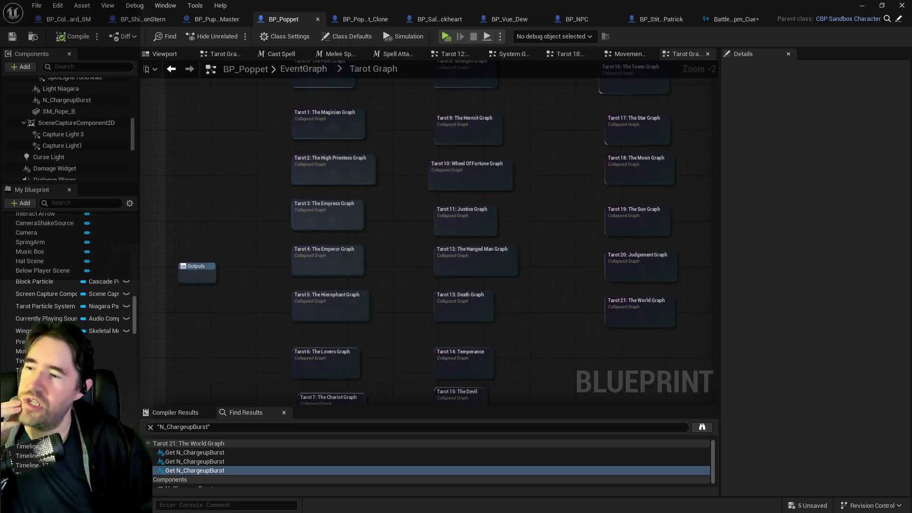
scroll(244, 144, "down", 3)
left_click_drag(252, 200, 263, 217)
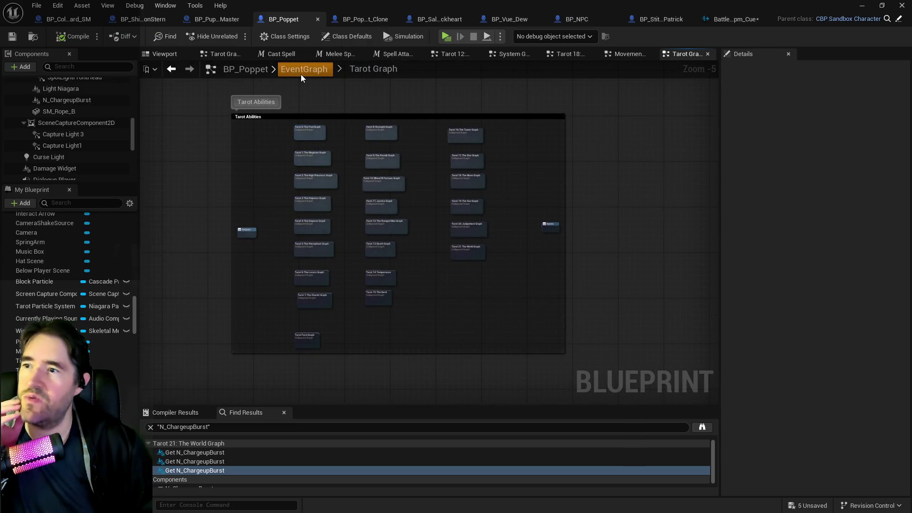
left_click(301, 74)
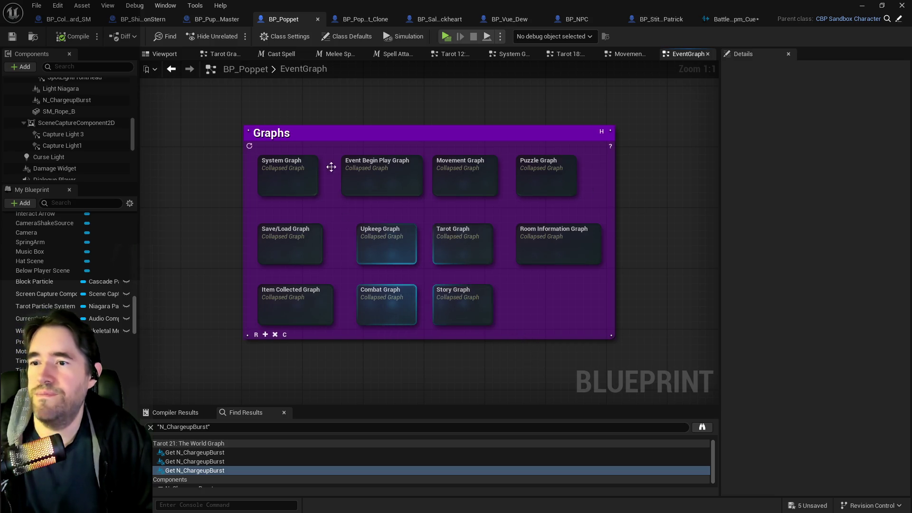
double_click(282, 174)
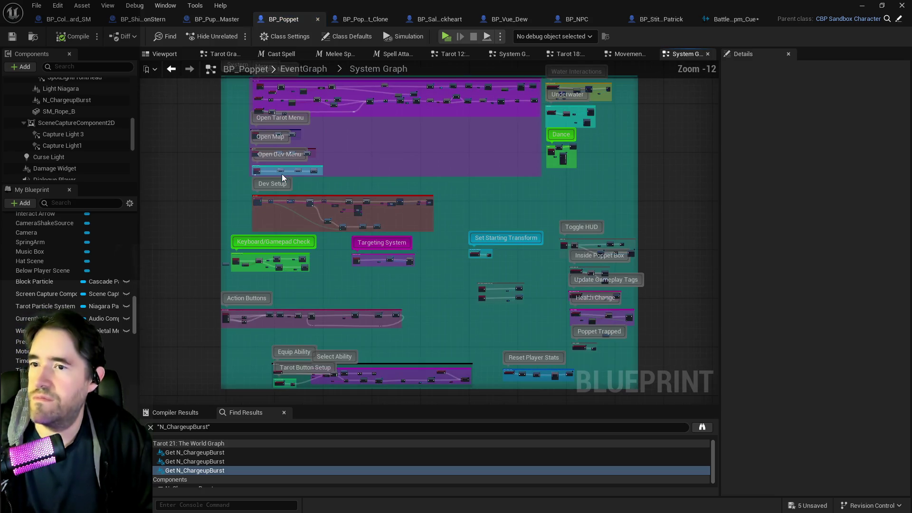
mouse_move(545, 299)
left_mouse_down()
mouse_move(554, 350)
mouse_move(492, 190)
left_mouse_up()
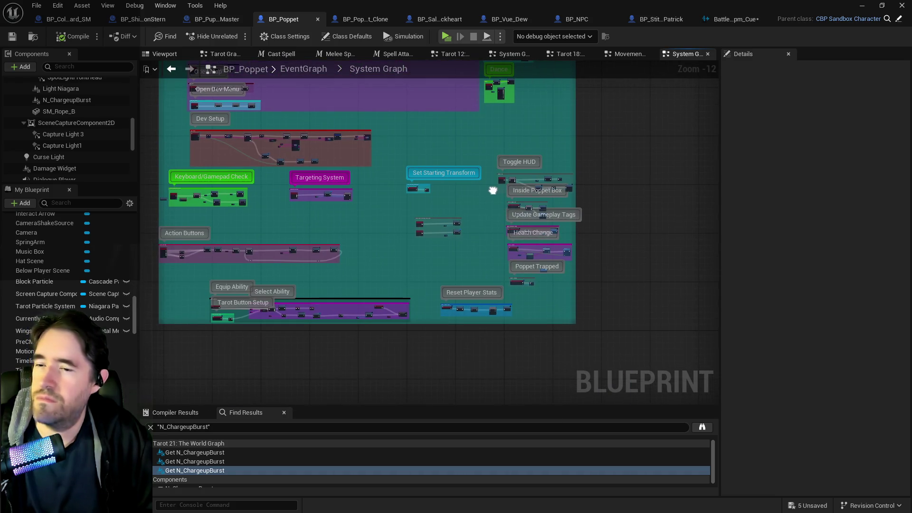
left_click(309, 70)
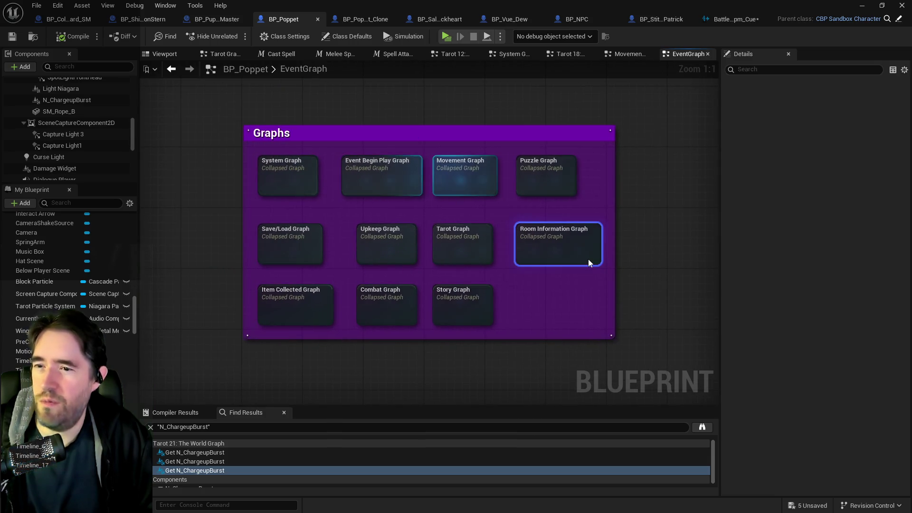
- Open the Room Information Graph and inspect the Room Data variable
double_click(589, 262)
scroll(337, 132, "up", 3)
mouse_move(336, 132)
left_mouse_down()
mouse_move(415, 234)
mouse_move(269, 217)
left_mouse_up()
scroll(414, 236, "up", 3)
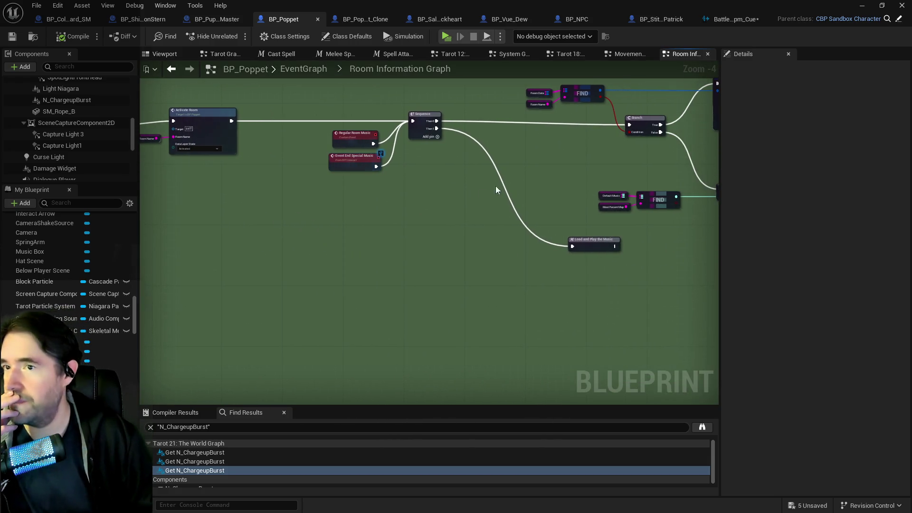
left_click(529, 92)
scroll(459, 230, "down", 6)
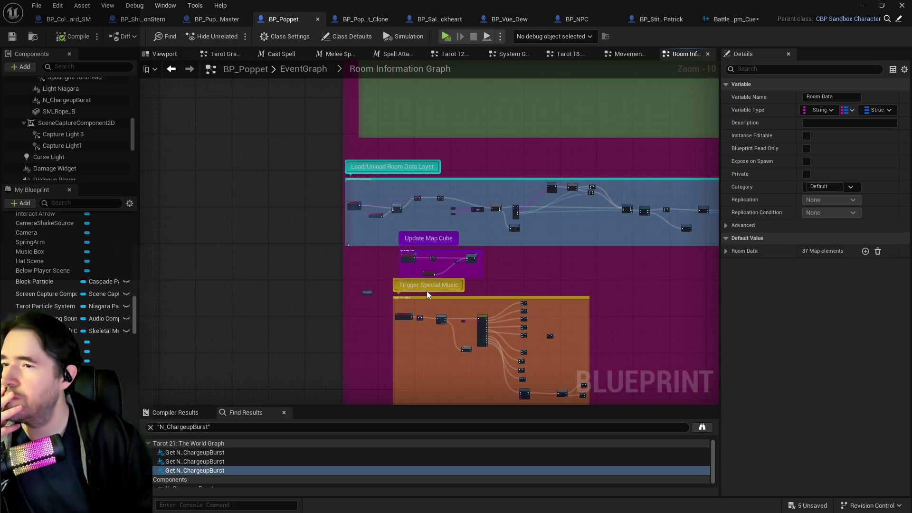
scroll(415, 272, "up", 8)
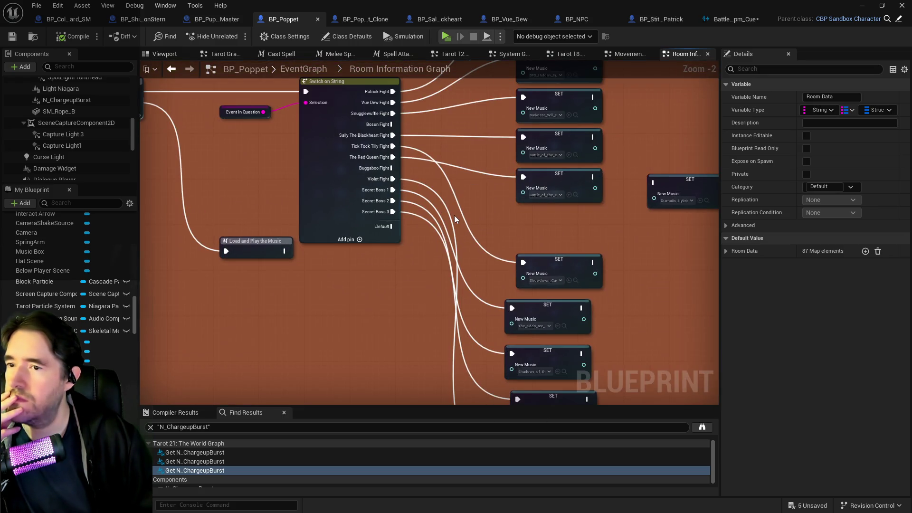
- Find the special-music Switch on String and select its Sally The Blackheart Fight case name
mouse_move(454, 215)
left_mouse_down()
mouse_move(470, 254)
mouse_move(663, 306)
left_mouse_up()
mouse_move(386, 260)
left_mouse_down()
mouse_move(515, 249)
mouse_move(349, 228)
left_mouse_up()
left_click_drag(476, 240, 412, 243)
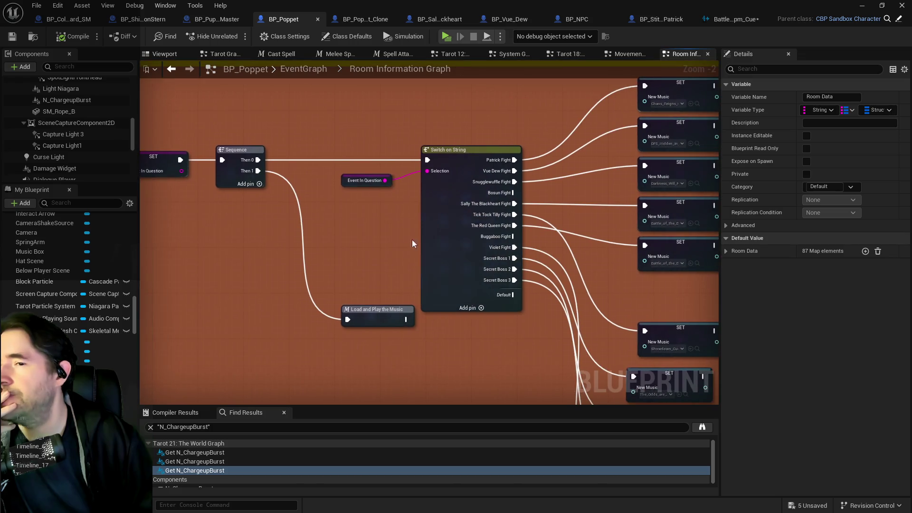
left_click(460, 236)
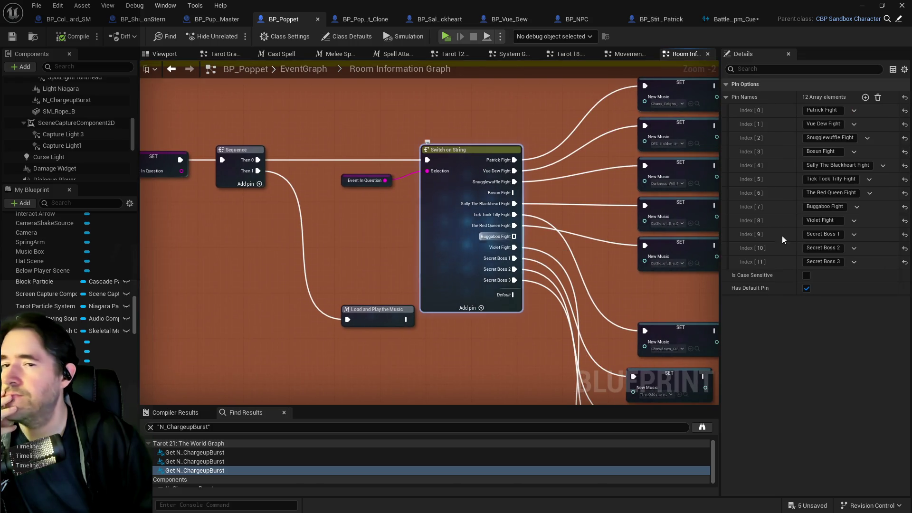
left_click(824, 165)
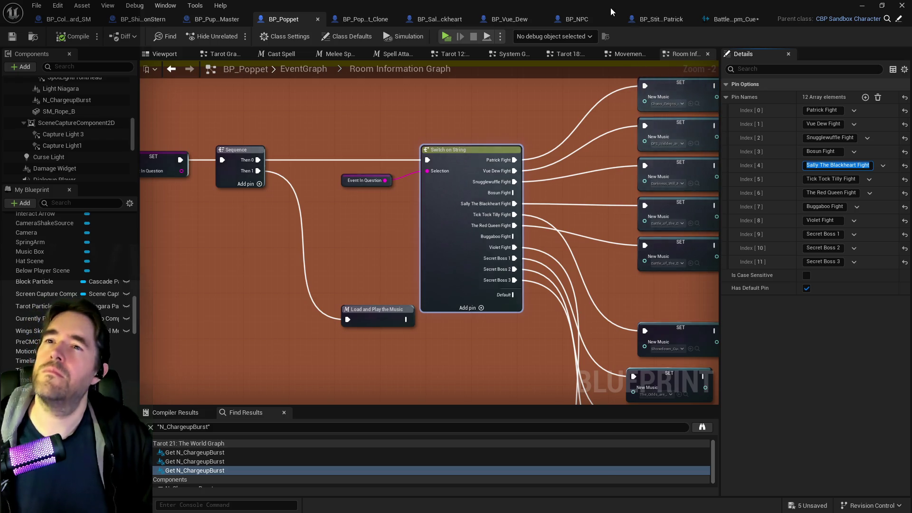
scroll(806, 440, "up", 10)
scroll(806, 440, "down", 2)
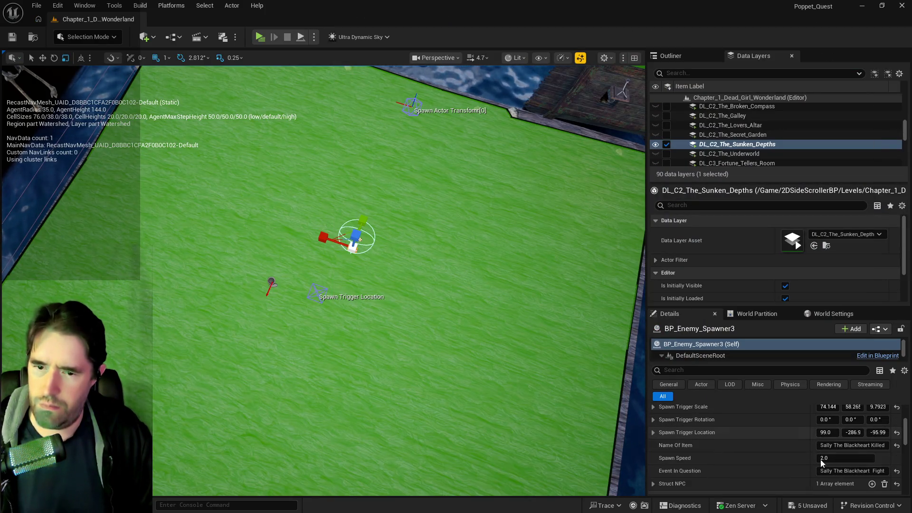
- Commit 'Sally The Blackheart Fight' as the spawner's Event In Question and save the level
left_click(842, 471)
key("Return")
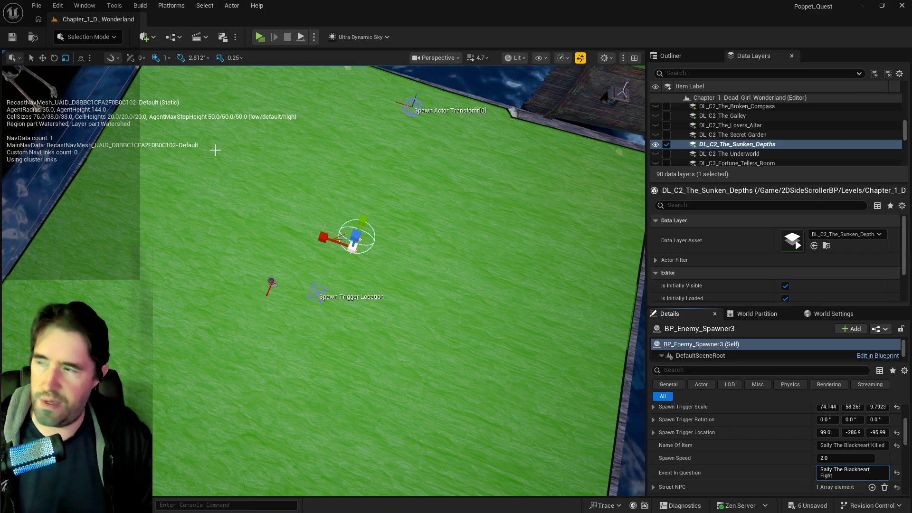
key("ctrl+s")
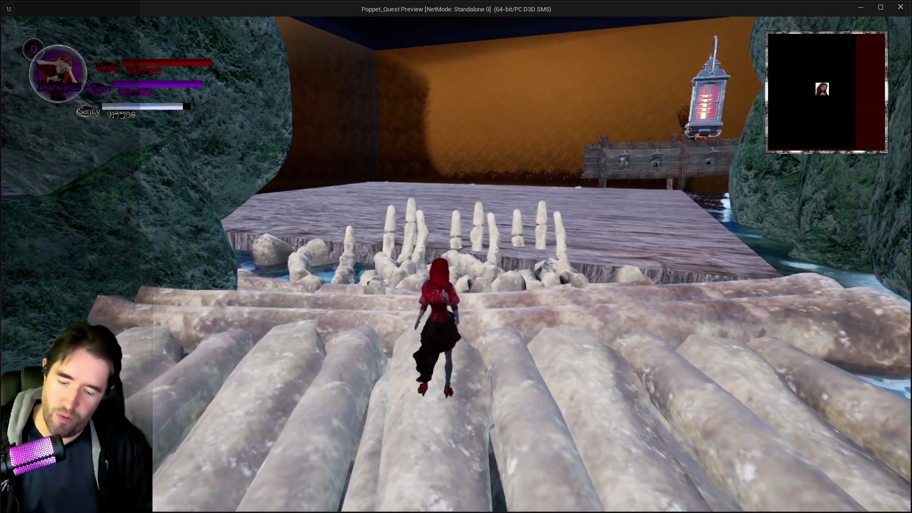
- Pick the Sally The Blackheart card, then run and glide past the shipwrecks into the boss fight
left_click(417, 132)
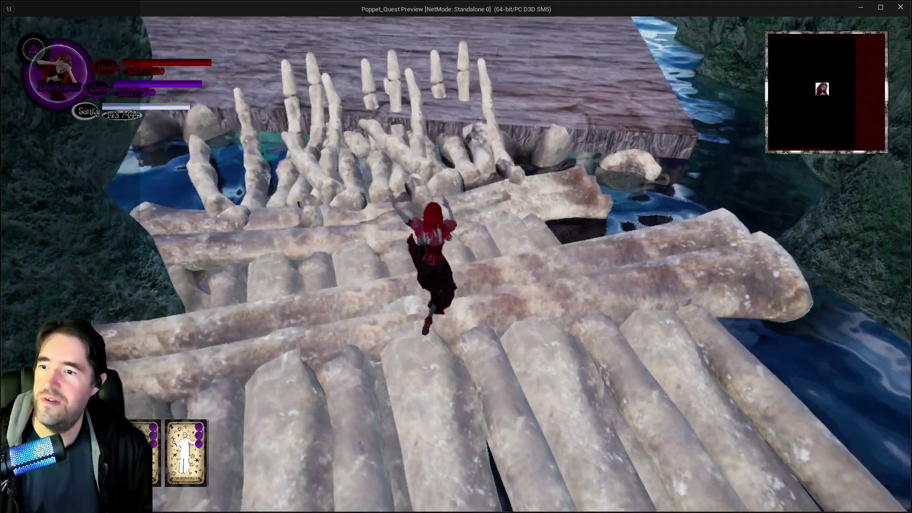
key("w")
key("space")
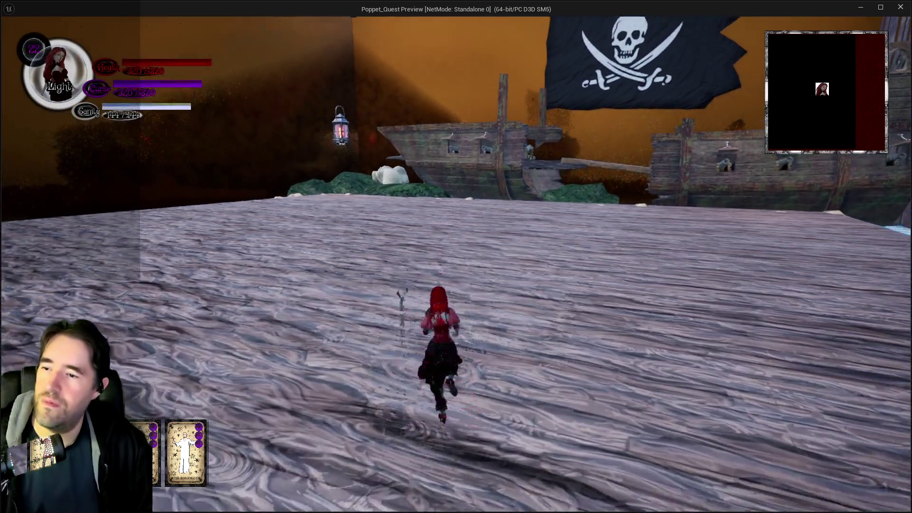
key("w")
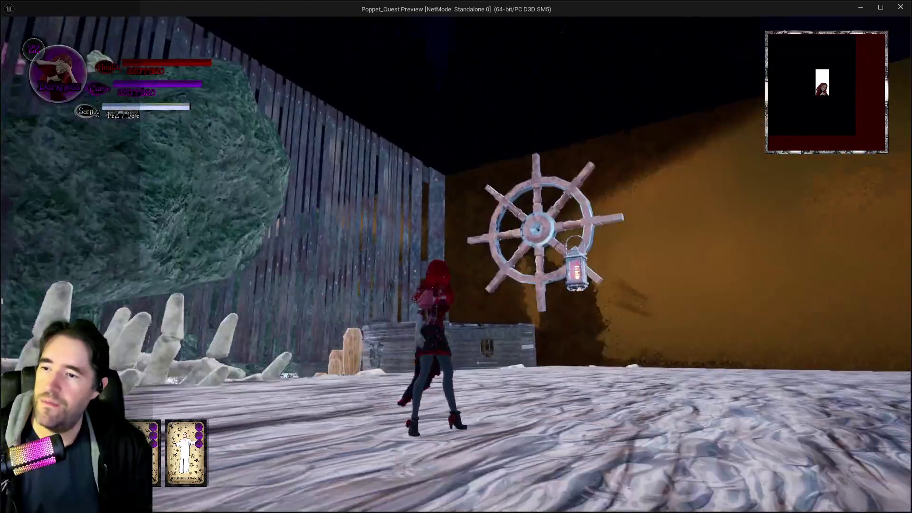
key("w")
key("w")
key("w")
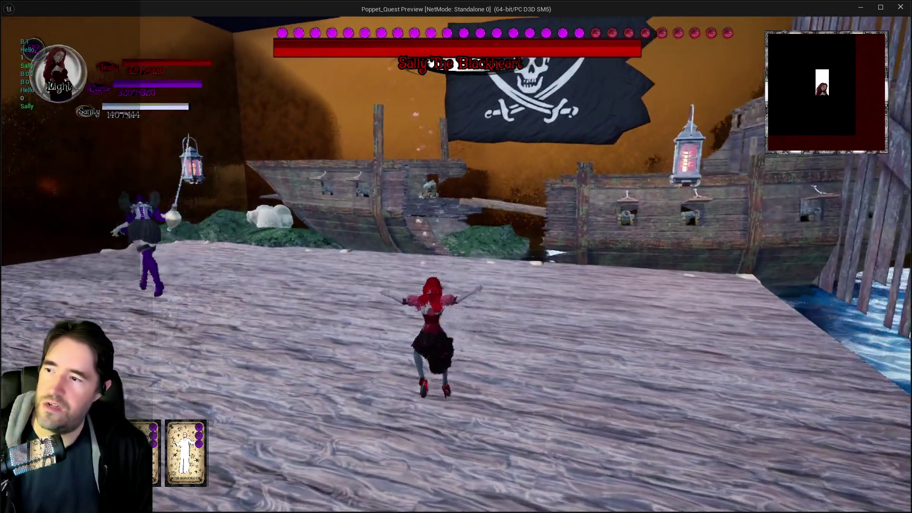
key("w")
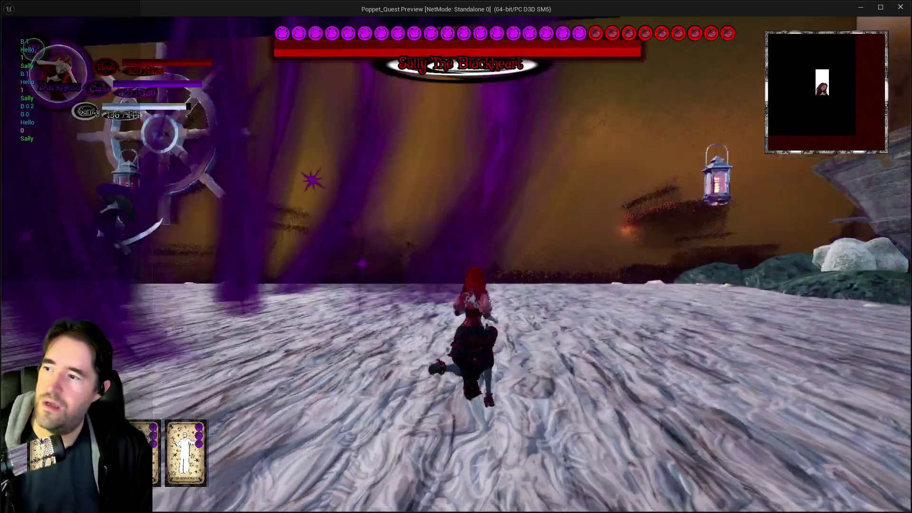
key("w")
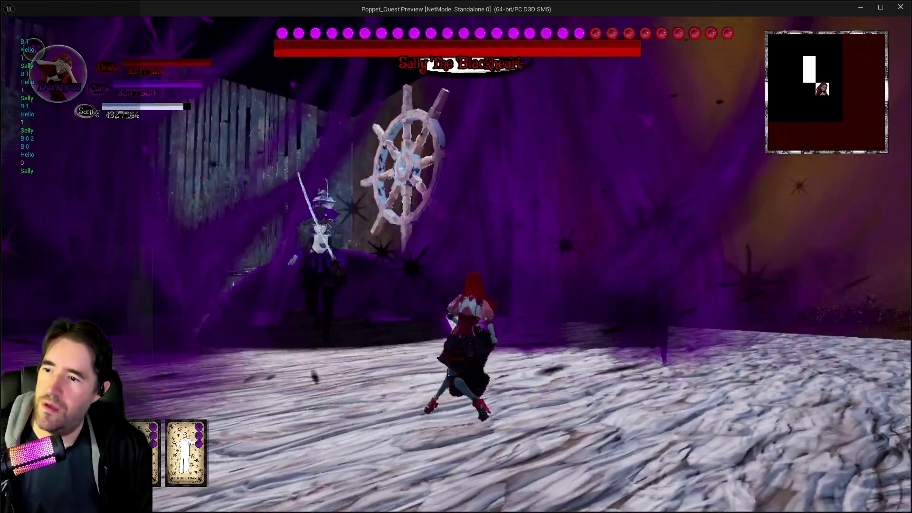
key("w")
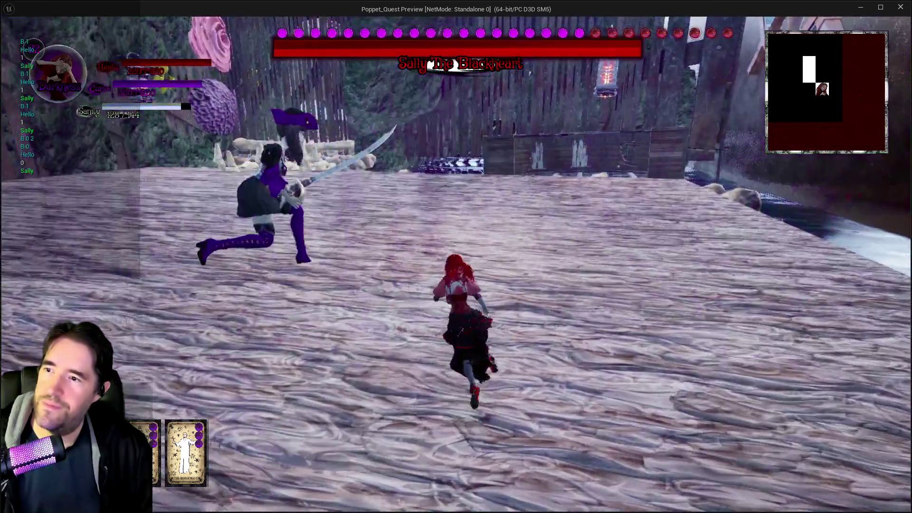
key("w")
key("space")
key("w")
key("w")
key("space")
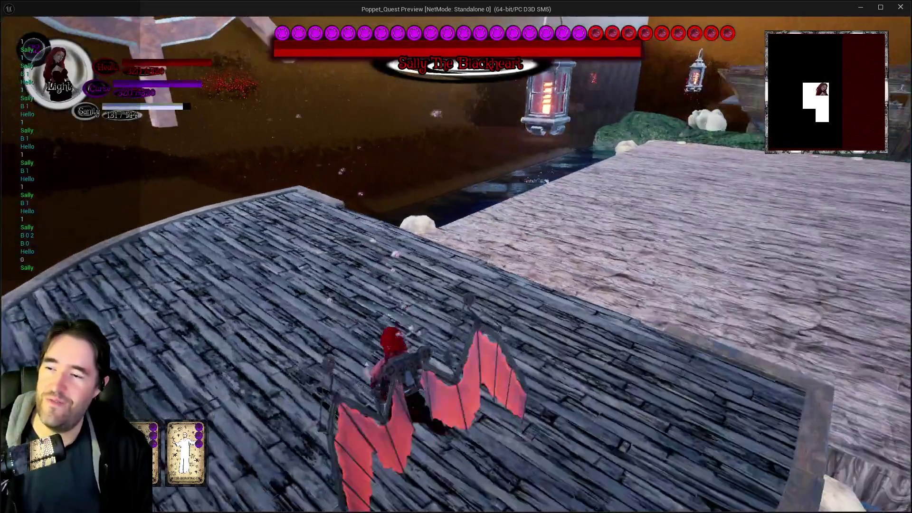
key("w")
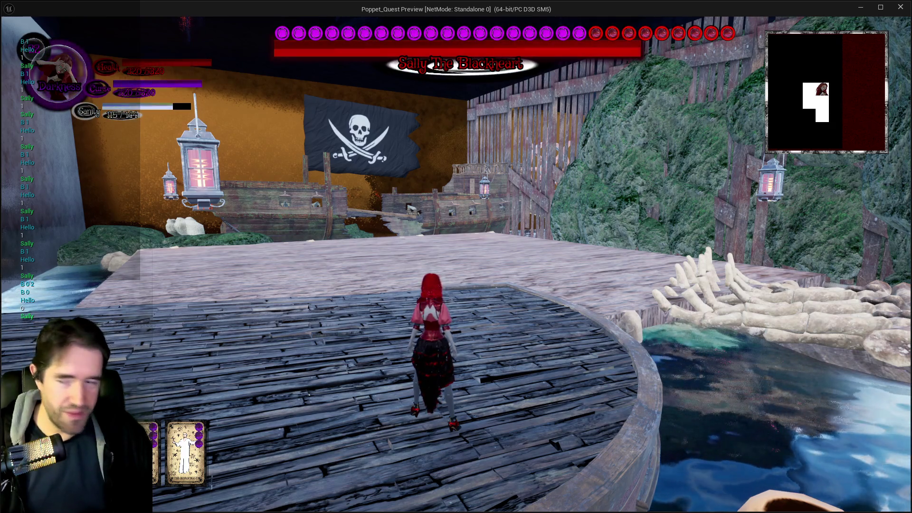
- Run around the deck dodging Sally's sword attacks, then end the play session
key("w")
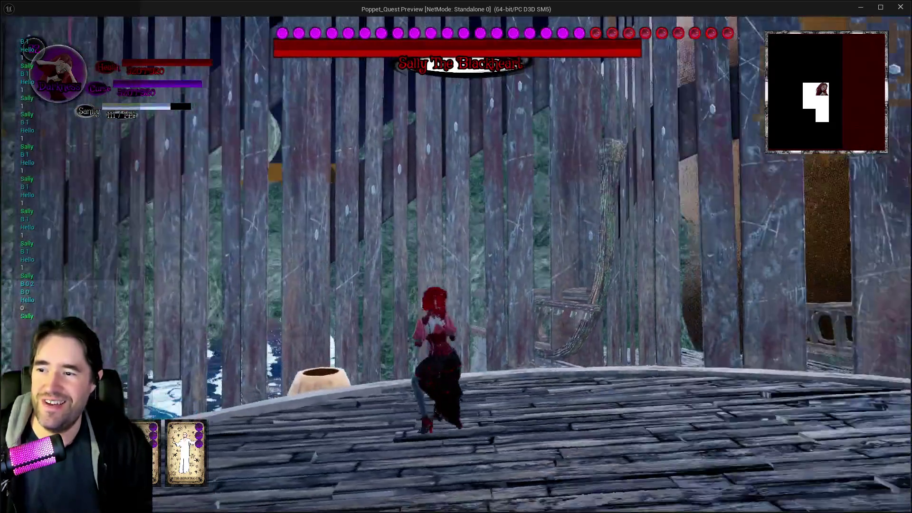
key("w")
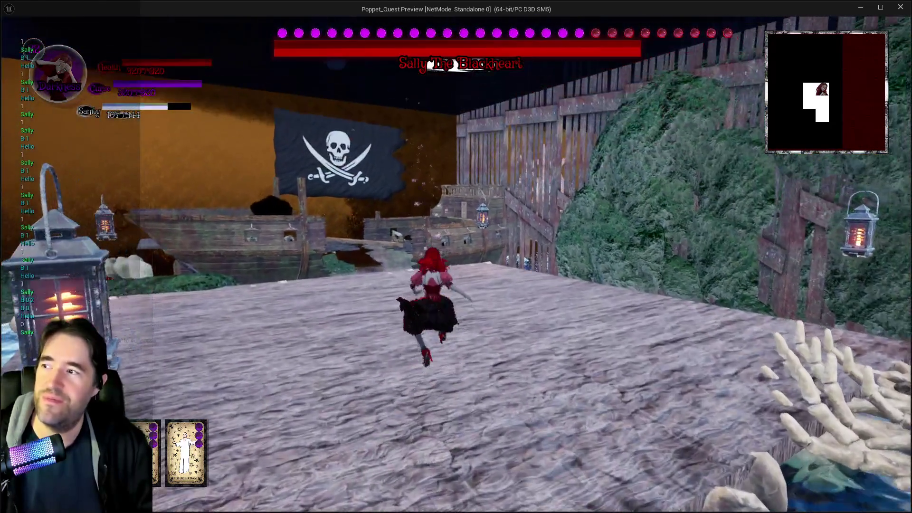
key("w")
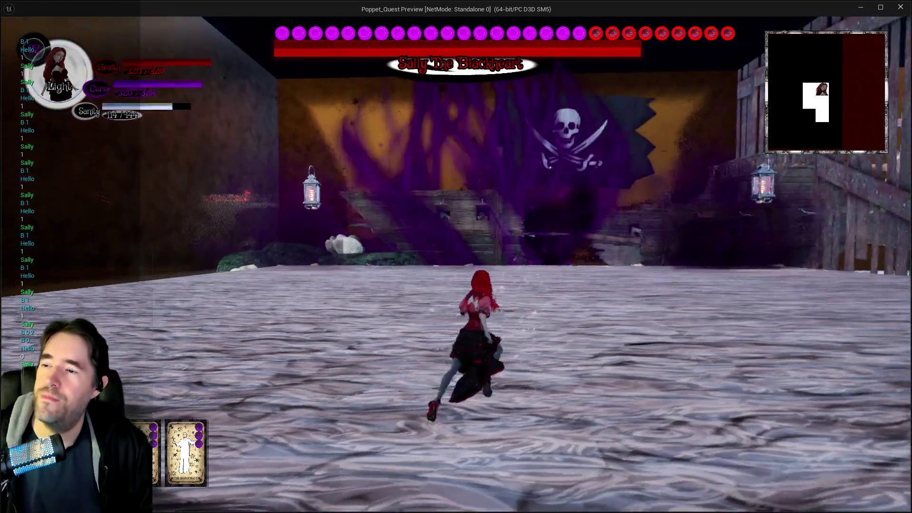
key("w")
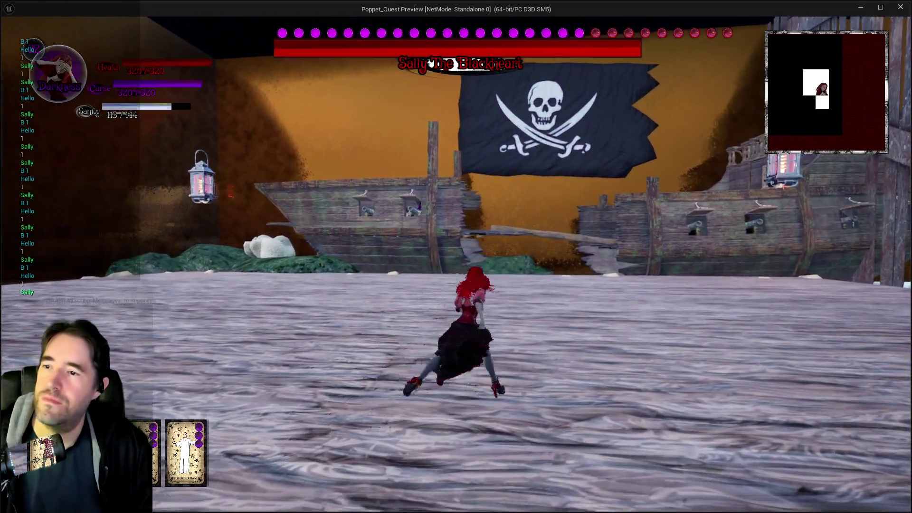
key("w")
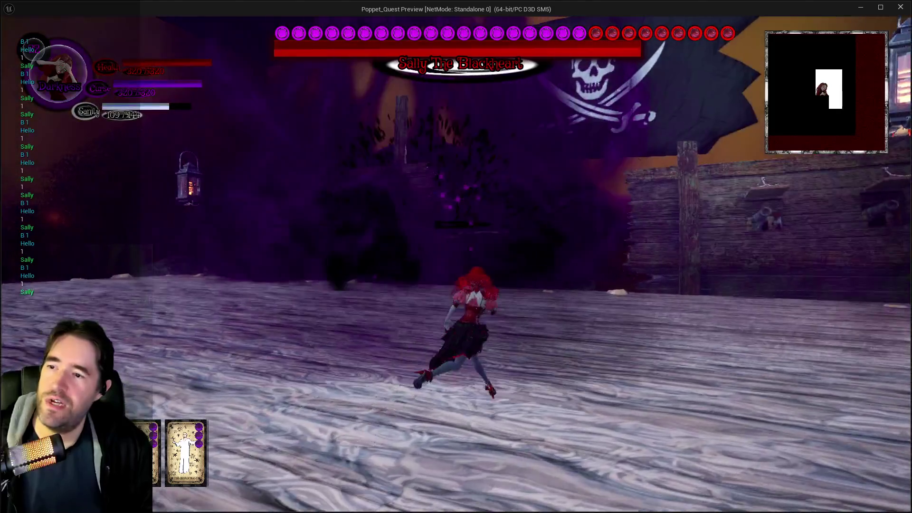
key("w")
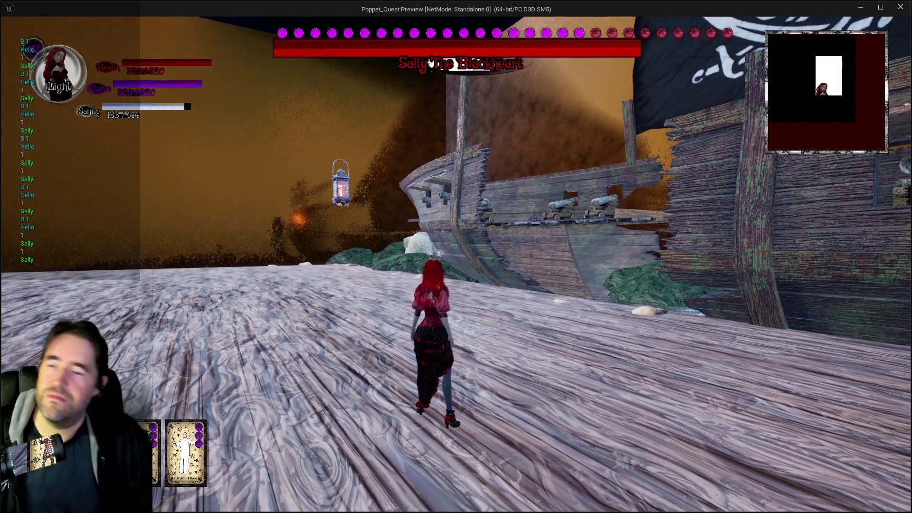
key("w")
key("w")
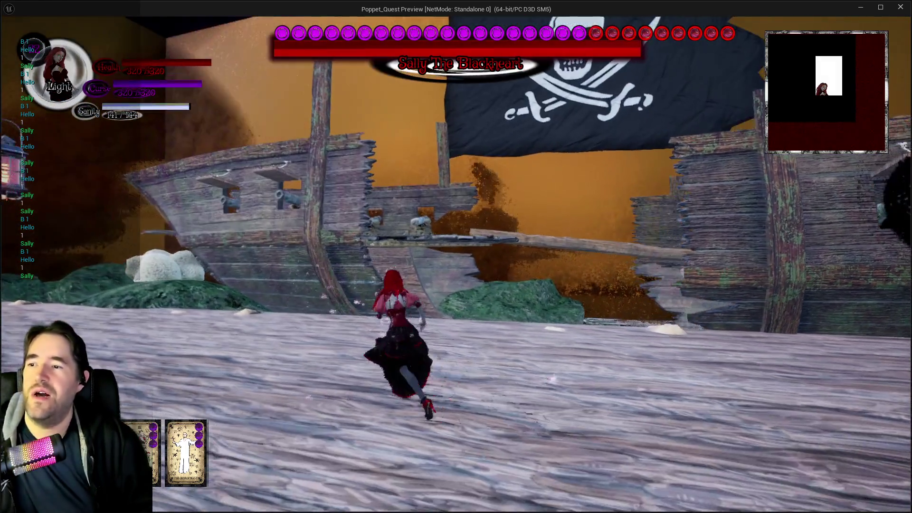
key("w")
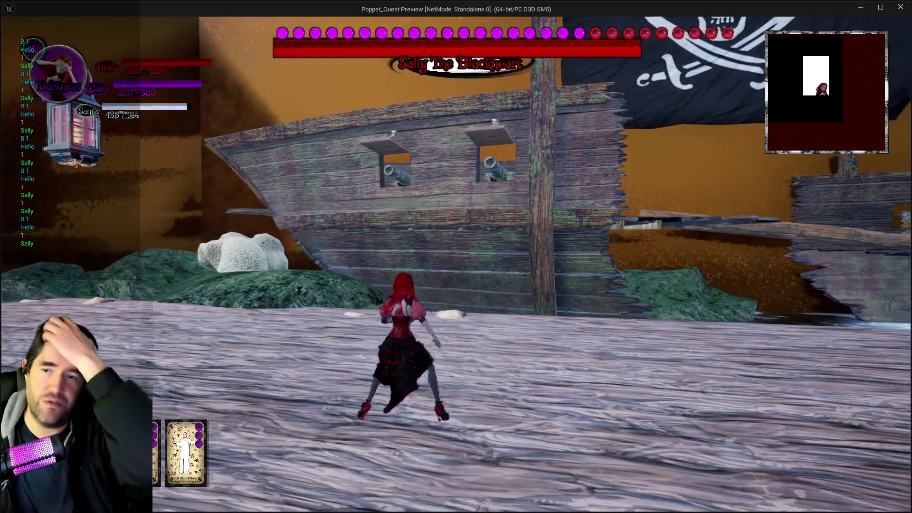
key("w")
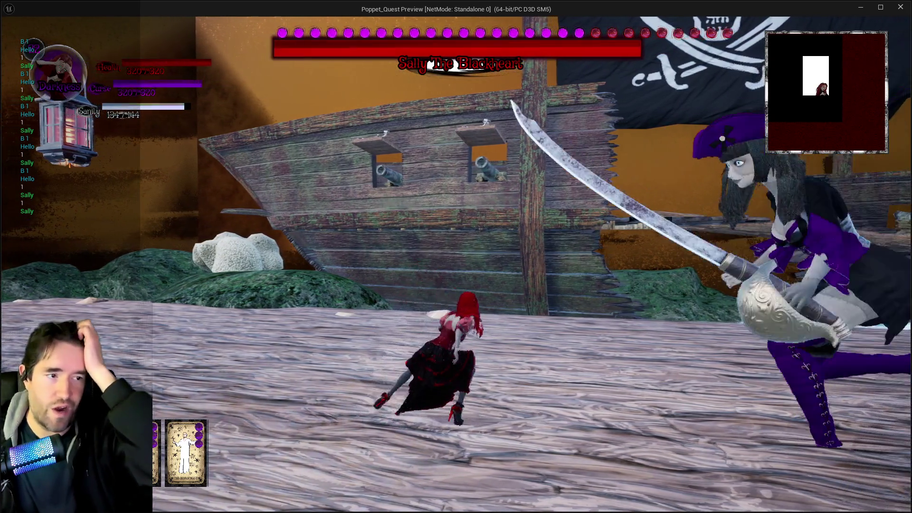
key("w")
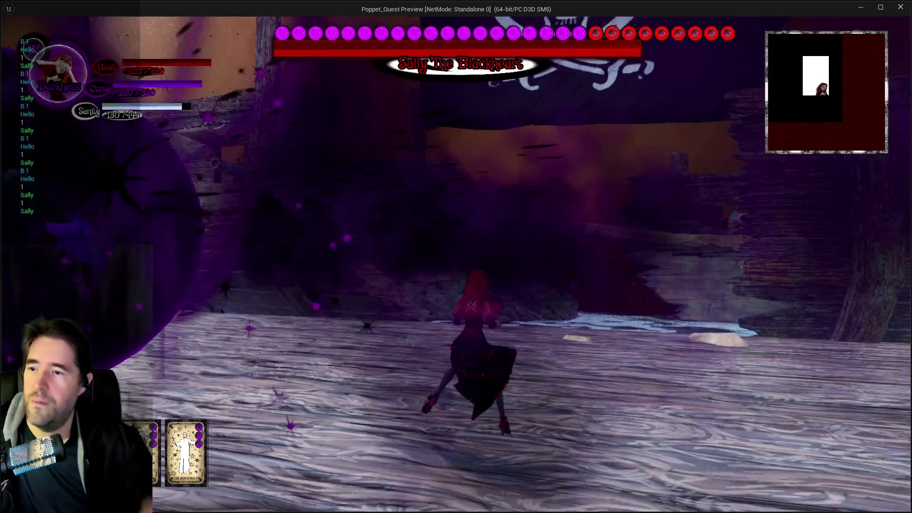
key("w")
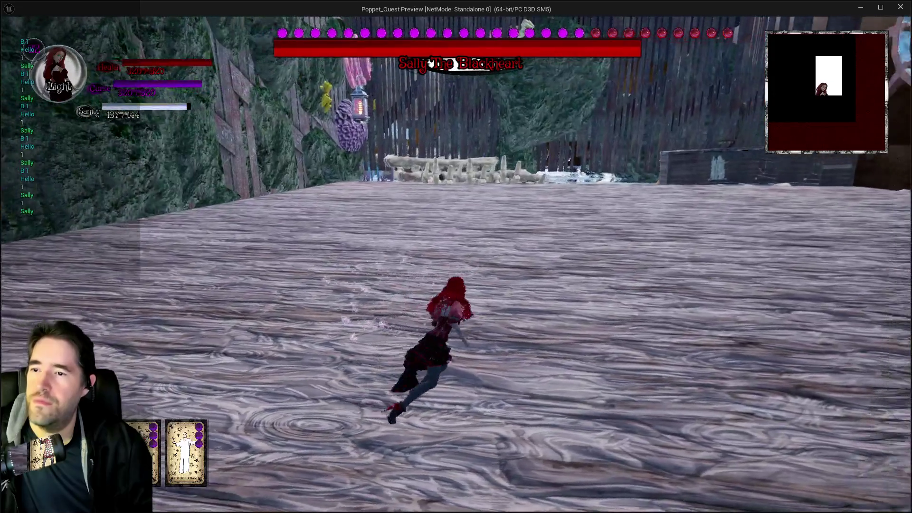
key("w")
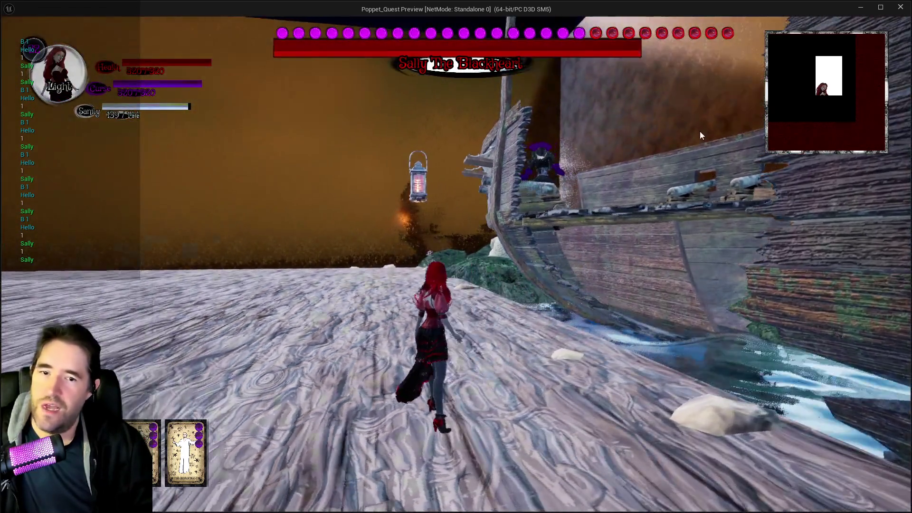
key("Escape")
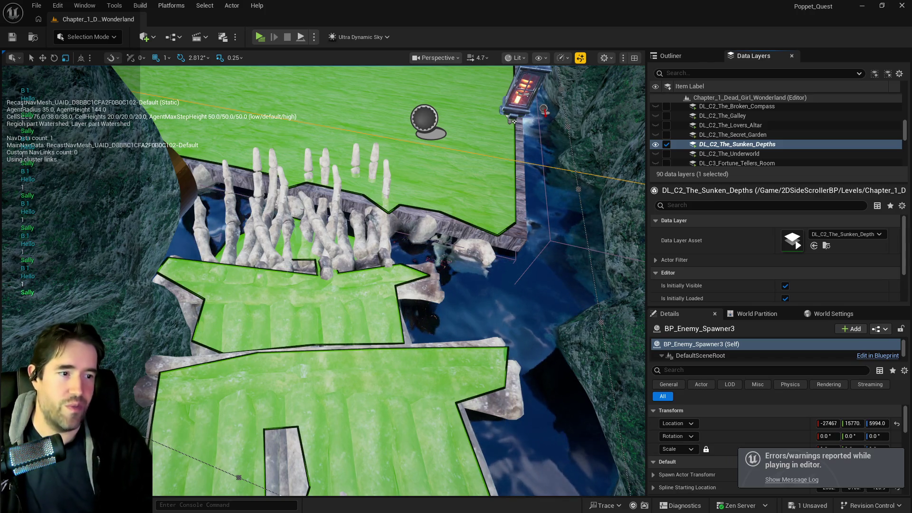
- Maximize BP_Poppet and review its fight-music Switch on String, including the Sally The Blackheart Fight cue
key("alt+Tab")
double_click(391, 180)
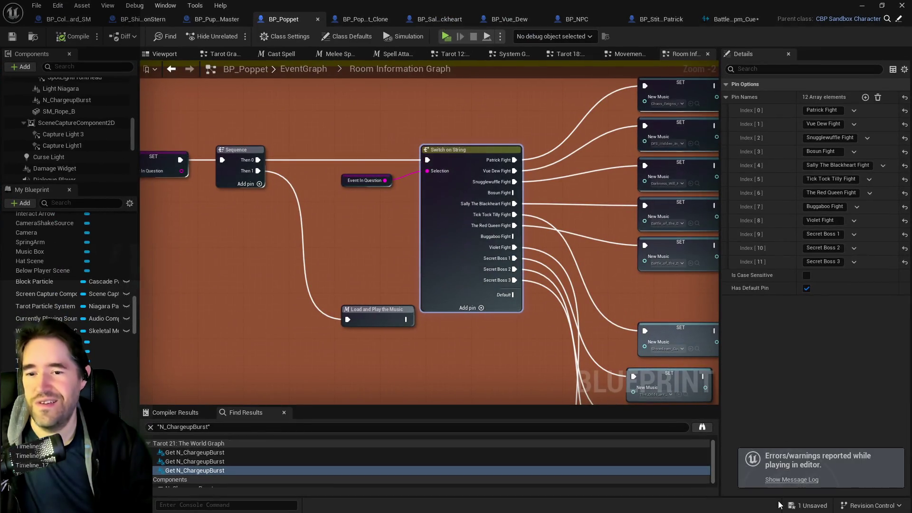
left_click_drag(525, 296, 369, 344)
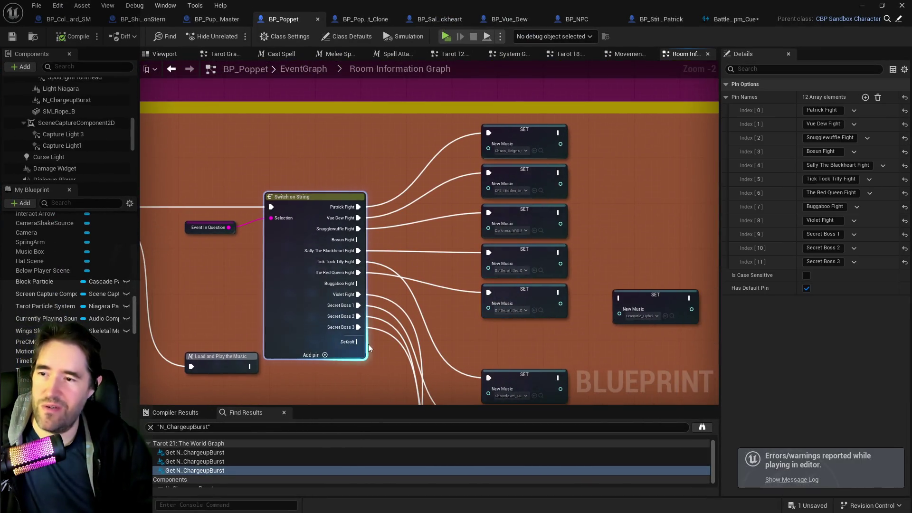
left_click_drag(409, 310, 379, 337)
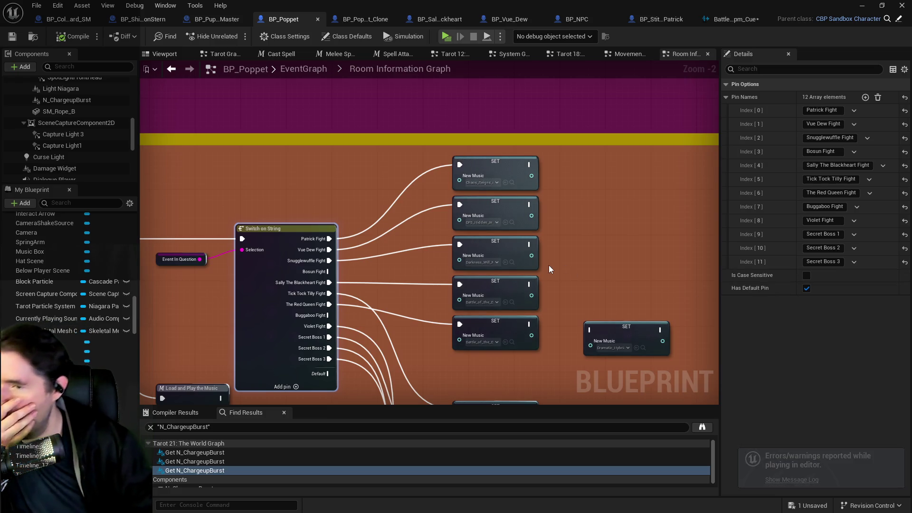
left_click_drag(419, 315, 376, 274)
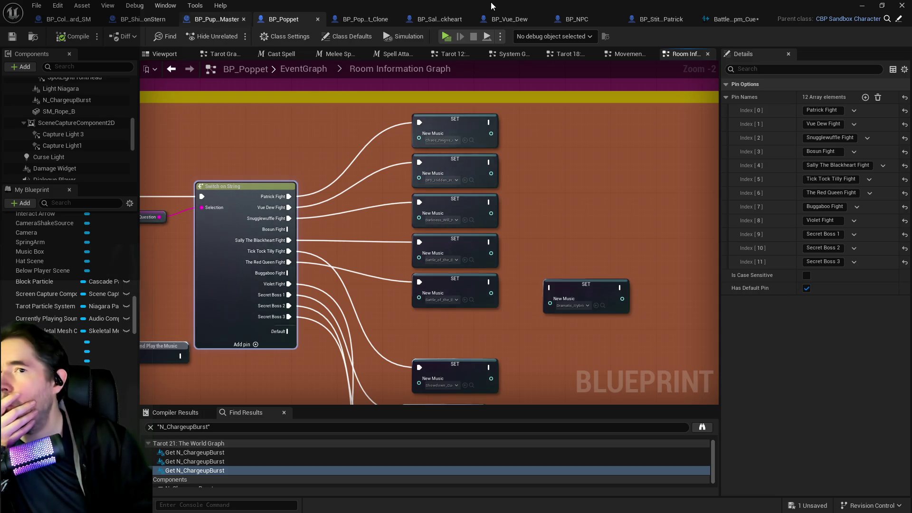
left_click(428, 21)
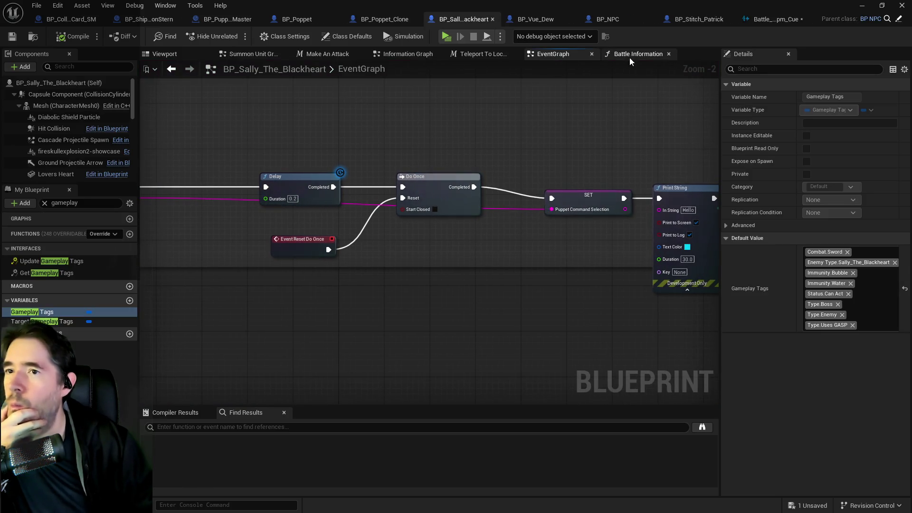
- In Sally's EventGraph, rewire SET Puppet Command Selection's execution output and delete the debug Print String node
left_click_drag(501, 92, 452, 79)
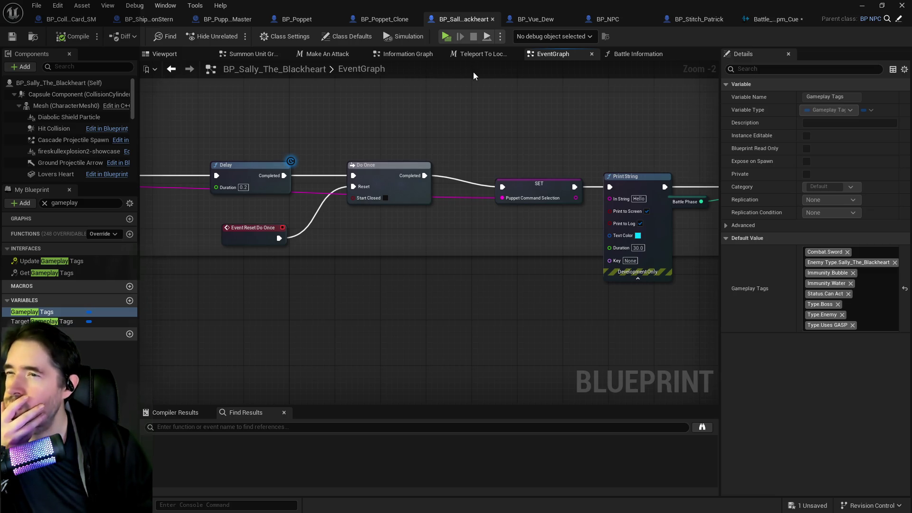
scroll(537, 131, "down", 2)
scroll(532, 140, "down", 1)
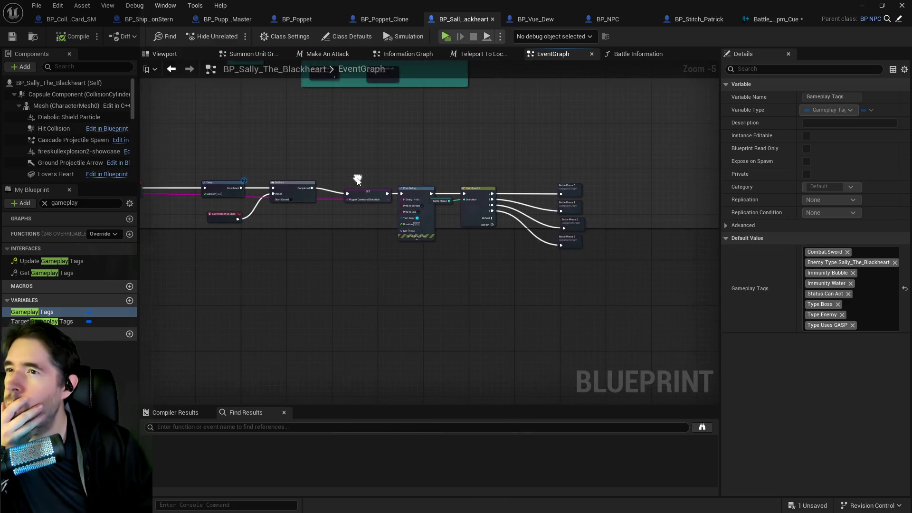
scroll(408, 192, "up", 3)
left_click(299, 190)
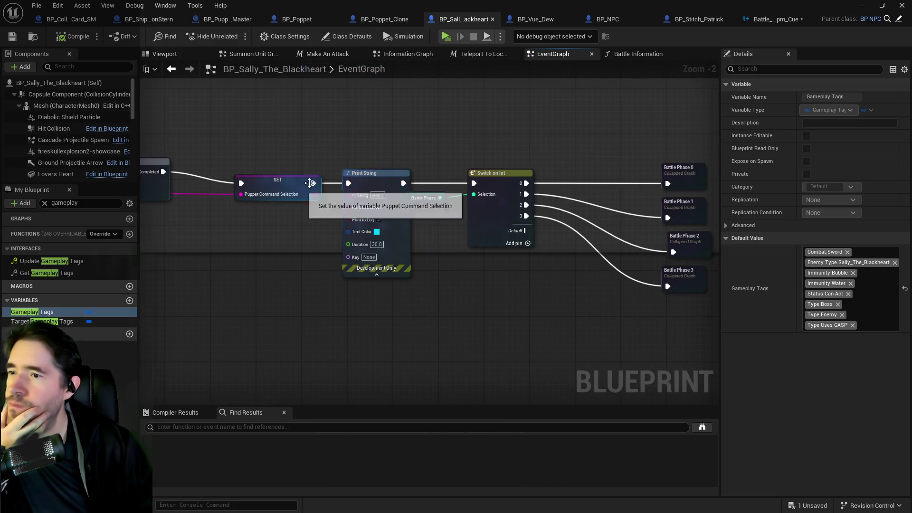
left_click_drag(352, 187, 349, 183)
left_click(384, 179)
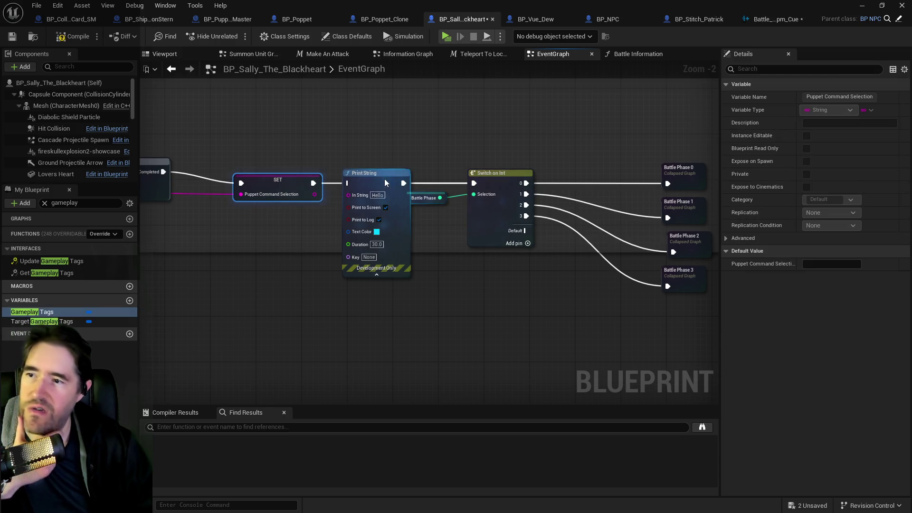
key("Delete")
left_click(252, 19)
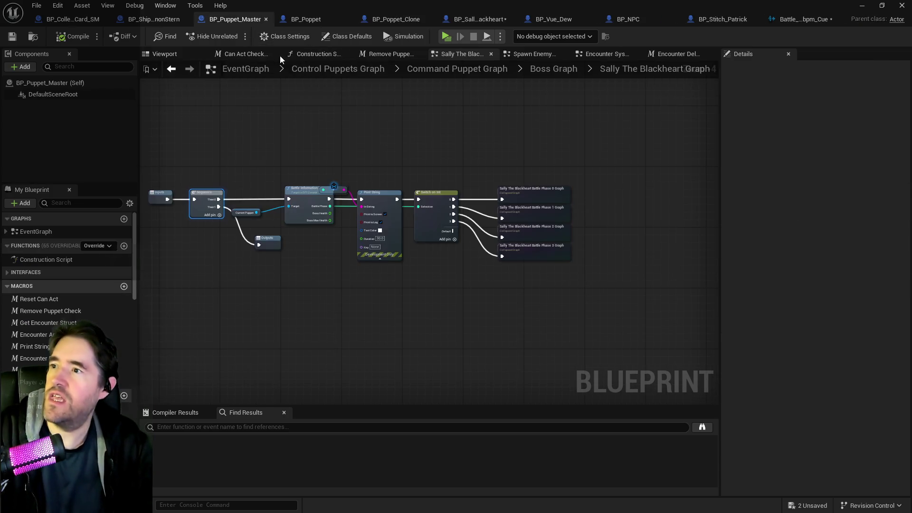
- Link Battle Phase into Switch on Int, delete the debug Print String, and connect Battle Information directly
scroll(352, 189, "up", 3)
left_click_drag(321, 220, 469, 221)
left_click(382, 197)
key("Delete")
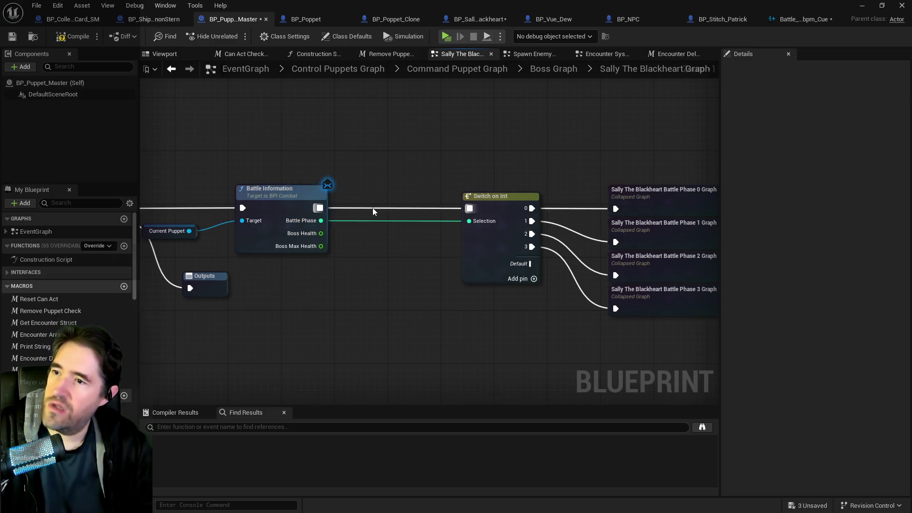
left_click_drag(240, 203, 457, 203)
- In the Boss Graph, connect the switch's Sally output to the Sally The Blackheart graph
left_click_drag(710, 59, 496, 80)
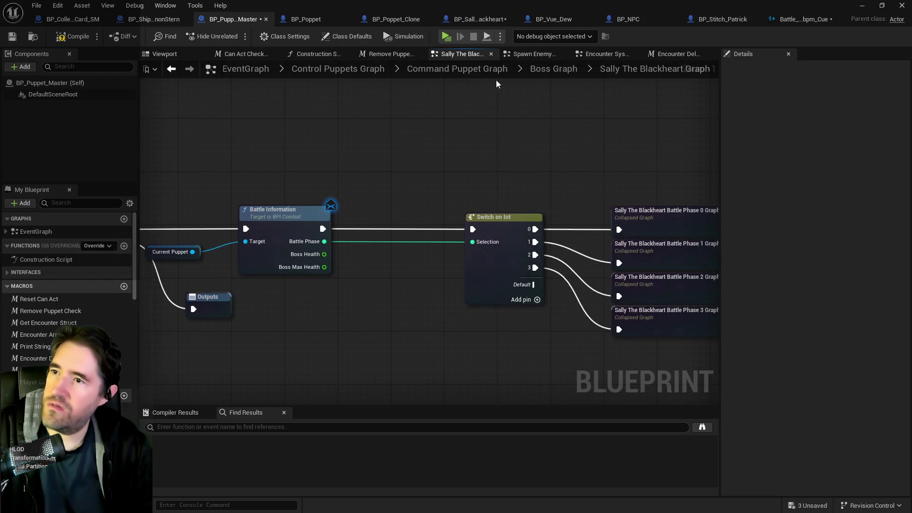
left_click(548, 67)
scroll(354, 200, "up", 3)
mouse_move(284, 187)
left_mouse_down()
mouse_move(403, 204)
mouse_move(504, 247)
left_mouse_up()
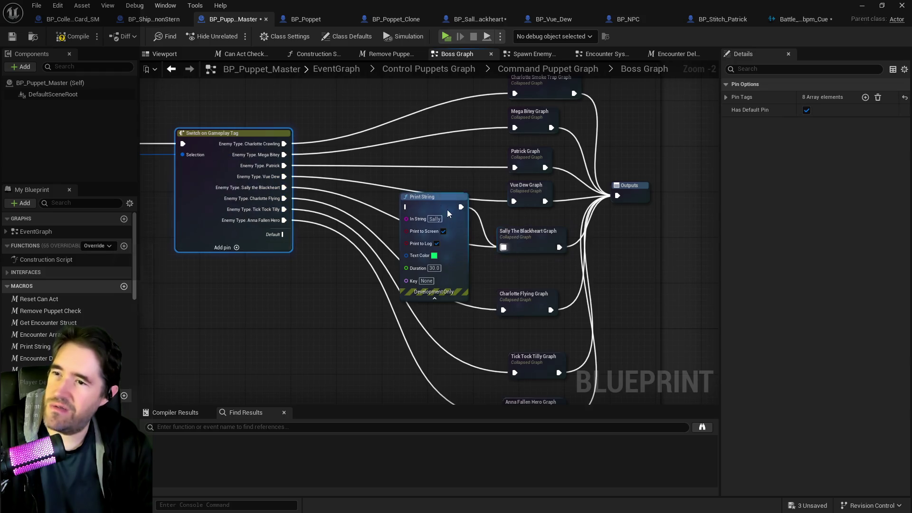
- Inspect Sally's Battle Phase 0 and Battle Phase 1 graphs and their random Puppet Command range groups
double_click(527, 232)
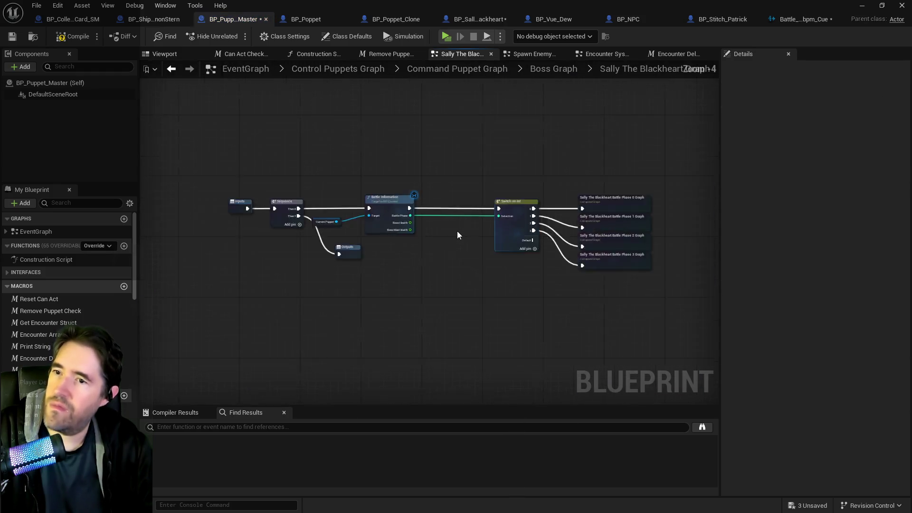
scroll(386, 238, "up", 3)
double_click(386, 240)
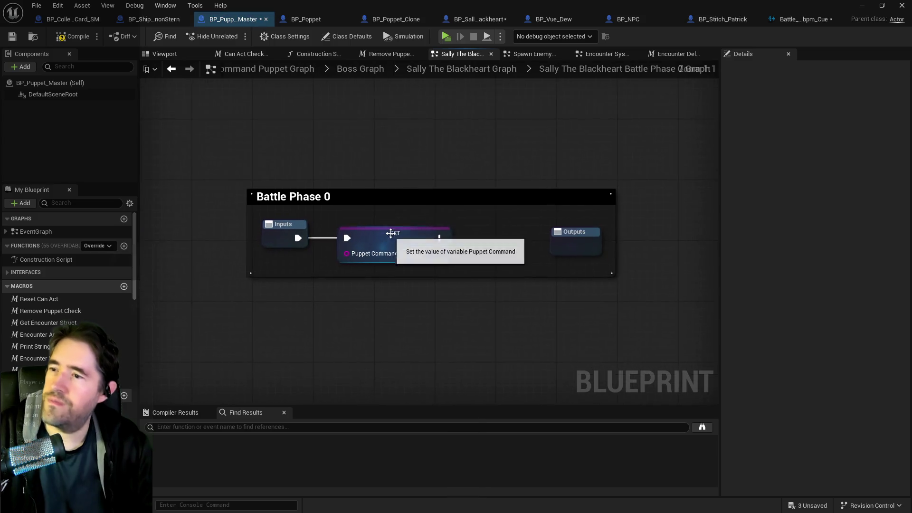
left_click(475, 68)
scroll(664, 265, "up", 3)
double_click(664, 256)
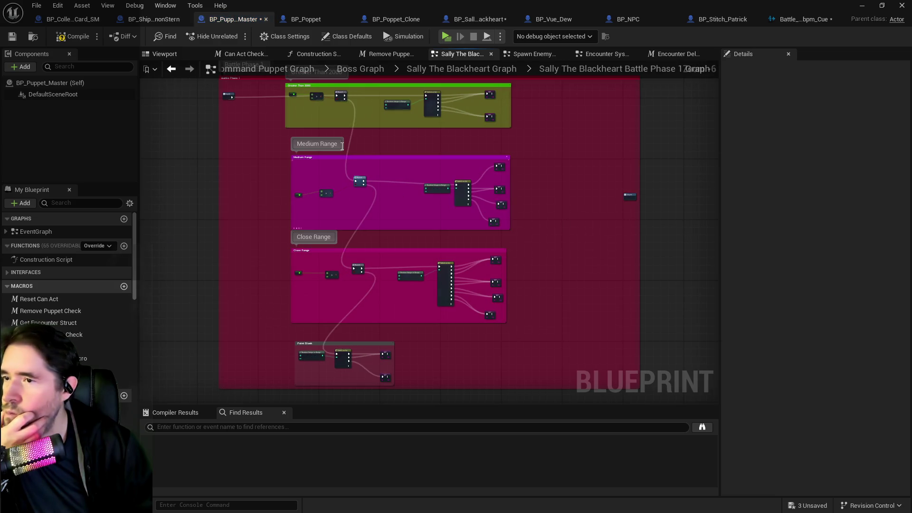
scroll(497, 184, "up", 7)
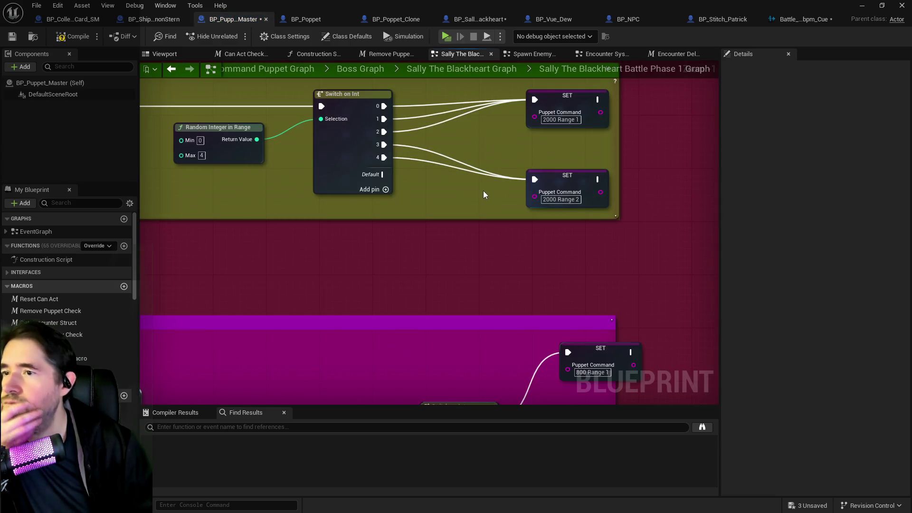
scroll(484, 194, "down", 2)
scroll(482, 197, "down", 3)
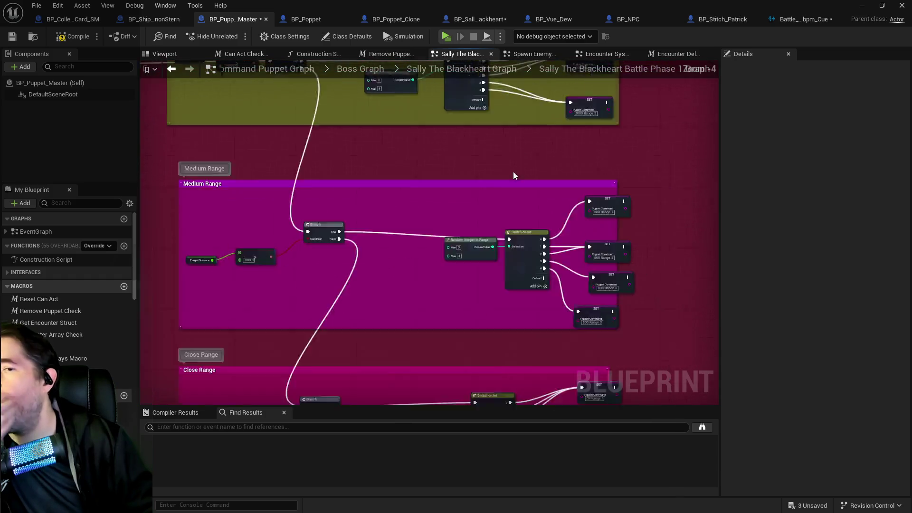
scroll(514, 175, "down", 2)
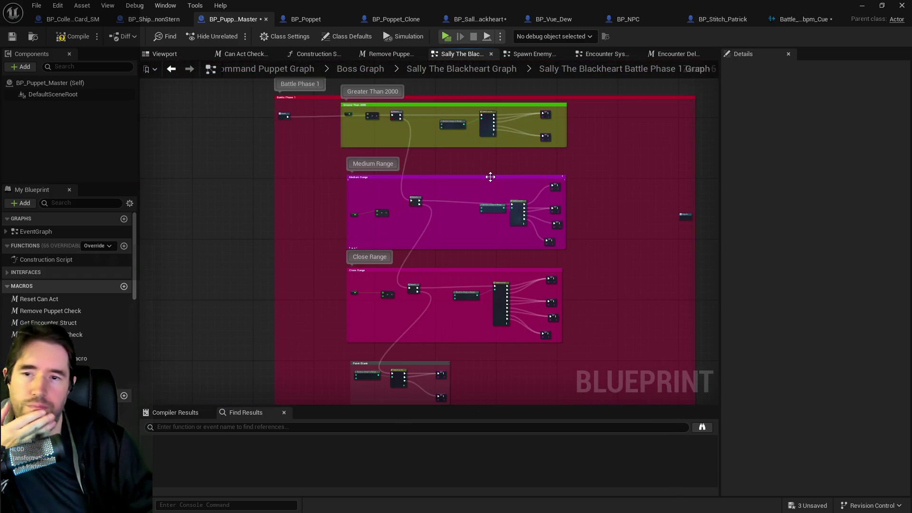